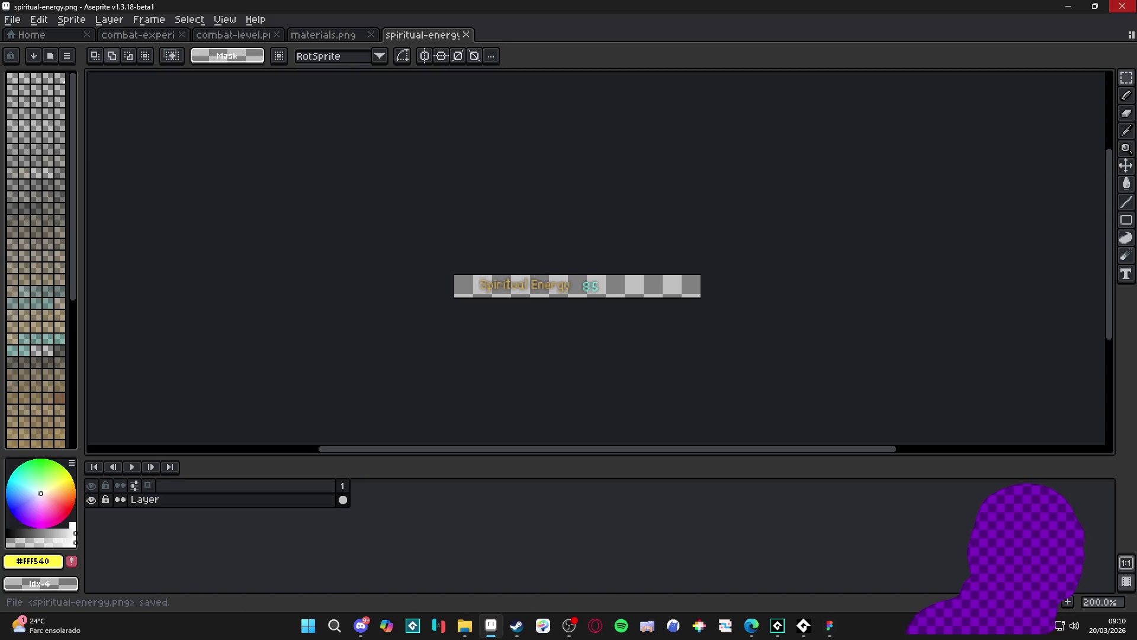
Minimize Aseprite and bring GameMaker to the front.
{"action": "left_click", "coordinate": [1068, 6]}
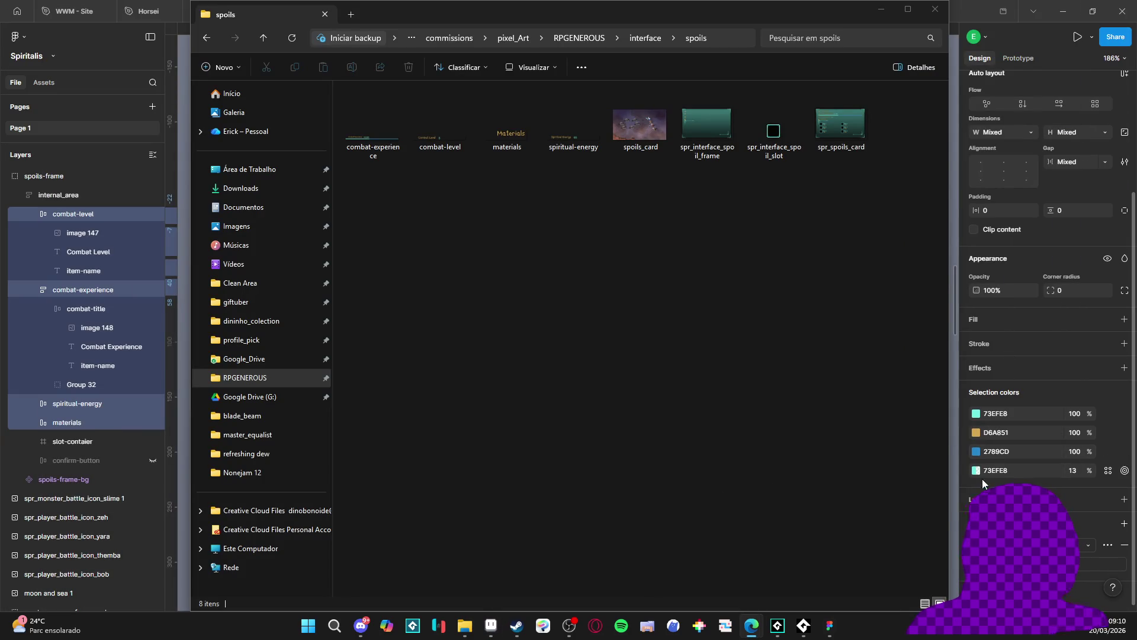
{"action": "mouse_move", "coordinate": [809, 637]}
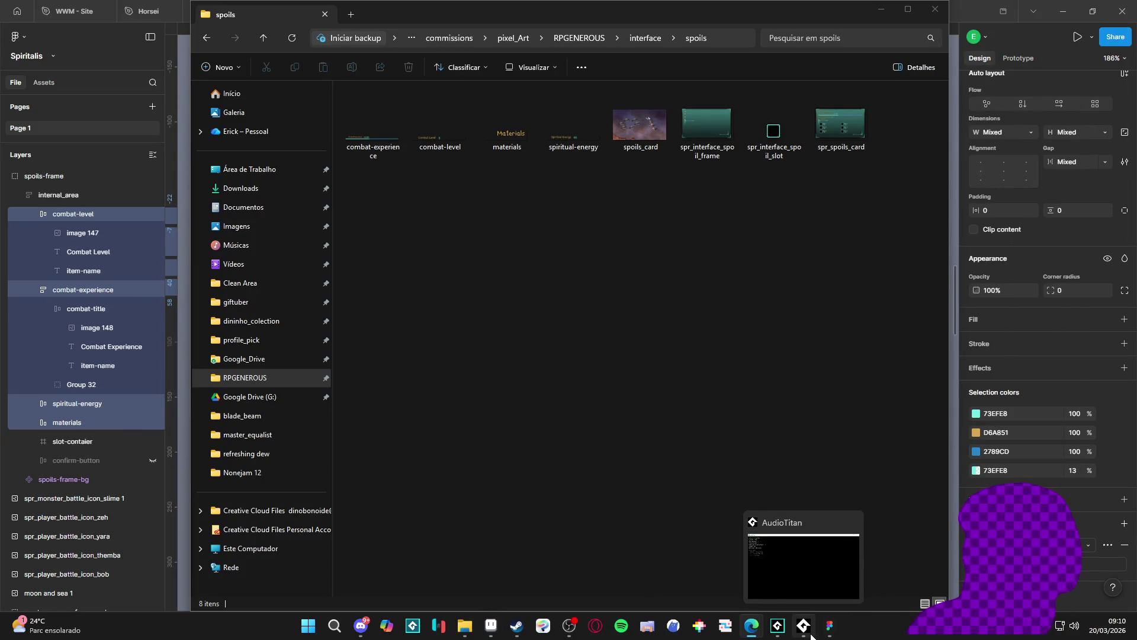
{"action": "left_click", "coordinate": [779, 626]}
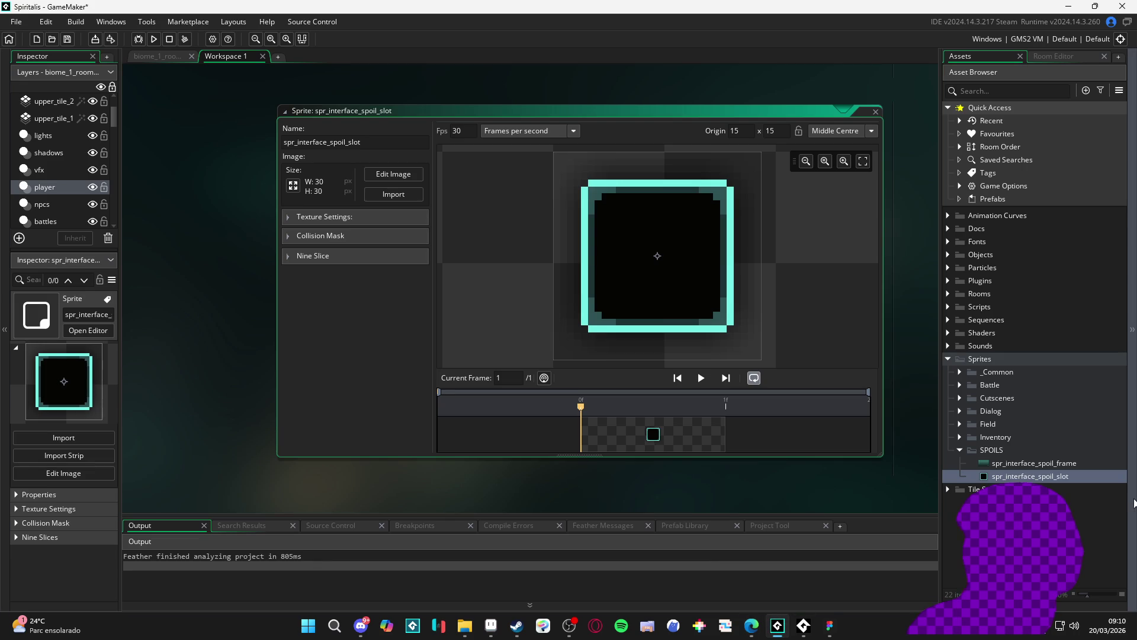
Import the combat-experience, combat-level, materials and spiritual-energy images as sprites into the SPOILS group.
{"action": "mouse_move", "coordinate": [464, 623]}
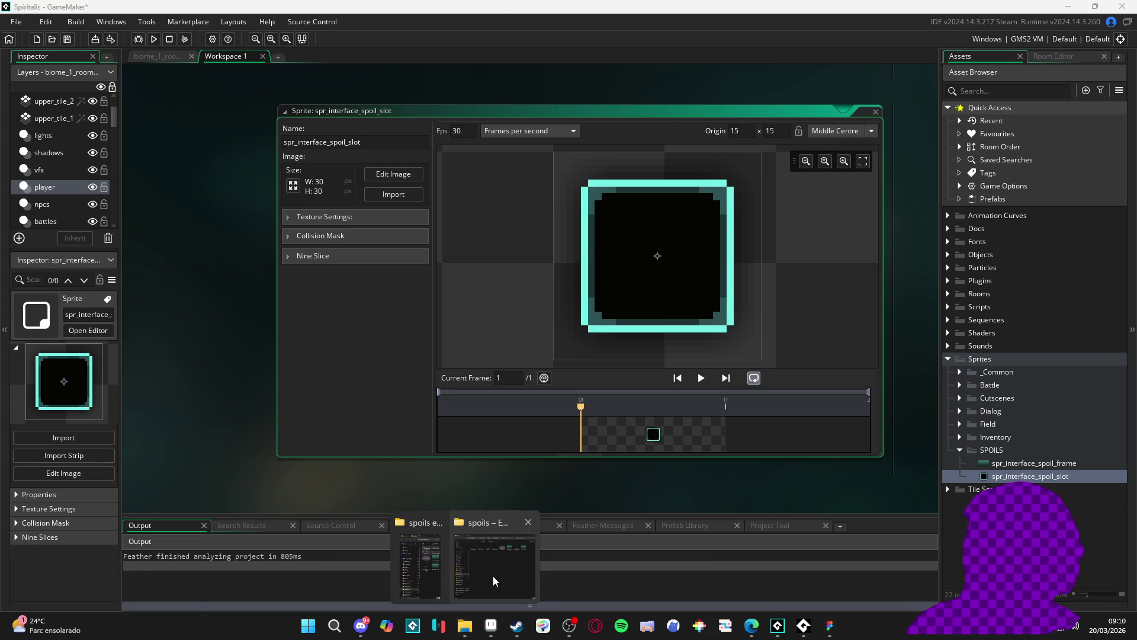
{"action": "left_click", "coordinate": [485, 577]}
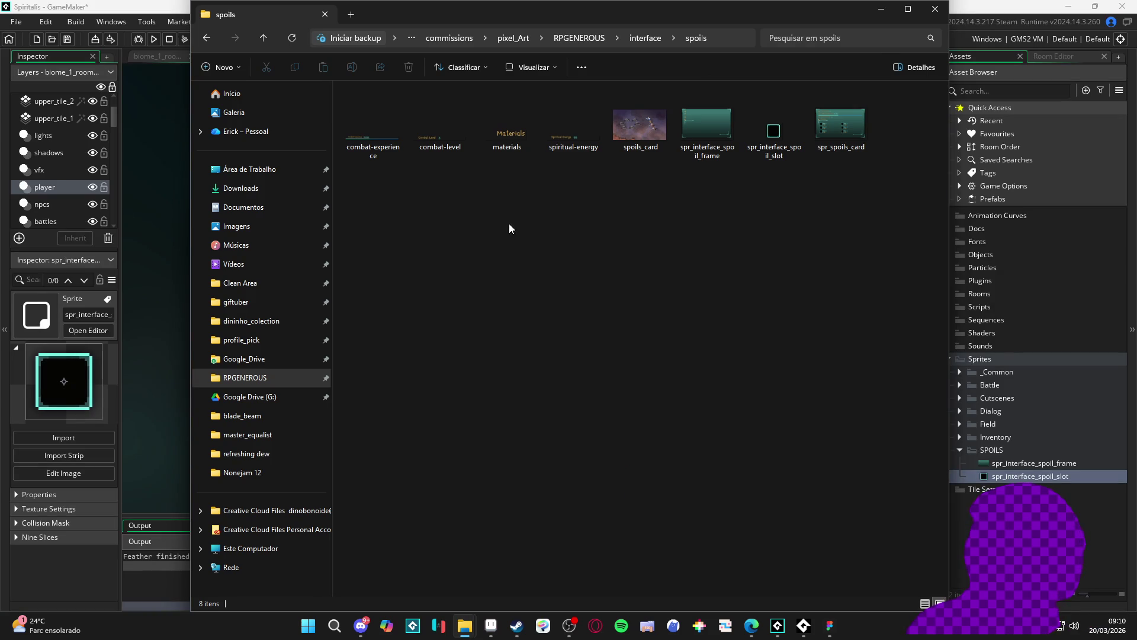
{"action": "mouse_move", "coordinate": [583, 196]}
{"action": "left_mouse_down"}
{"action": "mouse_move", "coordinate": [393, 106]}
{"action": "mouse_move", "coordinate": [353, 134]}
{"action": "left_mouse_up"}
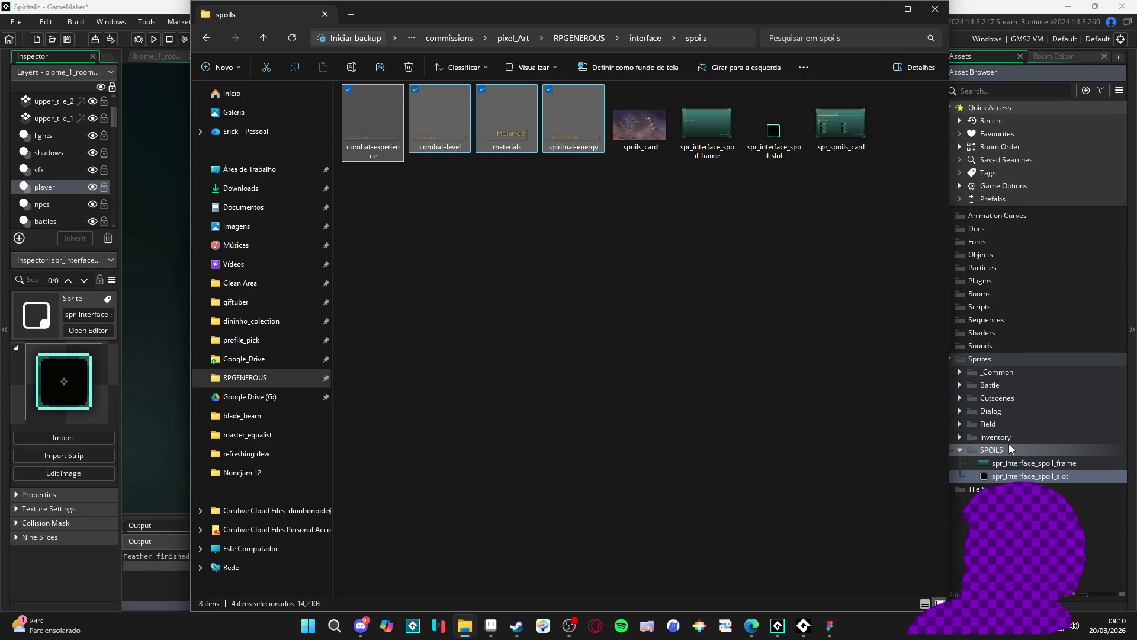
{"action": "left_click_drag", "start_coordinate": [1010, 445], "coordinate": [1008, 449]}
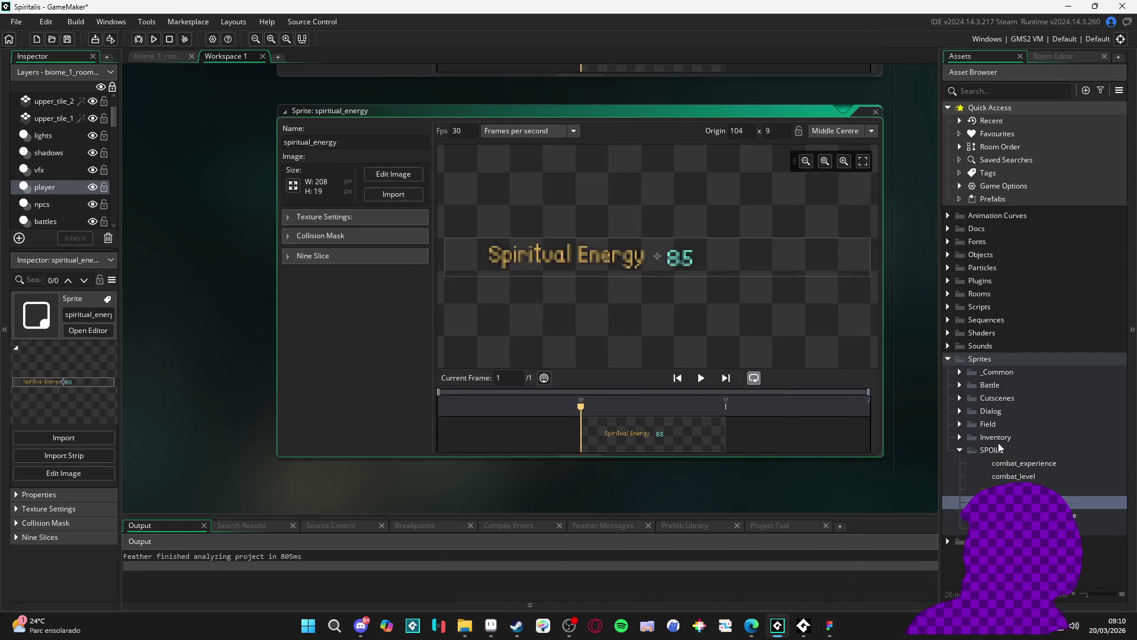
Open the combat_experience, combat_level and spiritual_energy sprites to inspect them, then select the spoils frame.
{"action": "double_click", "coordinate": [1001, 464]}
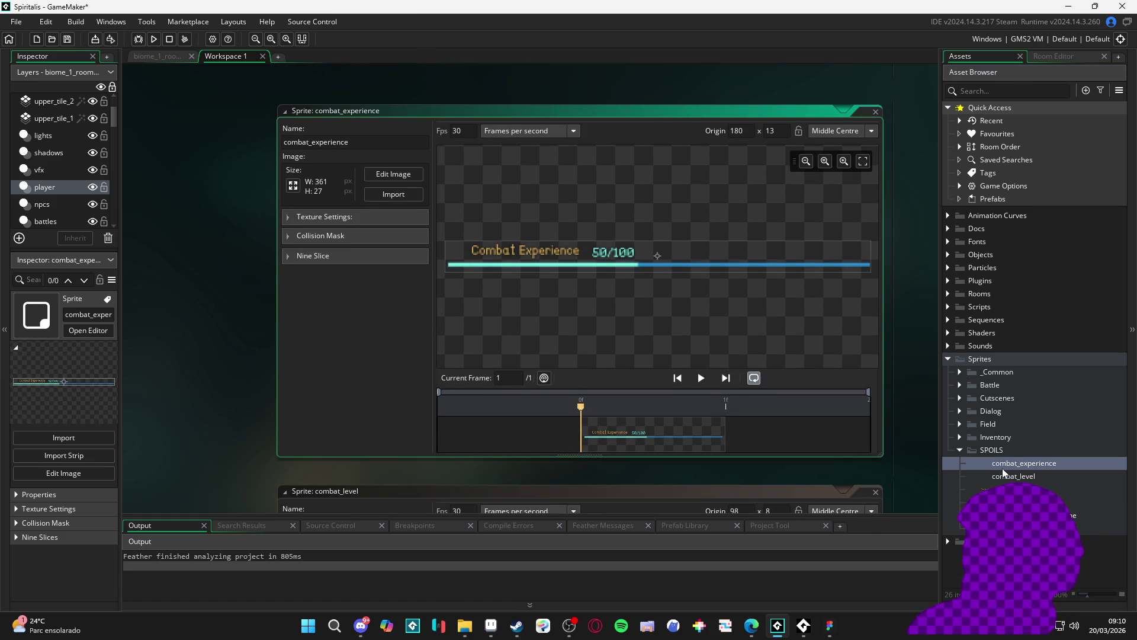
{"action": "double_click", "coordinate": [1013, 476]}
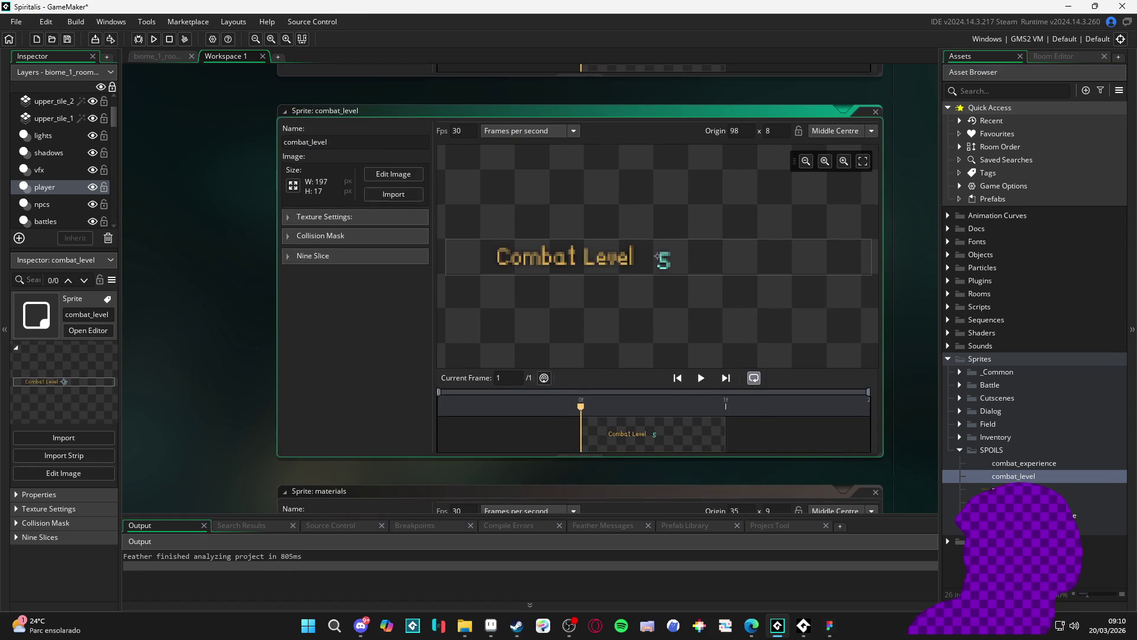
{"action": "left_click", "coordinate": [1006, 502]}
{"action": "double_click", "coordinate": [1007, 502]}
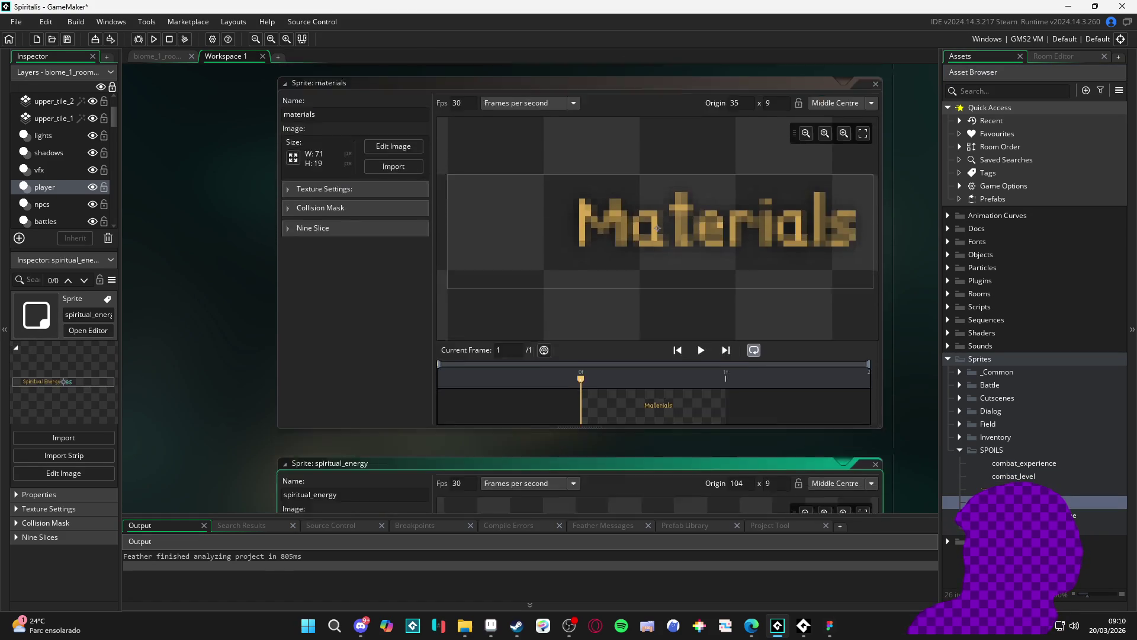
{"action": "left_click", "coordinate": [1007, 515]}
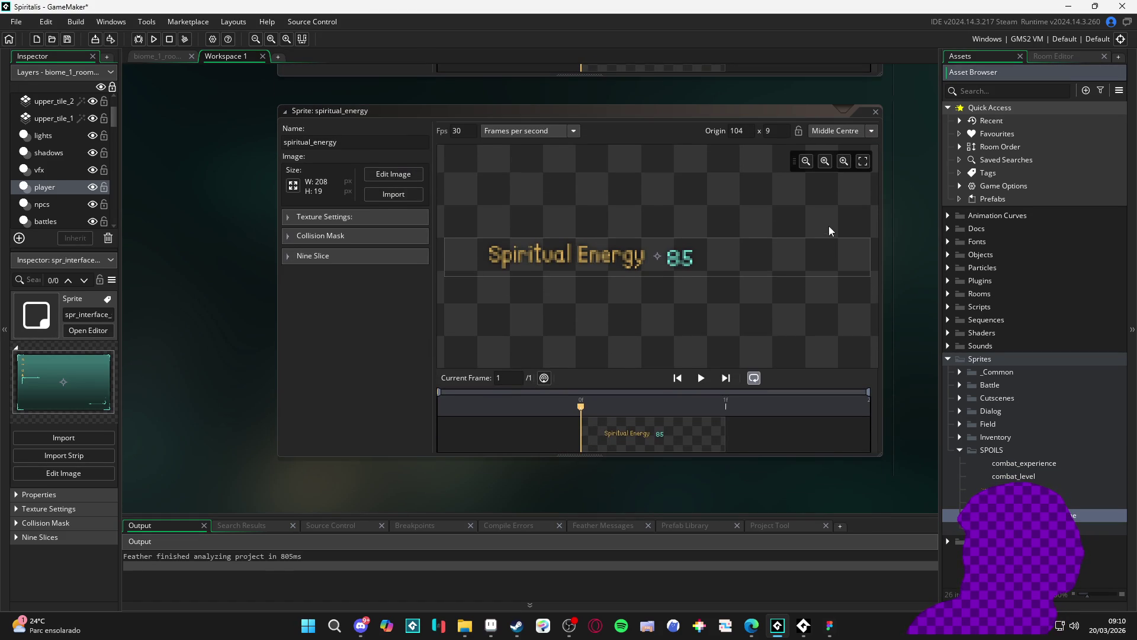
Create a new sequence named sqn_spoils_concepts in the SPOILS group.
{"action": "right_click", "coordinate": [1004, 449]}
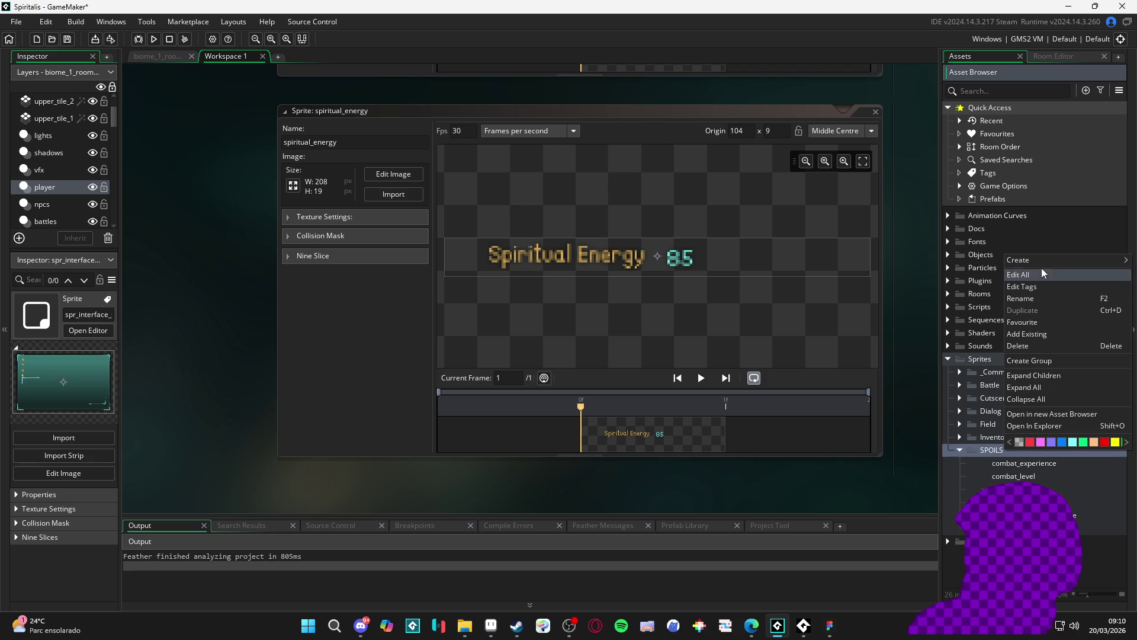
{"action": "mouse_move", "coordinate": [1048, 263]}
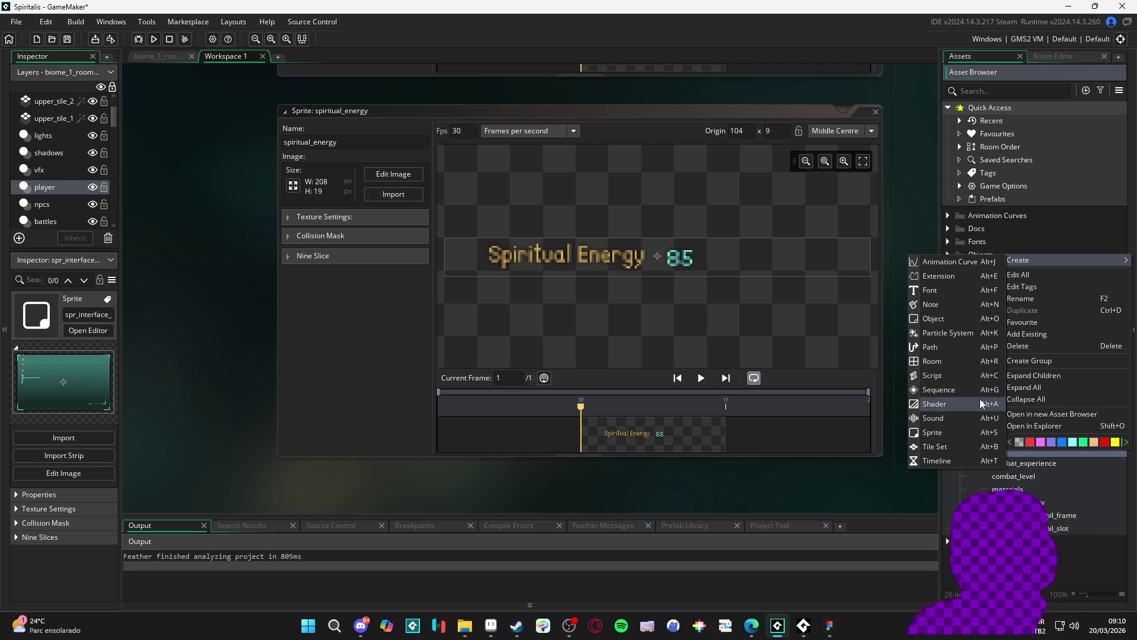
{"action": "key", "text": "Escape"}
{"action": "right_click", "coordinate": [1014, 450]}
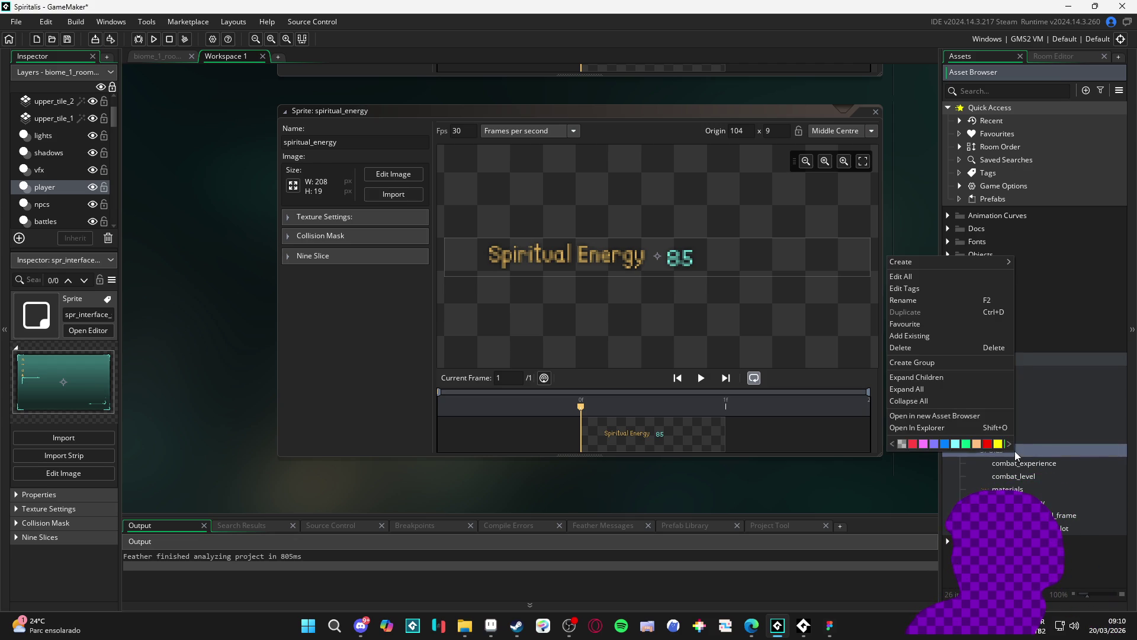
{"action": "mouse_move", "coordinate": [982, 262]}
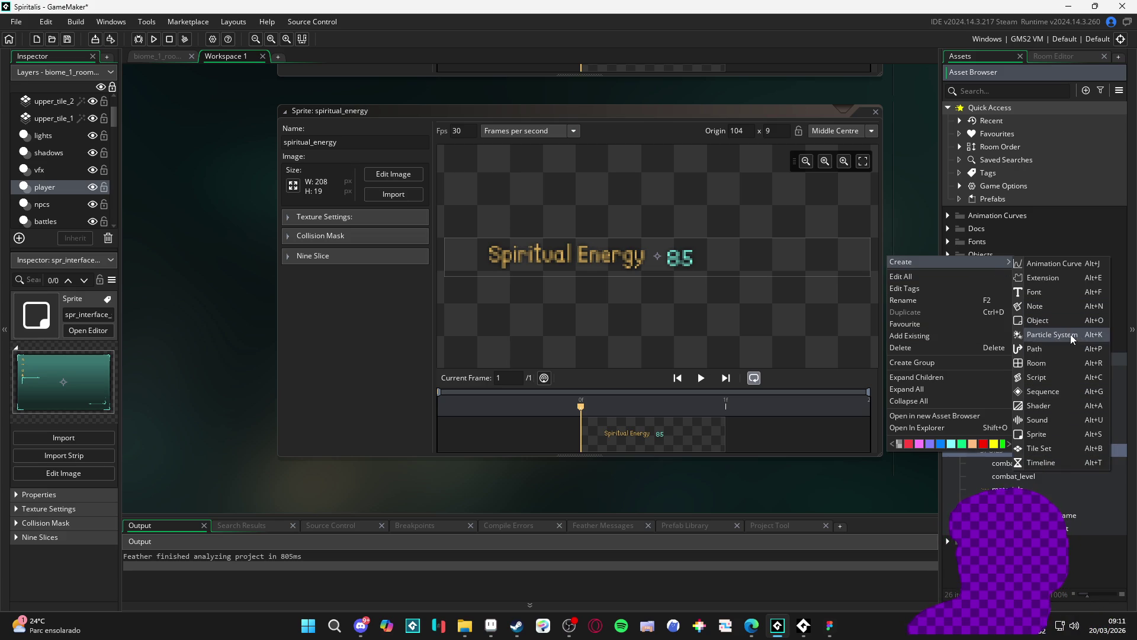
{"action": "key", "text": "Escape"}
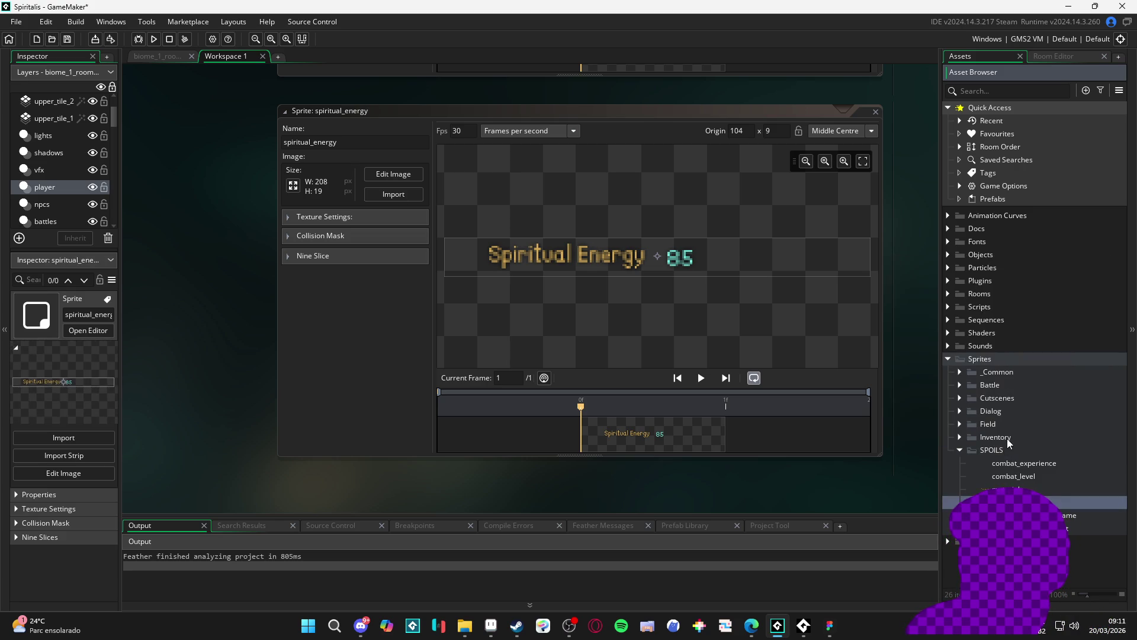
{"action": "right_click", "coordinate": [1007, 448]}
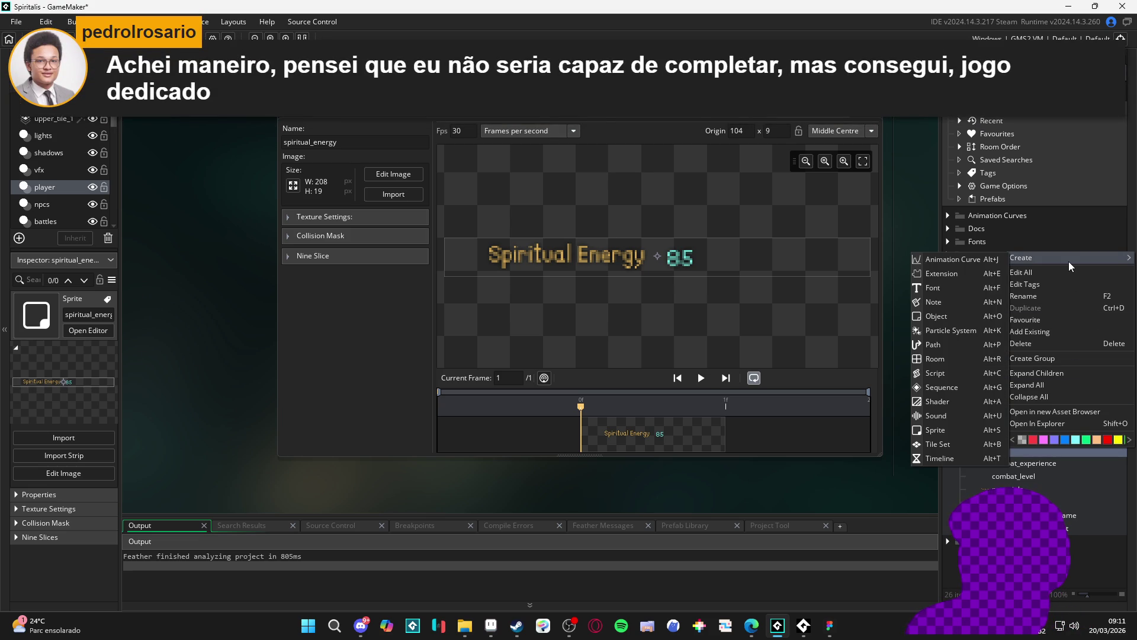
{"action": "left_click", "coordinate": [954, 386]}
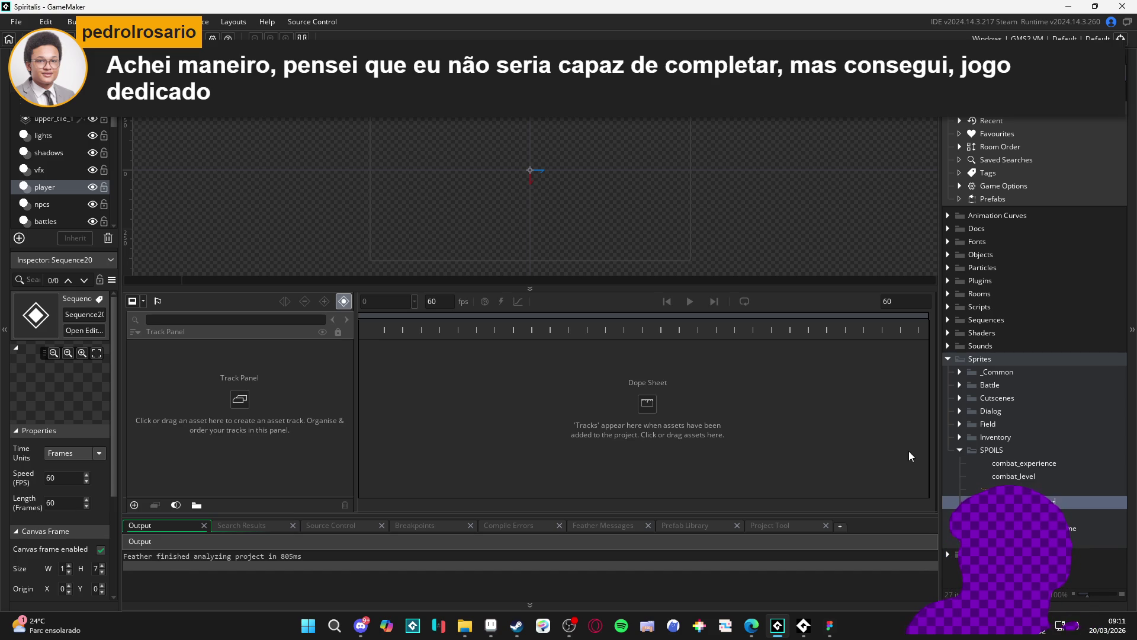
{"action": "key", "text": "Down"}
{"action": "key", "text": "Down"}
{"action": "key", "text": "Down"}
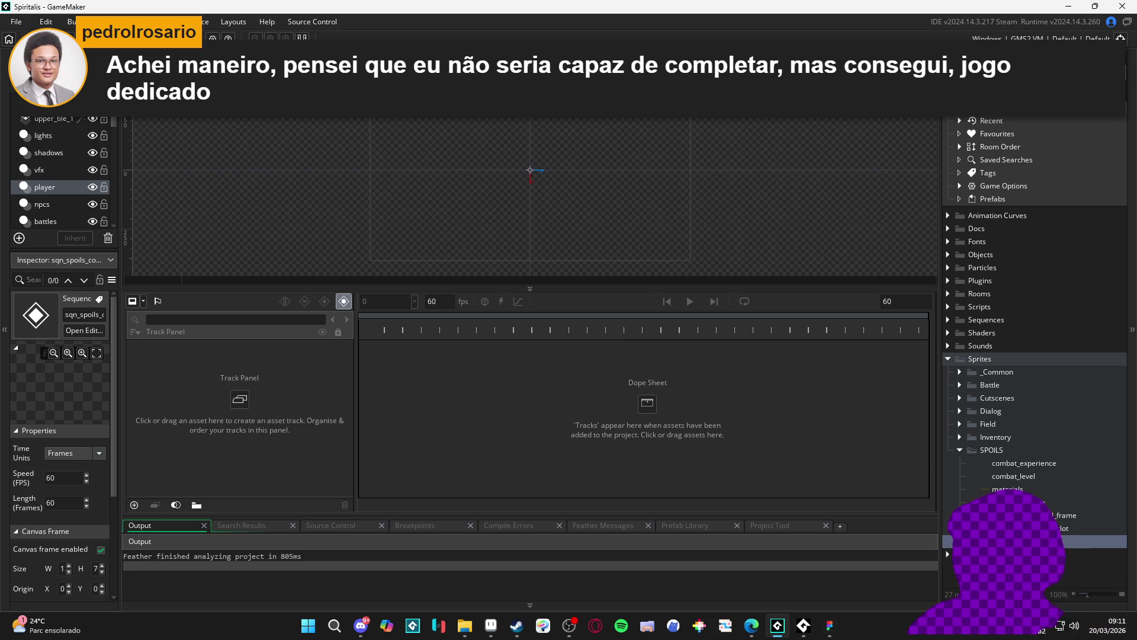
Enlarge the sequence canvas and place spr_interface_spoil_frame in the sequence.
{"action": "key", "text": "Up"}
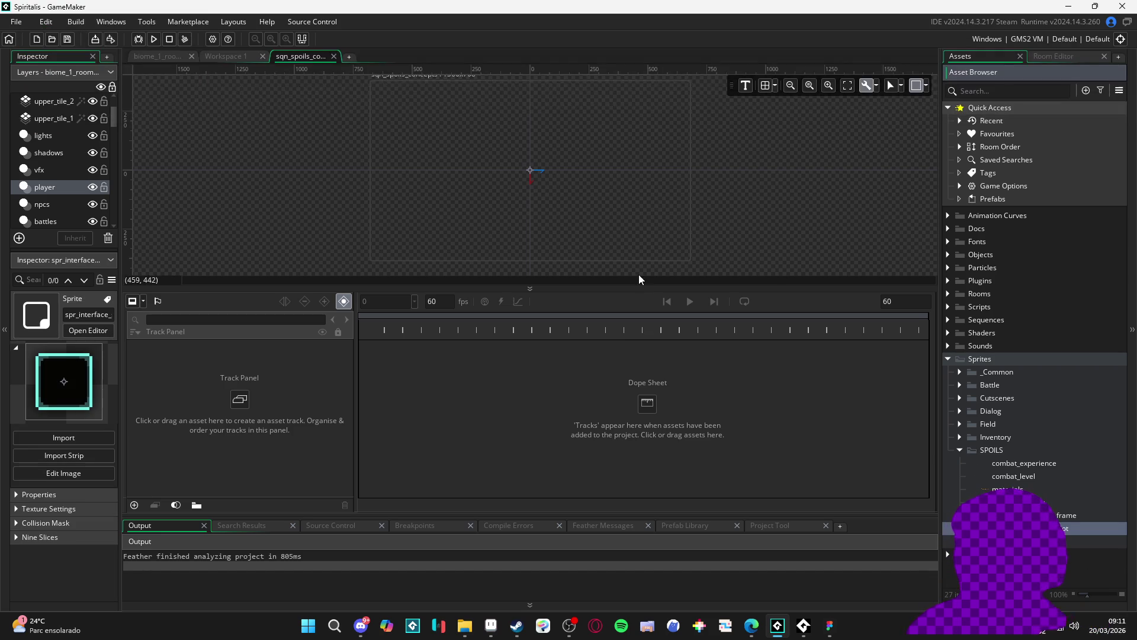
{"action": "left_click_drag", "start_coordinate": [634, 290], "coordinate": [633, 373]}
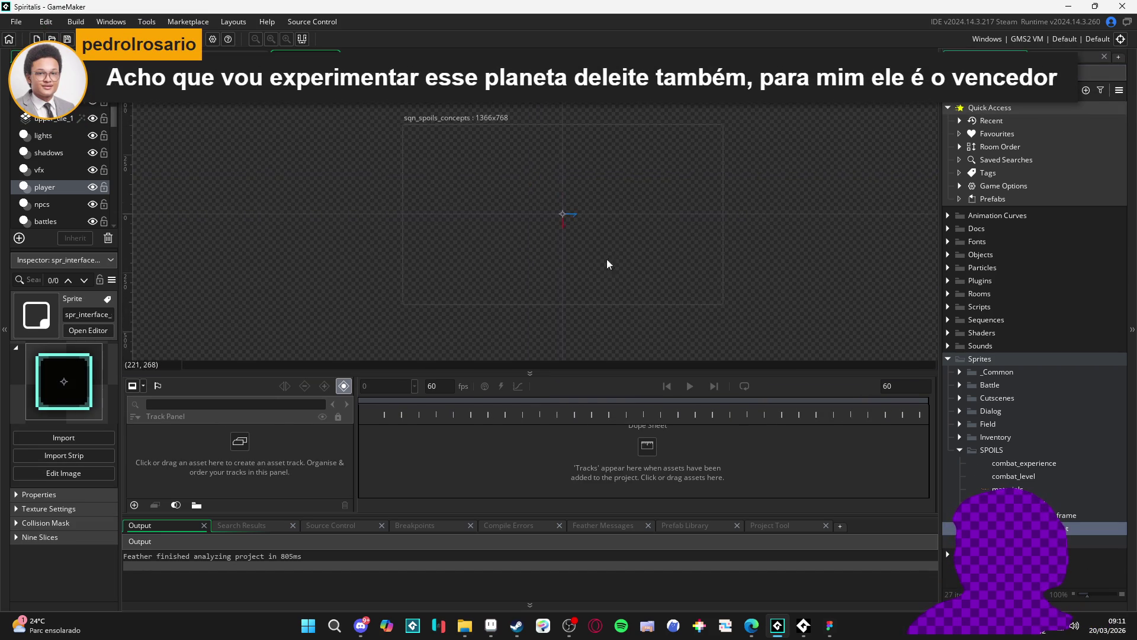
{"action": "mouse_move", "coordinate": [1066, 515]}
{"action": "left_mouse_down"}
{"action": "mouse_move", "coordinate": [492, 225]}
{"action": "mouse_move", "coordinate": [509, 236]}
{"action": "mouse_move", "coordinate": [554, 219]}
{"action": "mouse_move", "coordinate": [533, 224]}
{"action": "left_mouse_up"}
Add one spr_interface_spoil_slot to the canvas just below the stat icons.
{"action": "scroll", "coordinate": [533, 223], "scroll_direction": "up", "scroll_amount": 3}
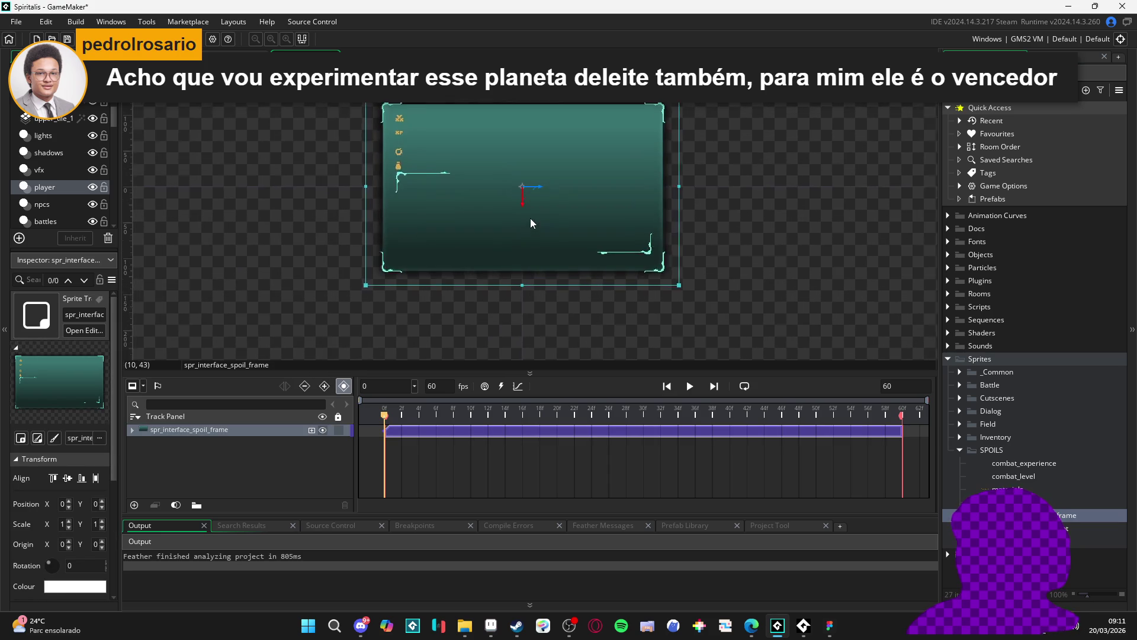
{"action": "scroll", "coordinate": [556, 262], "scroll_direction": "up", "scroll_amount": 5}
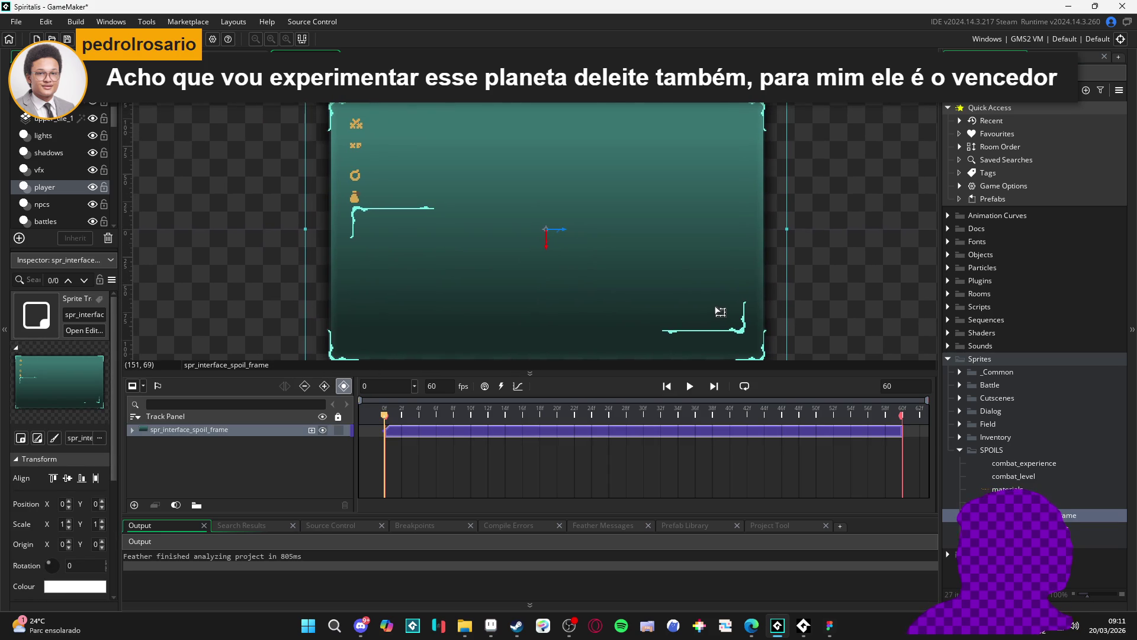
{"action": "left_click", "coordinate": [1007, 528]}
{"action": "left_click_drag", "start_coordinate": [773, 443], "coordinate": [393, 233]}
{"action": "scroll", "coordinate": [398, 236], "scroll_direction": "up", "scroll_amount": 3}
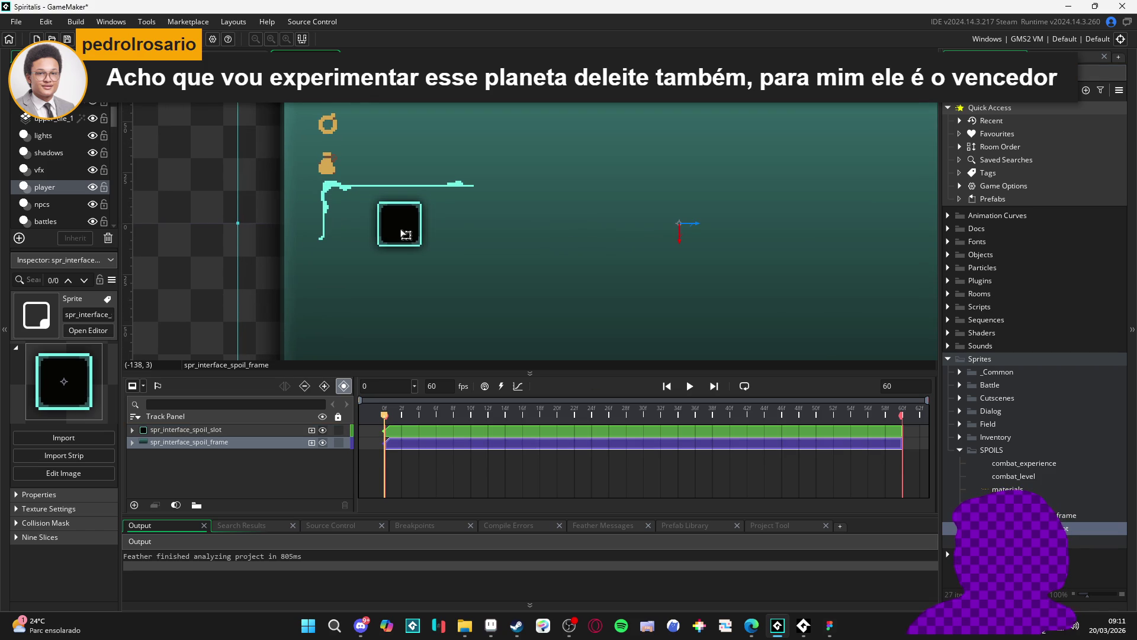
{"action": "scroll", "coordinate": [405, 240], "scroll_direction": "down", "scroll_amount": 2}
{"action": "left_click", "coordinate": [399, 229]}
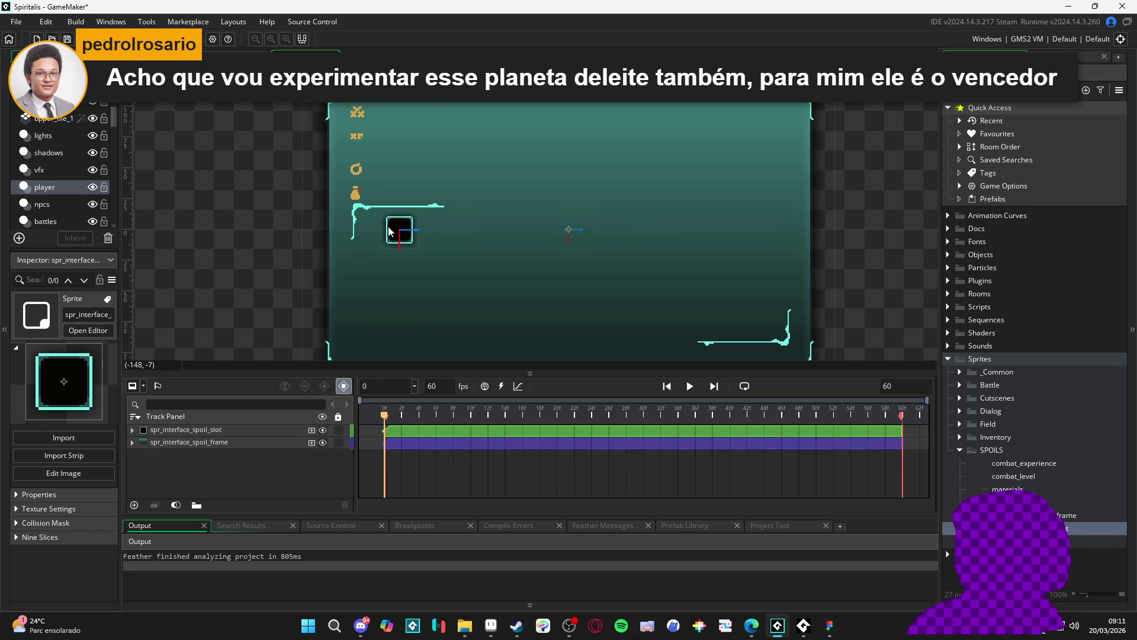
{"action": "left_click", "coordinate": [498, 636]}
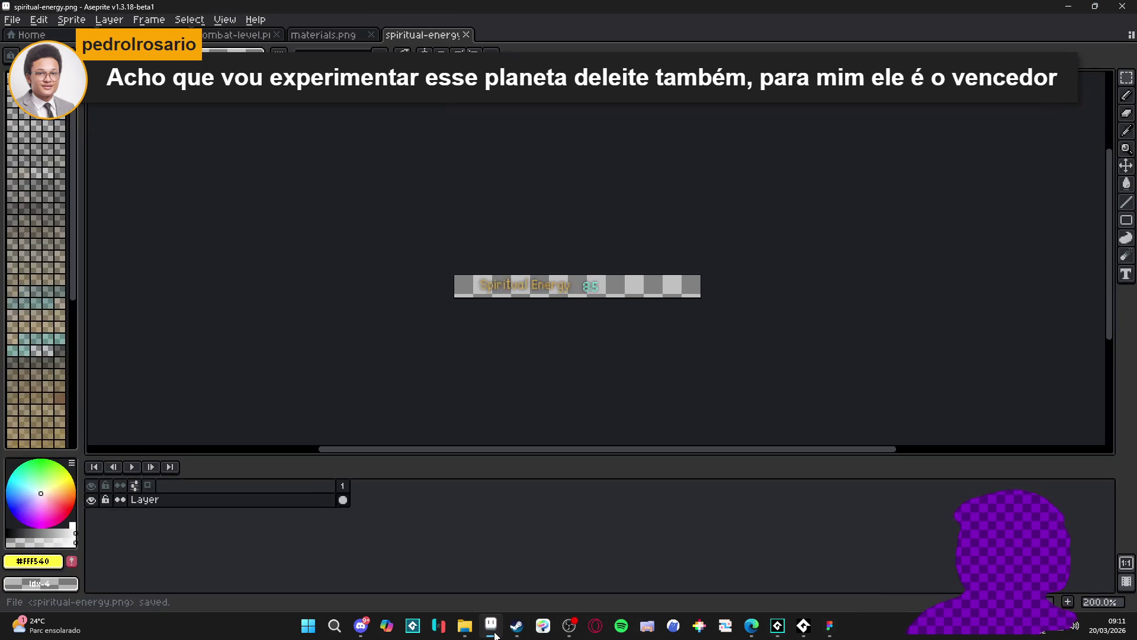
Compare the layout against the Figma spoils mockup, then return to the GameMaker sequence.
{"action": "left_click", "coordinate": [786, 633]}
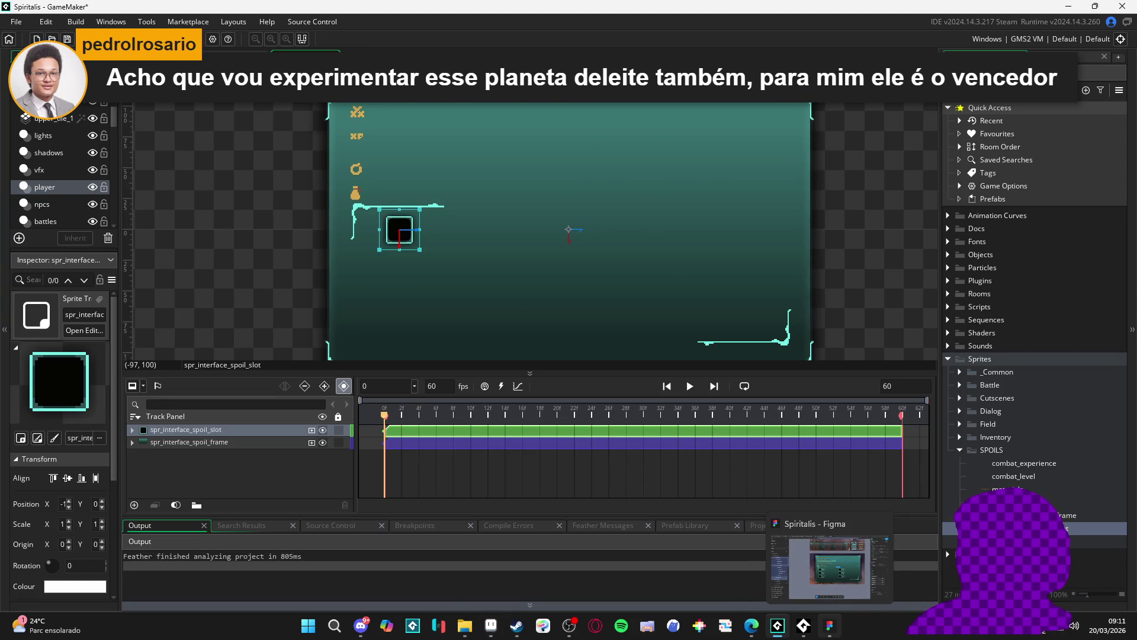
{"action": "left_click", "coordinate": [829, 625]}
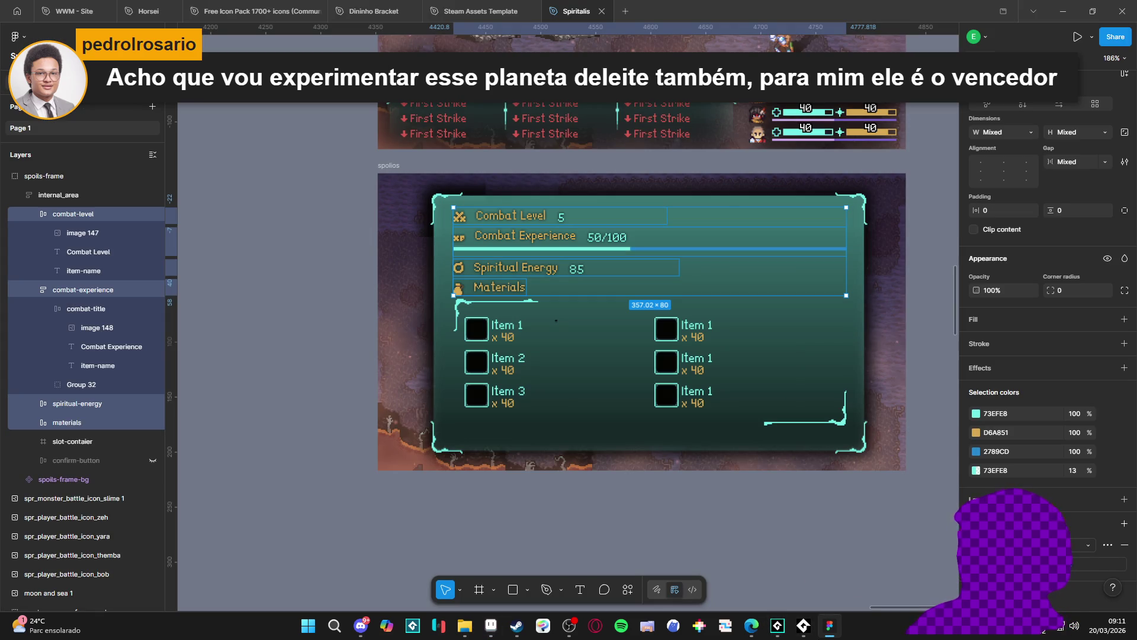
{"action": "key", "text": "alt+Tab"}
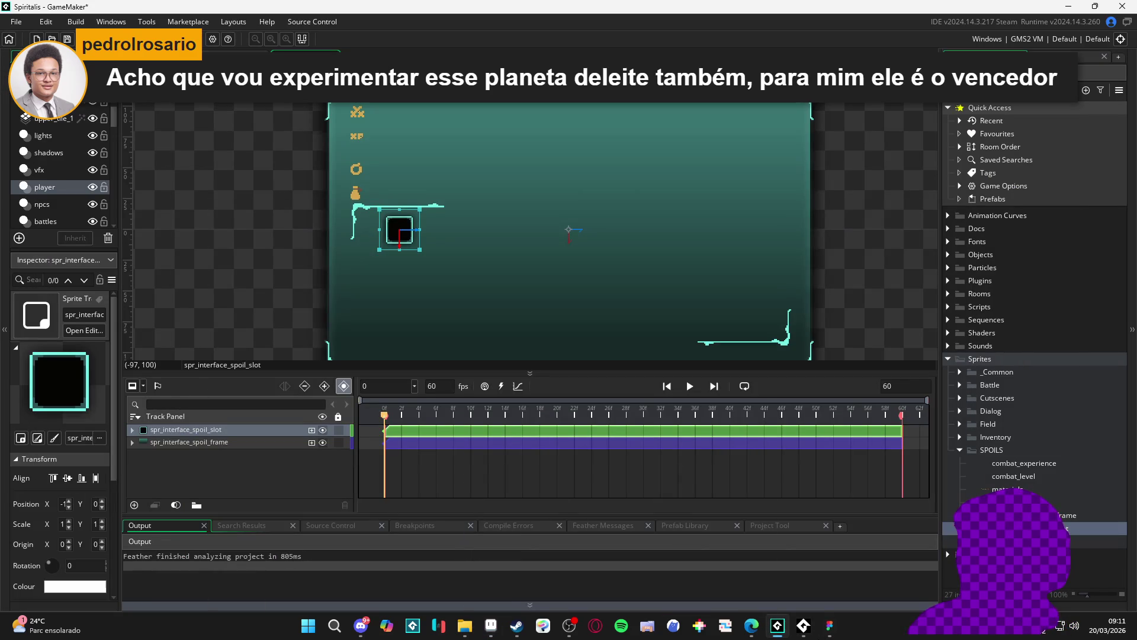
{"action": "scroll", "coordinate": [655, 216], "scroll_direction": "down", "scroll_amount": 2}
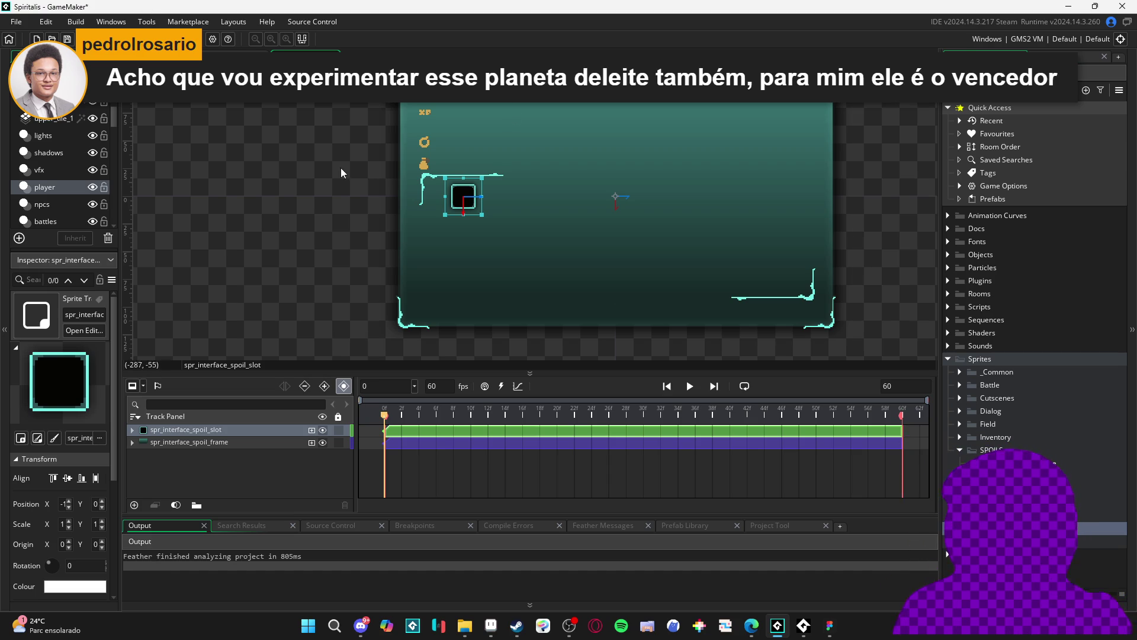
Move the first spoil slot about 90 px left into the panel's corner.
{"action": "scroll", "coordinate": [528, 226], "scroll_direction": "up", "scroll_amount": 2}
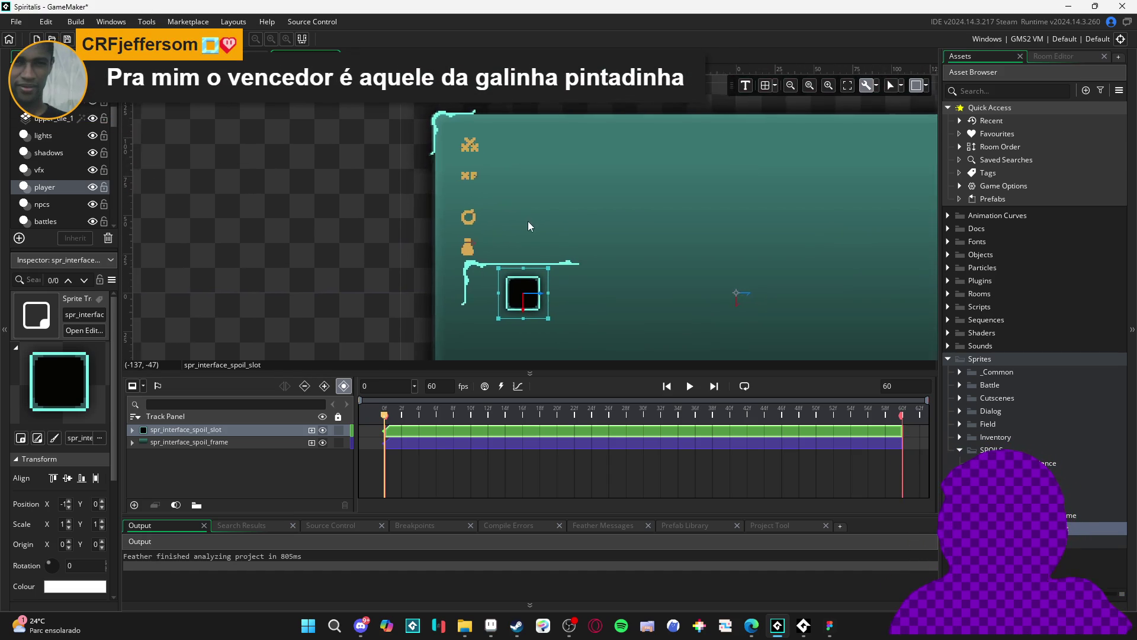
{"action": "scroll", "coordinate": [526, 289], "scroll_direction": "up", "scroll_amount": 3}
{"action": "mouse_move", "coordinate": [551, 211]}
{"action": "left_mouse_down"}
{"action": "mouse_move", "coordinate": [491, 205]}
{"action": "mouse_move", "coordinate": [513, 216]}
{"action": "left_mouse_up"}
{"action": "scroll", "coordinate": [489, 214], "scroll_direction": "down", "scroll_amount": 3}
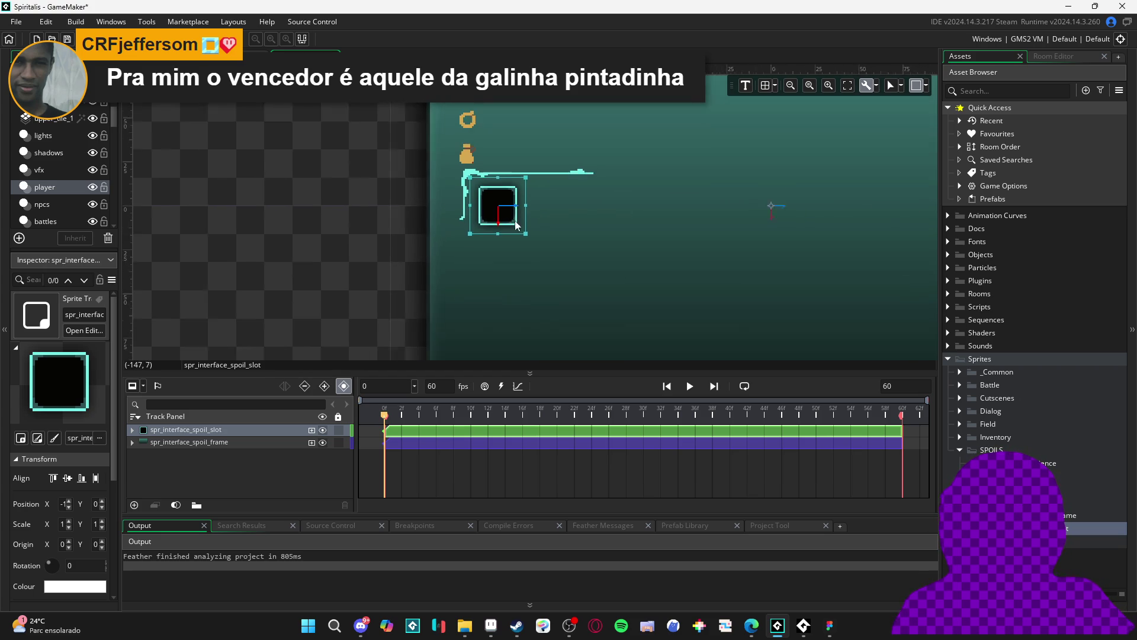
{"action": "scroll", "coordinate": [470, 205], "scroll_direction": "up", "scroll_amount": 2}
{"action": "mouse_move", "coordinate": [496, 201]}
{"action": "left_mouse_down"}
{"action": "mouse_move", "coordinate": [484, 202]}
{"action": "mouse_move", "coordinate": [494, 202]}
{"action": "left_mouse_up"}
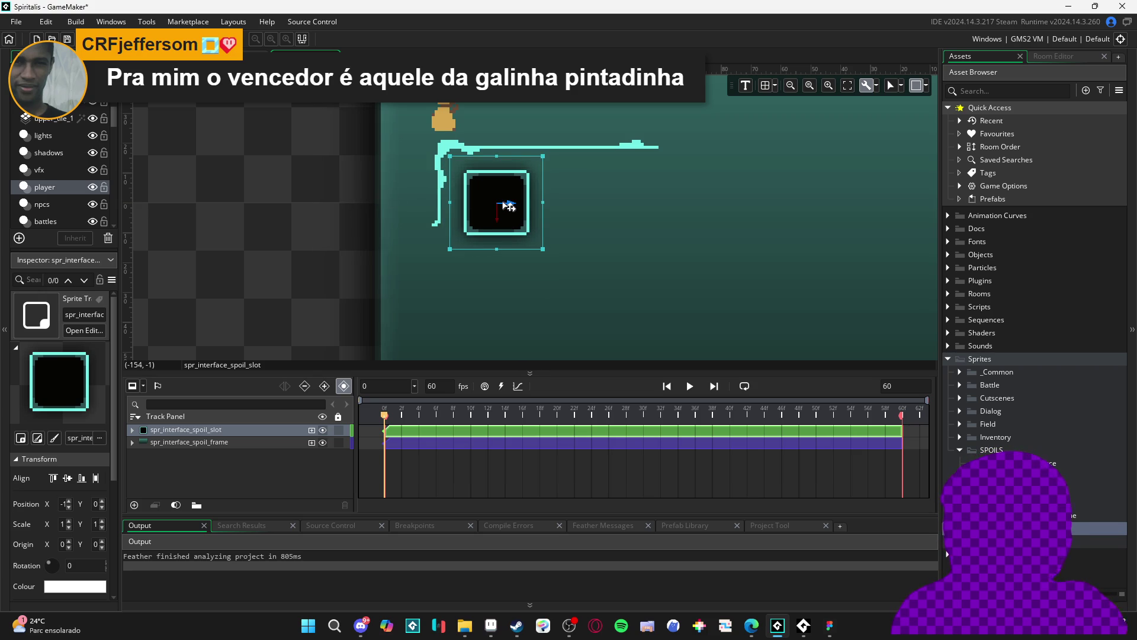
Duplicate the spoil slot twice, stacking the copies vertically beneath it.
{"action": "scroll", "coordinate": [511, 205], "scroll_direction": "down", "scroll_amount": 4}
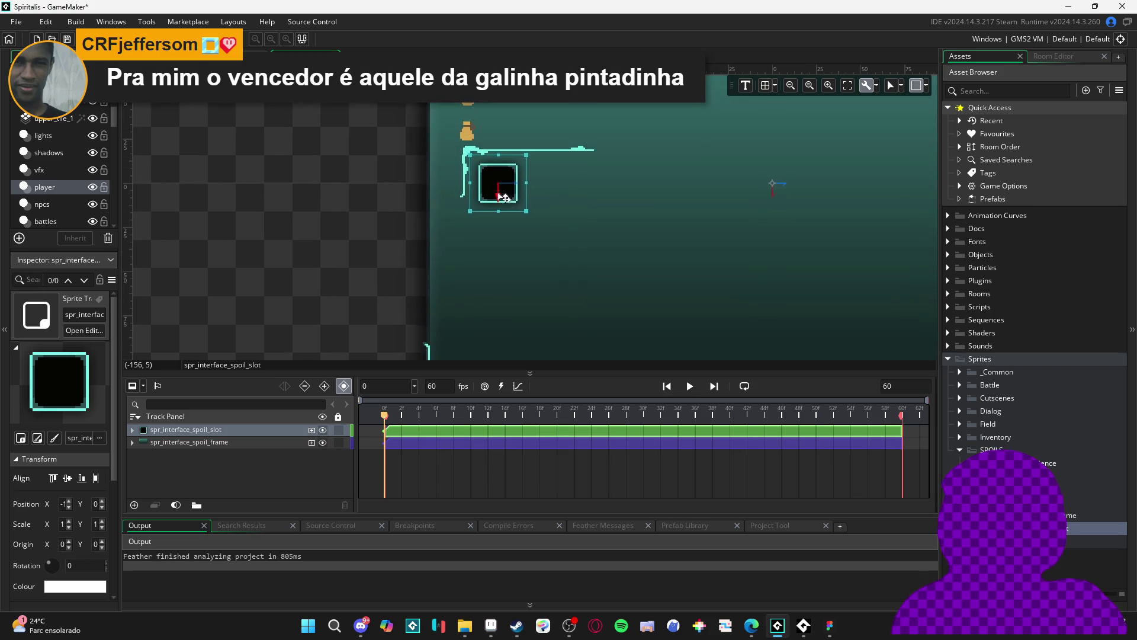
{"action": "scroll", "coordinate": [490, 189], "scroll_direction": "down", "scroll_amount": 2}
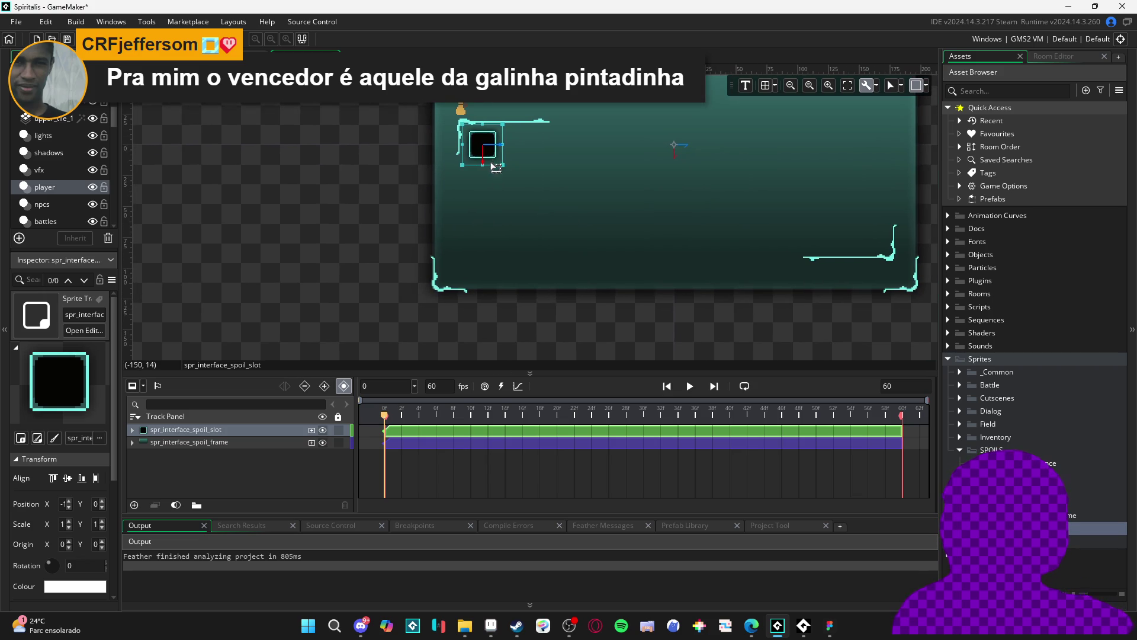
{"action": "scroll", "coordinate": [485, 145], "scroll_direction": "up", "scroll_amount": 2}
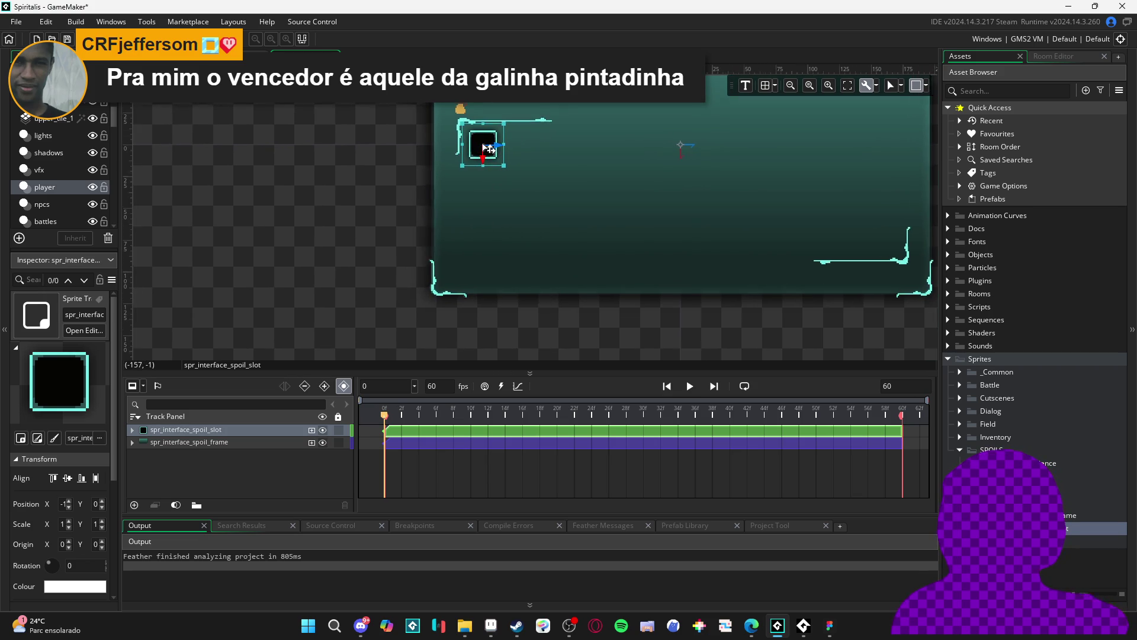
{"action": "key", "text": "ctrl+d"}
{"action": "left_click_drag", "start_coordinate": [489, 173], "coordinate": [494, 204]}
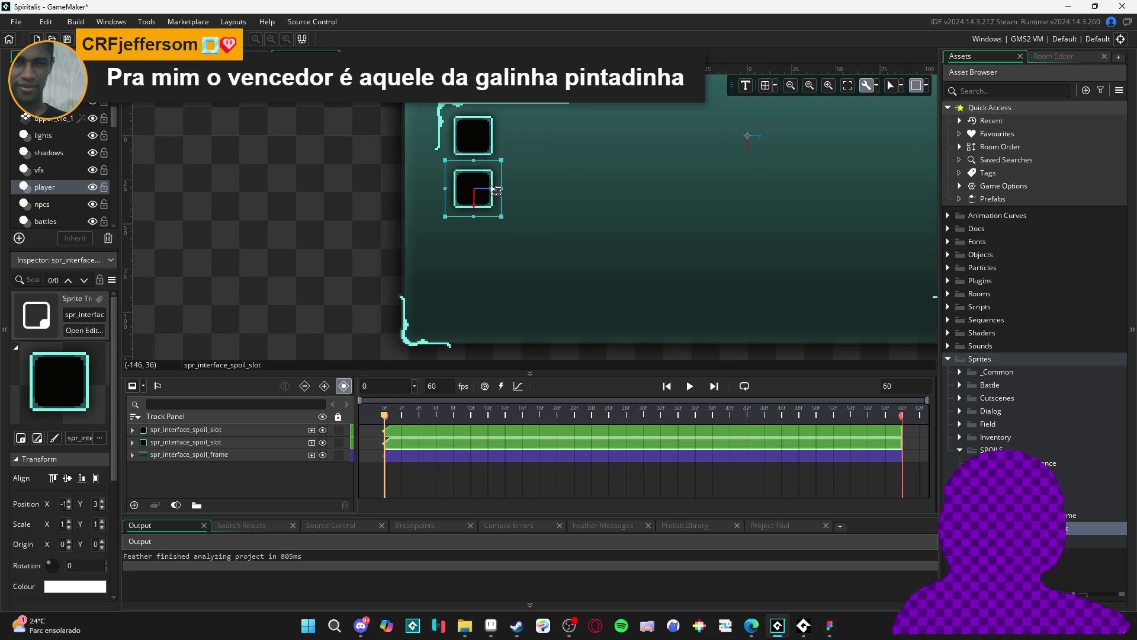
{"action": "key", "text": "ctrl+d"}
{"action": "left_click_drag", "start_coordinate": [485, 177], "coordinate": [493, 233]}
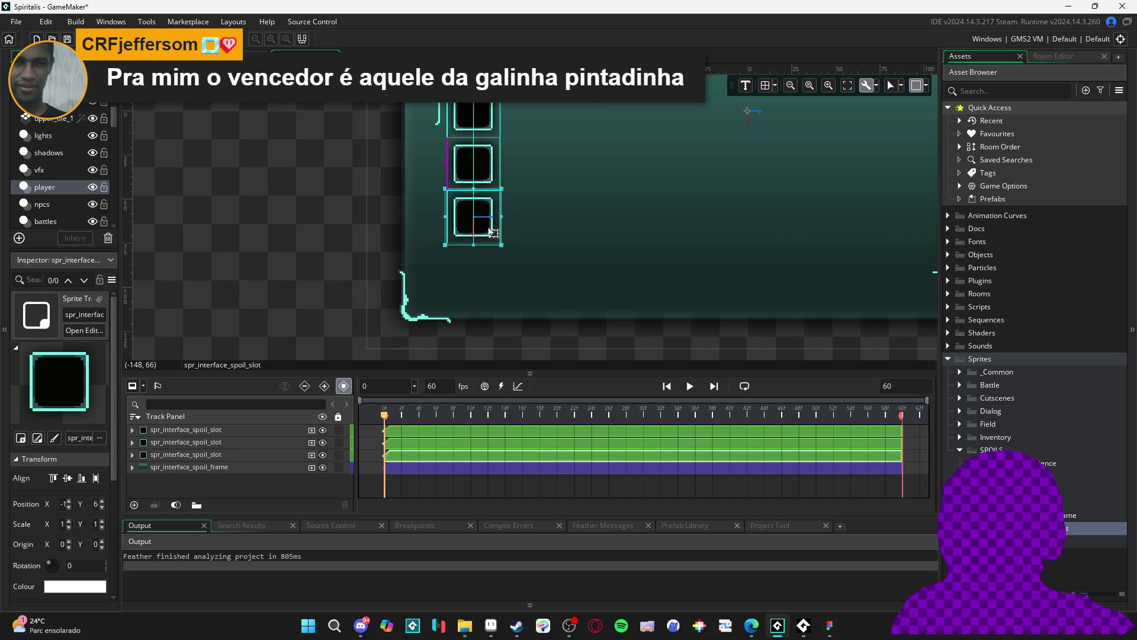
{"action": "scroll", "coordinate": [521, 225], "scroll_direction": "down", "scroll_amount": 2}
Duplicate the three stacked slots and move the copies to the panel's right side.
{"action": "left_click", "coordinate": [451, 201]}
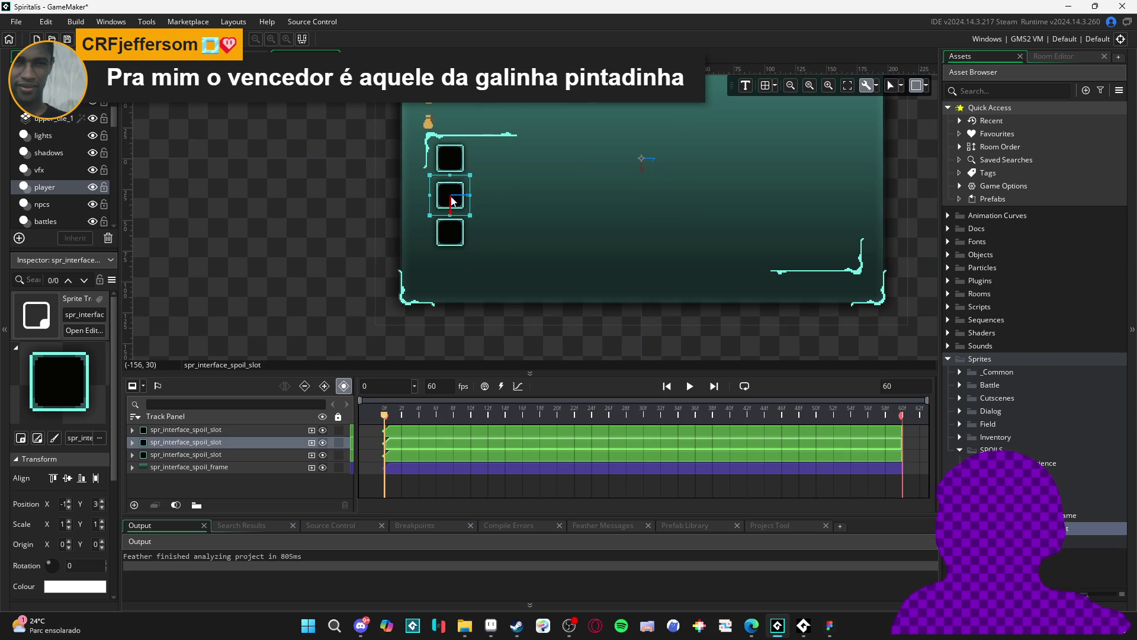
{"action": "left_click", "coordinate": [453, 167], "text": "shift"}
{"action": "key", "text": "ctrl+d"}
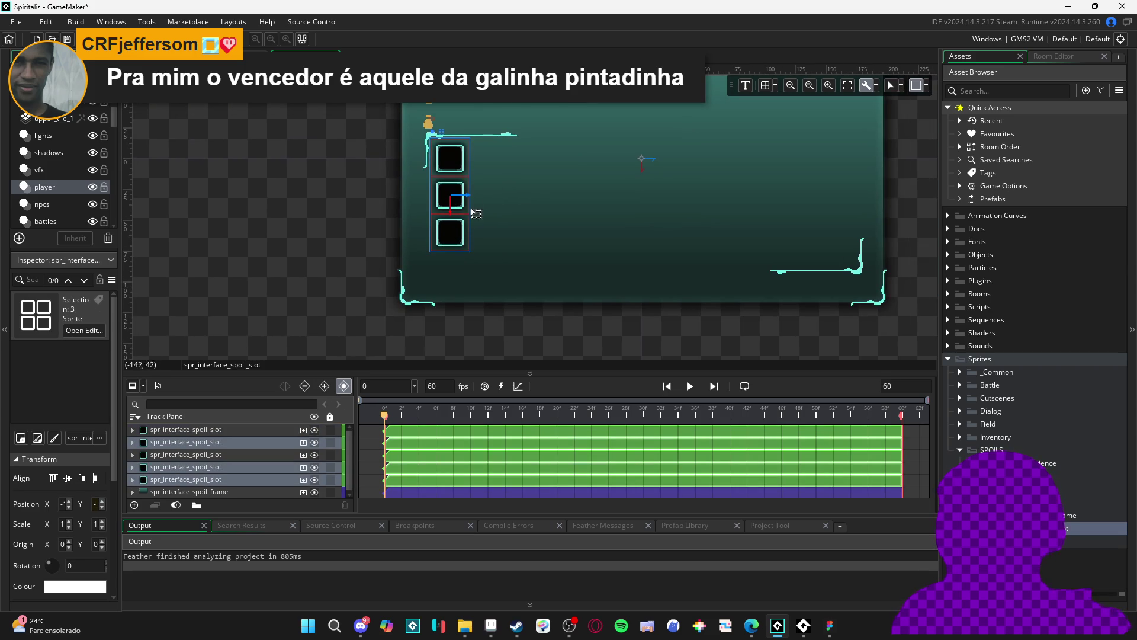
{"action": "left_click_drag", "start_coordinate": [531, 187], "coordinate": [493, 200]}
{"action": "left_click_drag", "start_coordinate": [587, 215], "coordinate": [514, 226]}
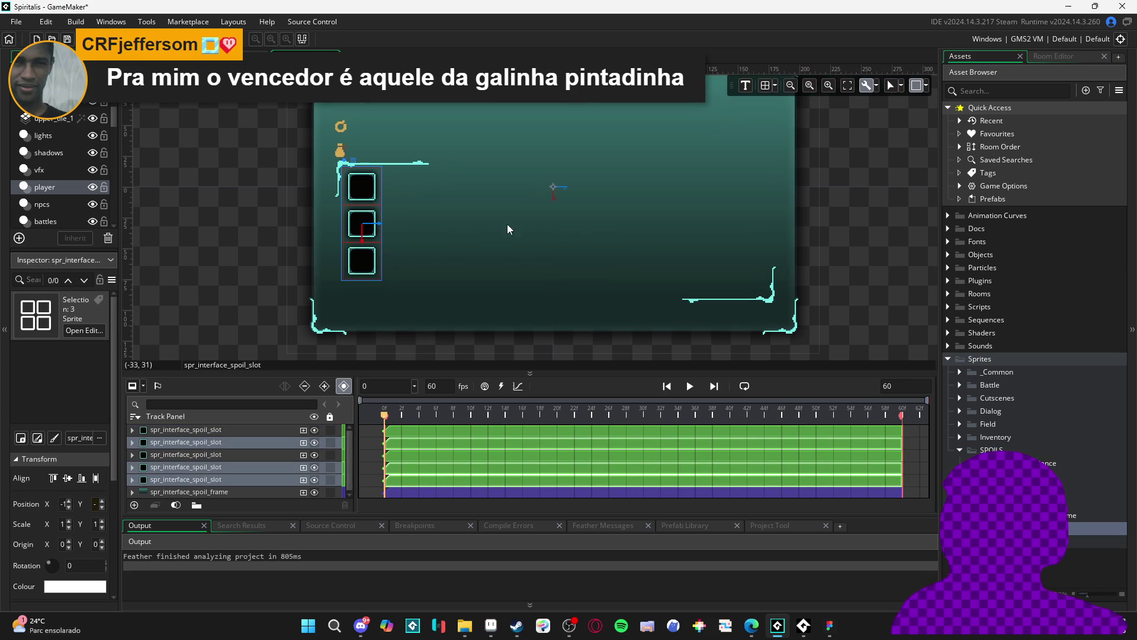
{"action": "left_click_drag", "start_coordinate": [378, 199], "coordinate": [605, 214]}
Check the placement of the three right-column and three left-column spoil slots.
{"action": "left_click", "coordinate": [313, 220]}
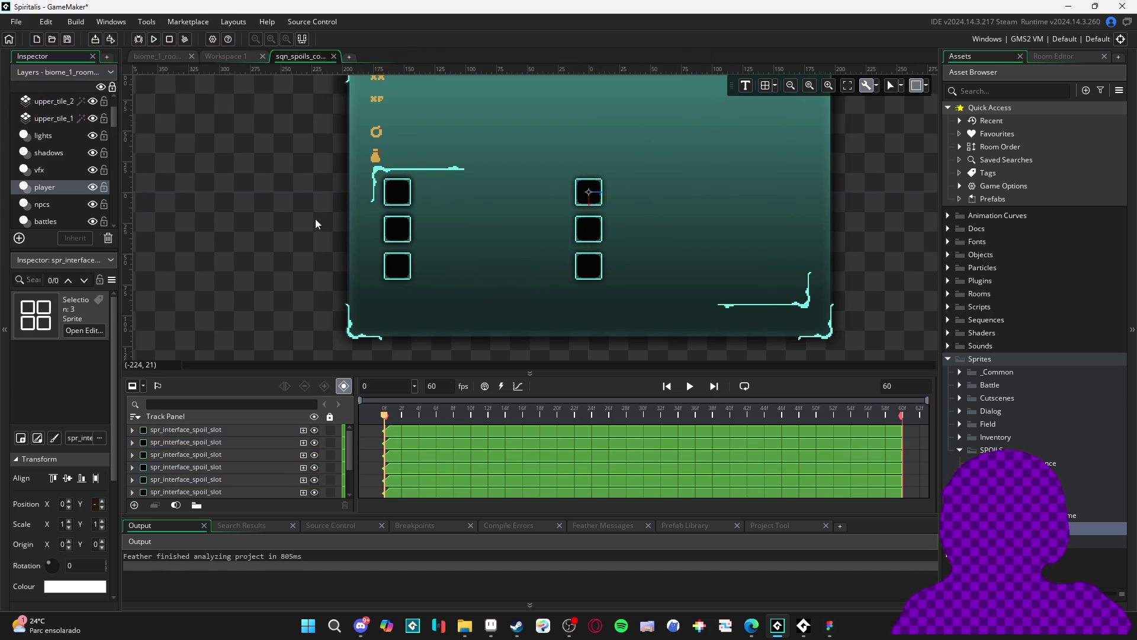
{"action": "left_click", "coordinate": [597, 202]}
{"action": "left_click", "coordinate": [597, 228], "text": "ctrl"}
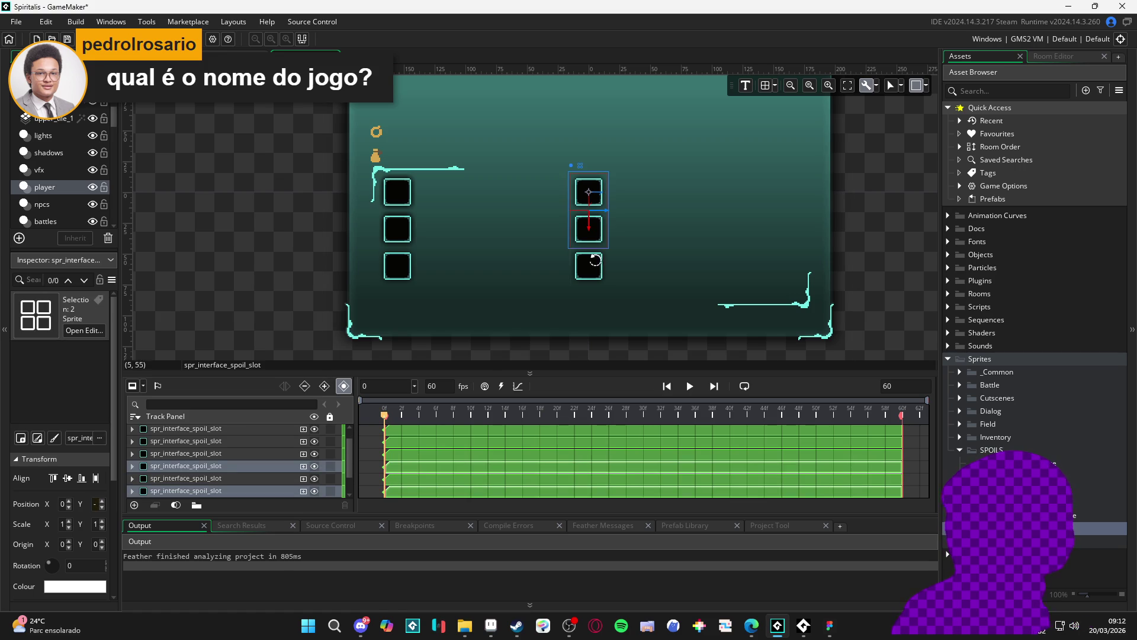
{"action": "left_click", "coordinate": [596, 270], "text": "ctrl"}
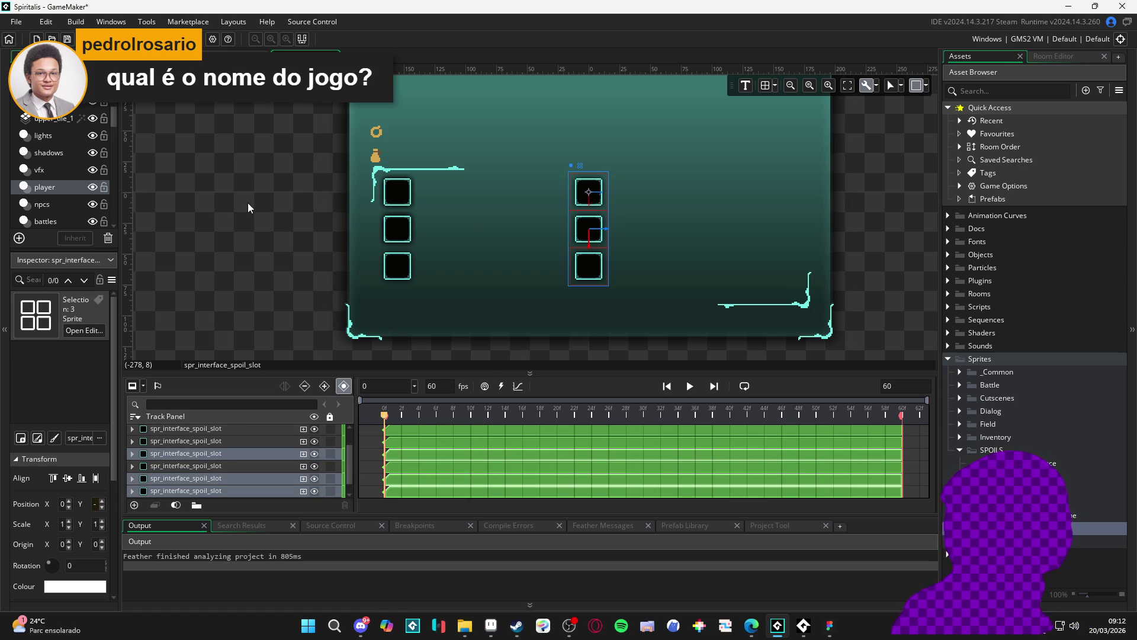
{"action": "left_click", "coordinate": [399, 201]}
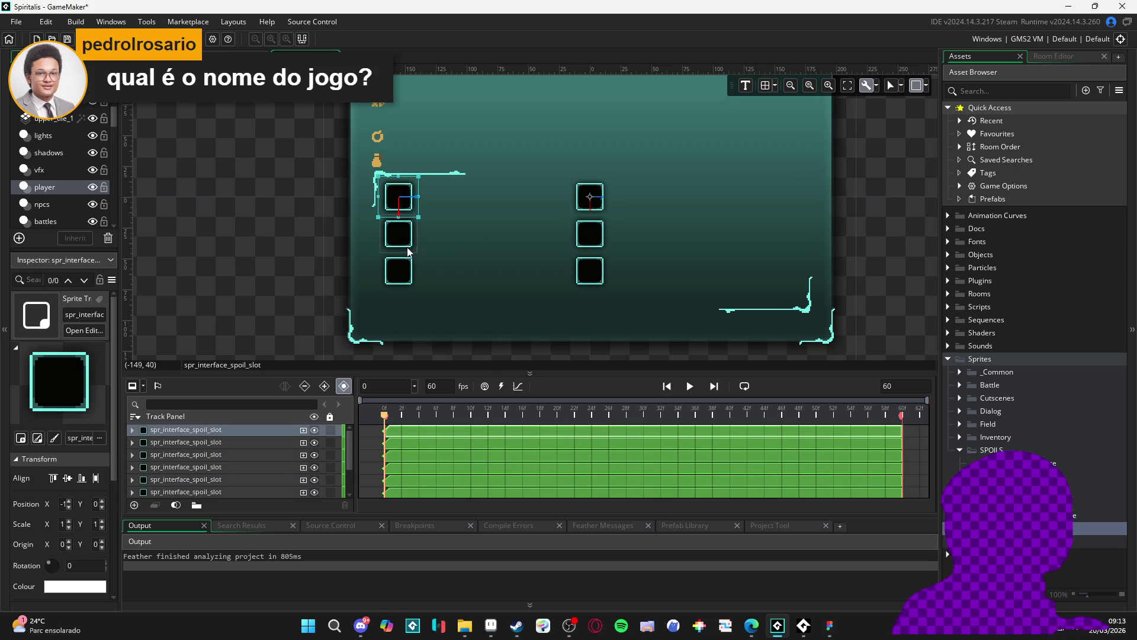
{"action": "left_click", "coordinate": [410, 231]}
{"action": "left_click", "coordinate": [404, 276]}
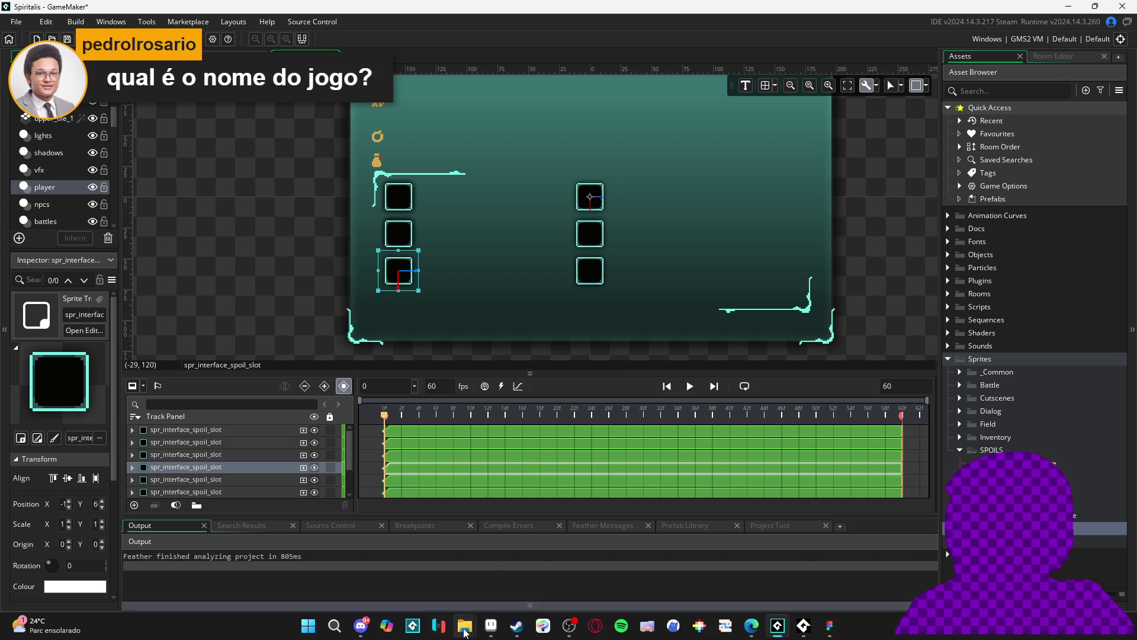
{"action": "mouse_move", "coordinate": [464, 625]}
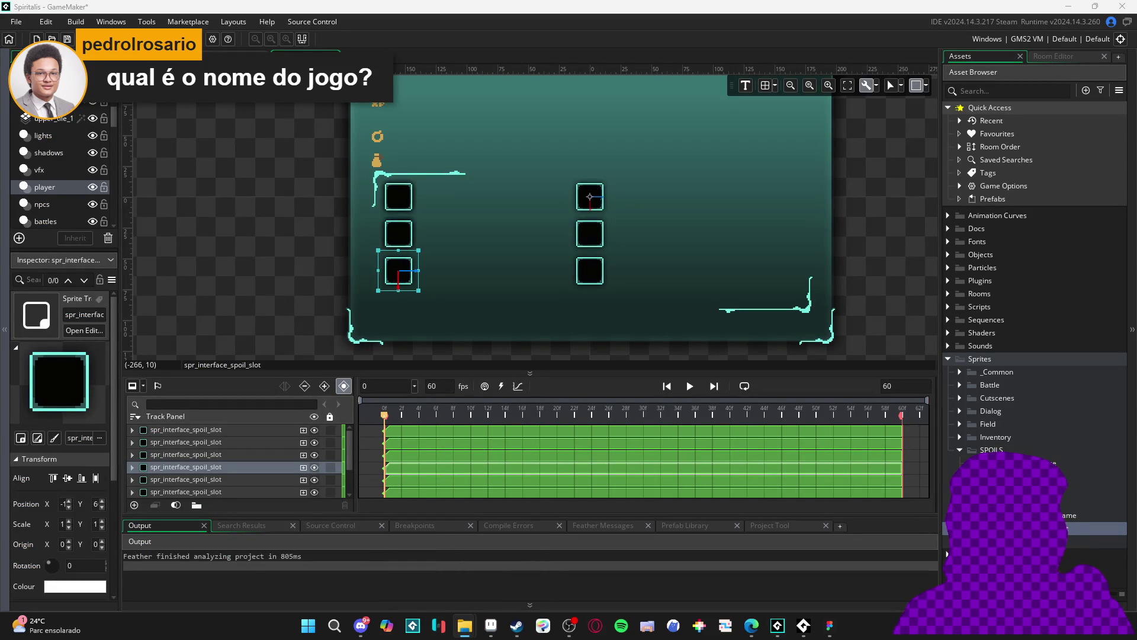
{"action": "key", "text": "alt+Tab"}
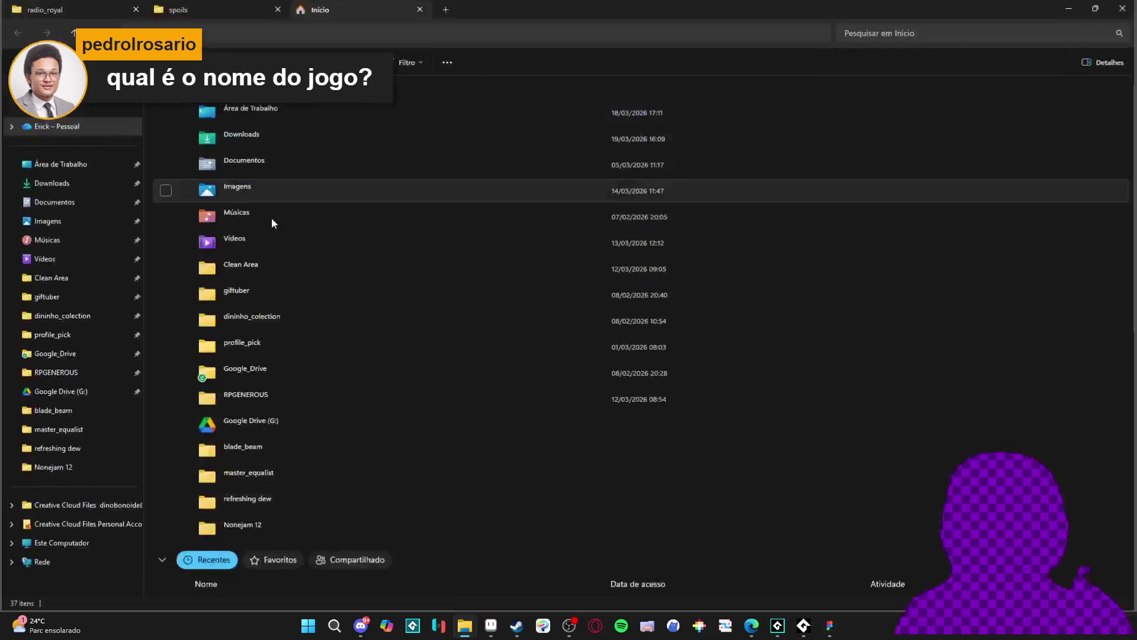
Go to Área de Trabalho > Nonejam 12 > ULON and launch MEUS_AMIGOS_GATOS.
{"action": "left_click", "coordinate": [76, 166]}
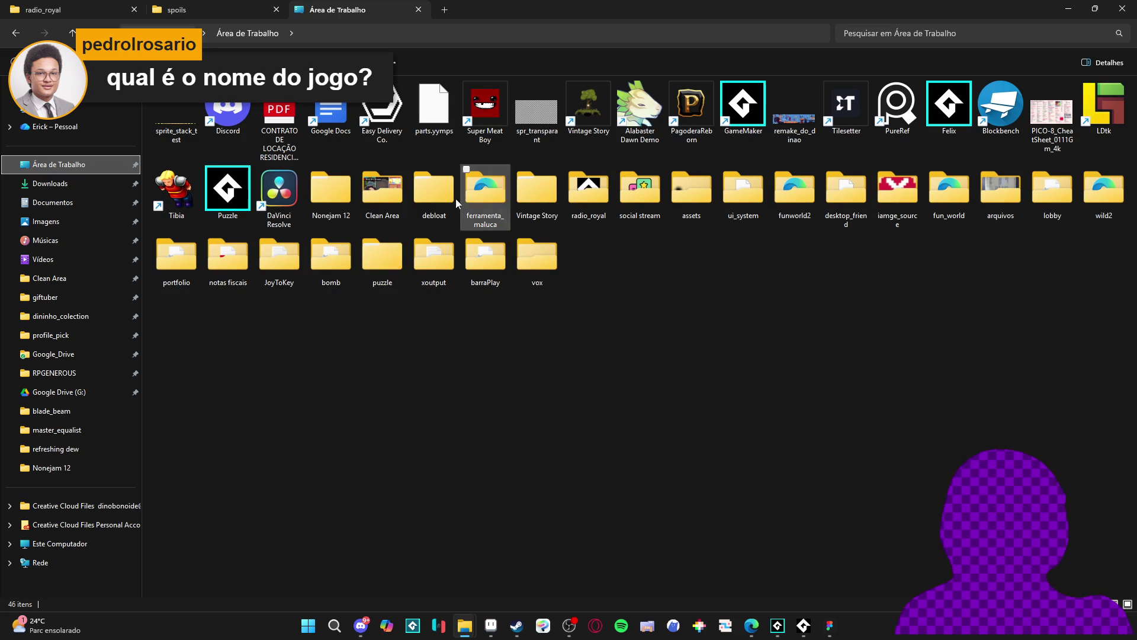
{"action": "double_click", "coordinate": [329, 193]}
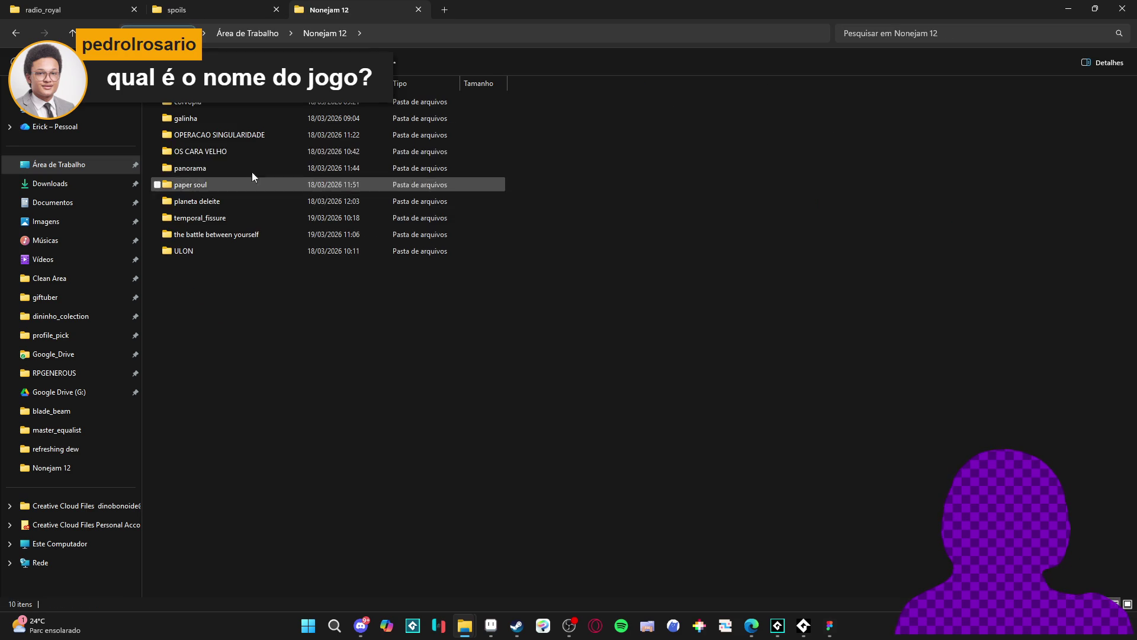
{"action": "double_click", "coordinate": [201, 254]}
{"action": "double_click", "coordinate": [229, 153]}
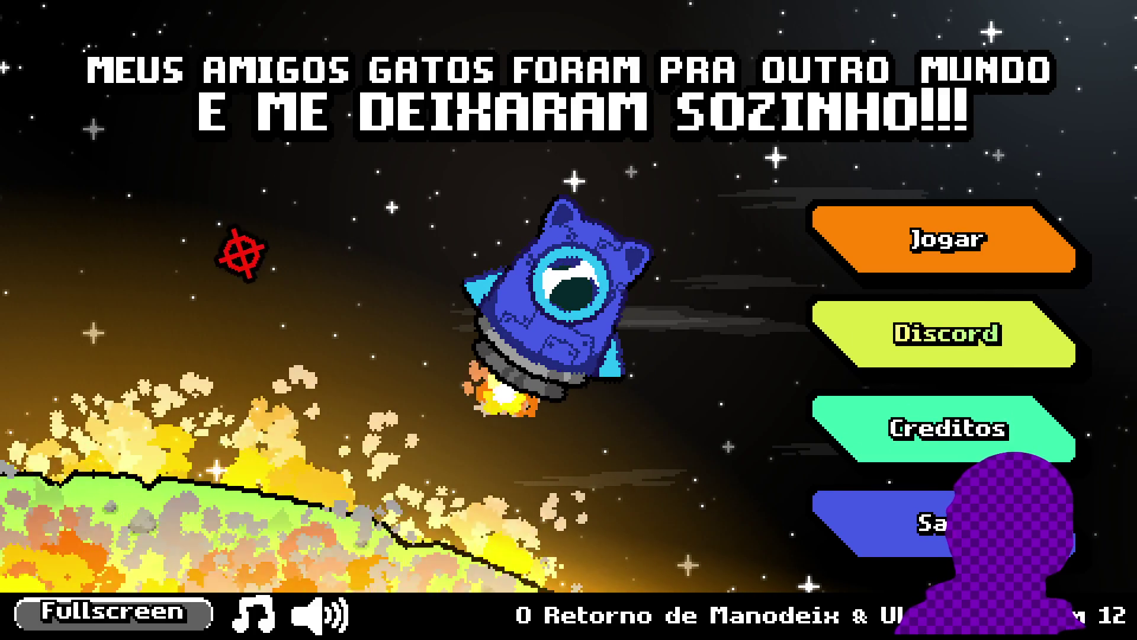
Start the game with Jogar, walk the cat to the rocket and board it.
{"action": "left_click", "coordinate": [993, 231]}
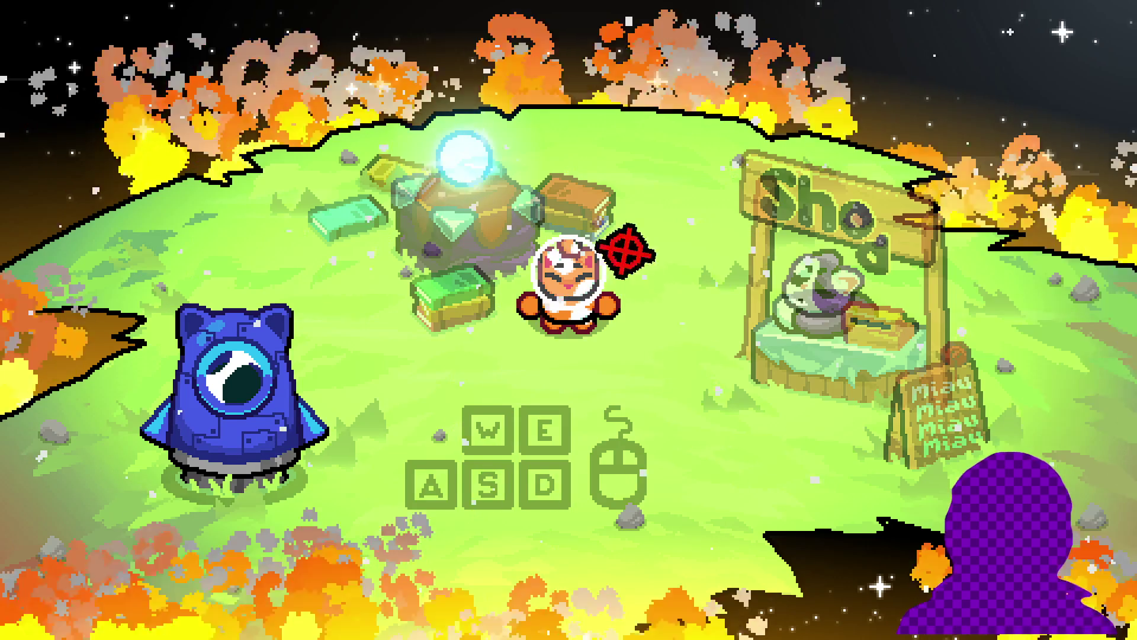
{"action": "key", "text": "d"}
{"action": "key", "text": "d"}
{"action": "key", "text": "s"}
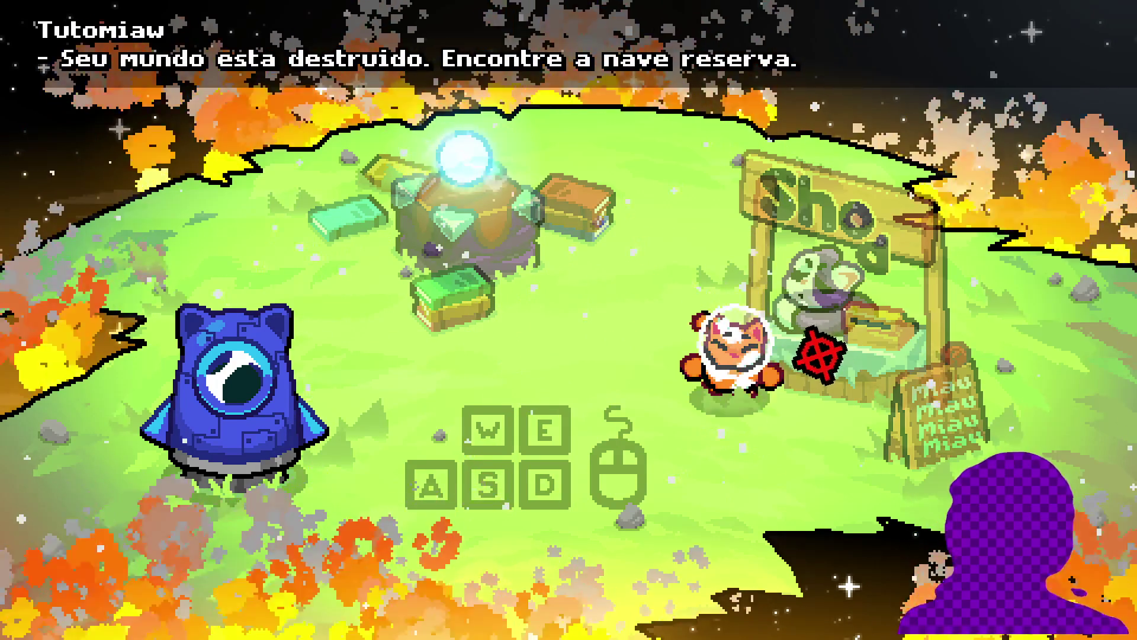
{"action": "key", "text": "a"}
{"action": "key", "text": "w"}
{"action": "key", "text": "a"}
{"action": "key", "text": "w"}
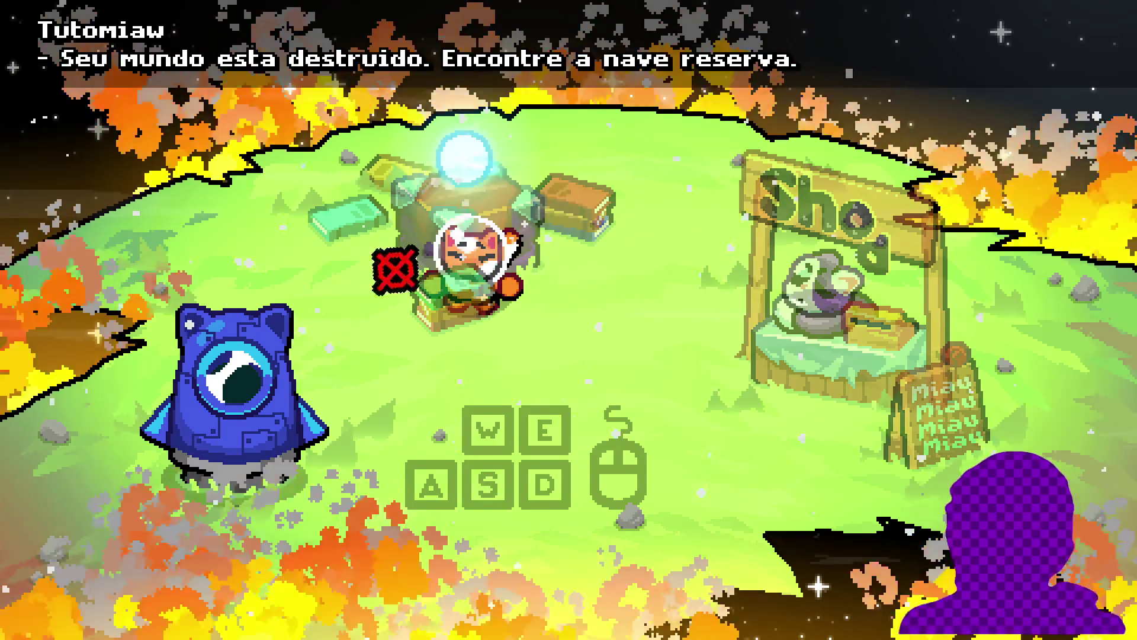
{"action": "key", "text": "s"}
{"action": "key", "text": "a"}
{"action": "key", "text": "a"}
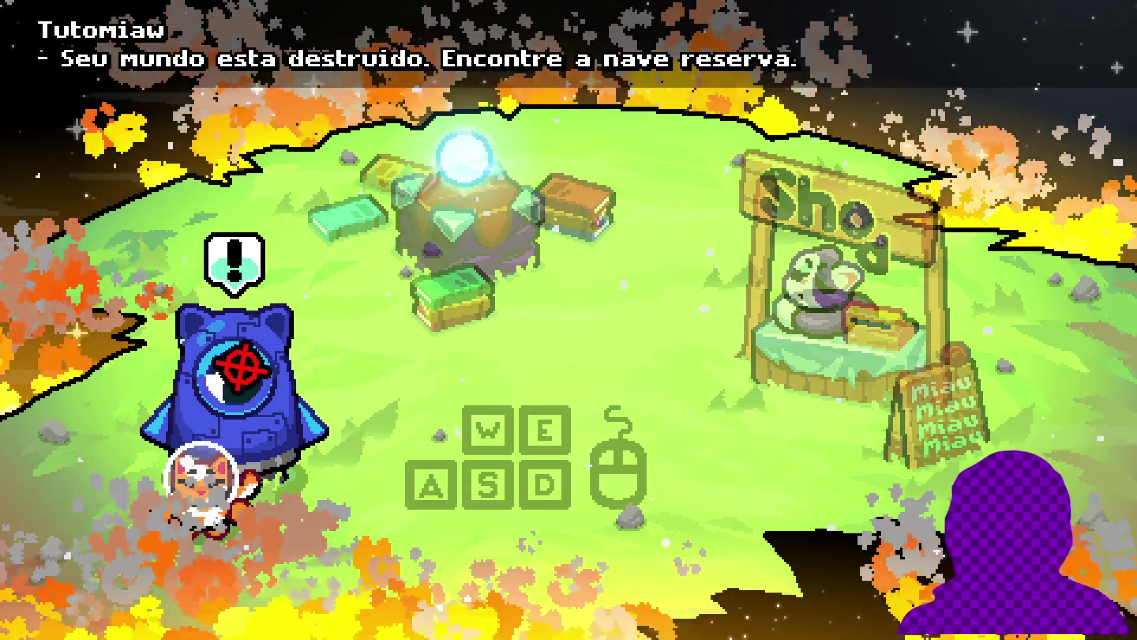
{"action": "key", "text": "e"}
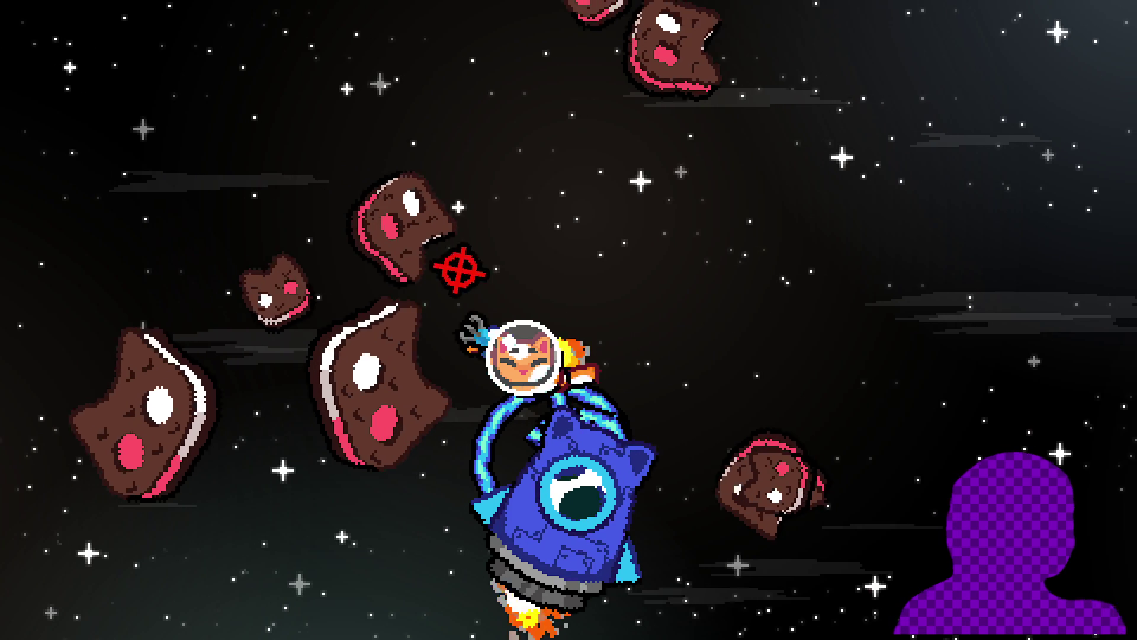
Shoot asteroids to collect items, return to the planet and sell the 11 items at the Shop.
{"action": "left_click", "coordinate": [425, 282]}
{"action": "mouse_move", "coordinate": [409, 365]}
{"action": "left_mouse_down"}
{"action": "mouse_move", "coordinate": [500, 421]}
{"action": "mouse_move", "coordinate": [629, 332]}
{"action": "mouse_move", "coordinate": [541, 332]}
{"action": "mouse_move", "coordinate": [589, 337]}
{"action": "mouse_move", "coordinate": [589, 328]}
{"action": "mouse_move", "coordinate": [550, 330]}
{"action": "mouse_move", "coordinate": [528, 353]}
{"action": "mouse_move", "coordinate": [571, 362]}
{"action": "mouse_move", "coordinate": [462, 431]}
{"action": "mouse_move", "coordinate": [373, 371]}
{"action": "mouse_move", "coordinate": [457, 465]}
{"action": "mouse_move", "coordinate": [348, 427]}
{"action": "mouse_move", "coordinate": [264, 528]}
{"action": "mouse_move", "coordinate": [256, 500]}
{"action": "left_mouse_up"}
{"action": "mouse_move", "coordinate": [312, 475]}
{"action": "left_mouse_down"}
{"action": "mouse_move", "coordinate": [378, 422]}
{"action": "mouse_move", "coordinate": [408, 427]}
{"action": "mouse_move", "coordinate": [452, 503]}
{"action": "mouse_move", "coordinate": [374, 457]}
{"action": "mouse_move", "coordinate": [383, 470]}
{"action": "mouse_move", "coordinate": [201, 402]}
{"action": "mouse_move", "coordinate": [314, 428]}
{"action": "left_mouse_up"}
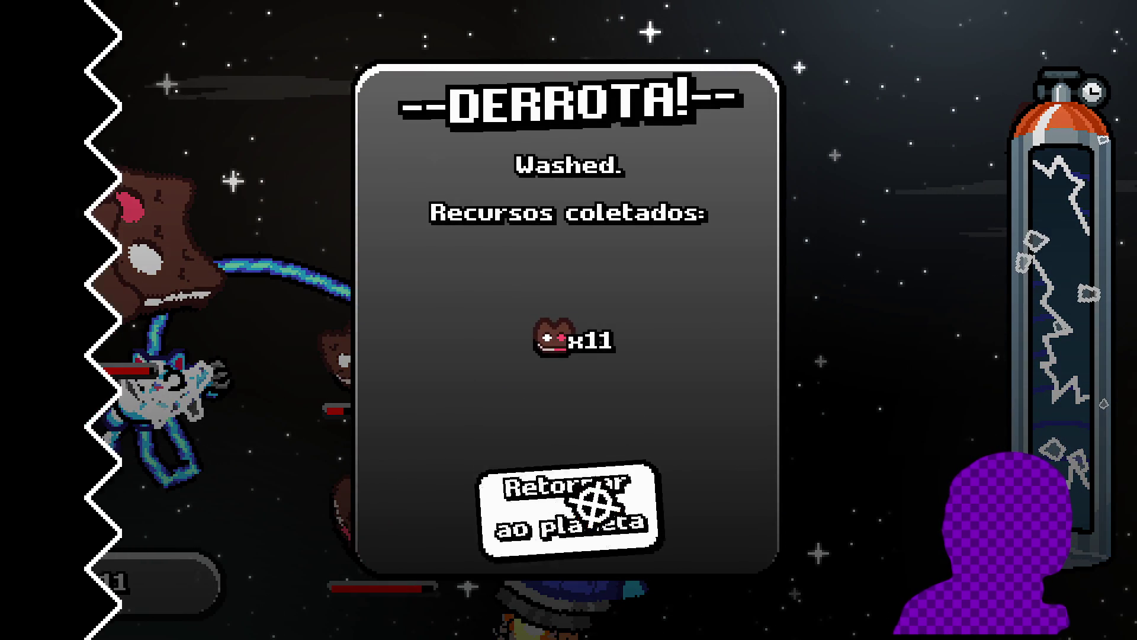
{"action": "left_click", "coordinate": [598, 501]}
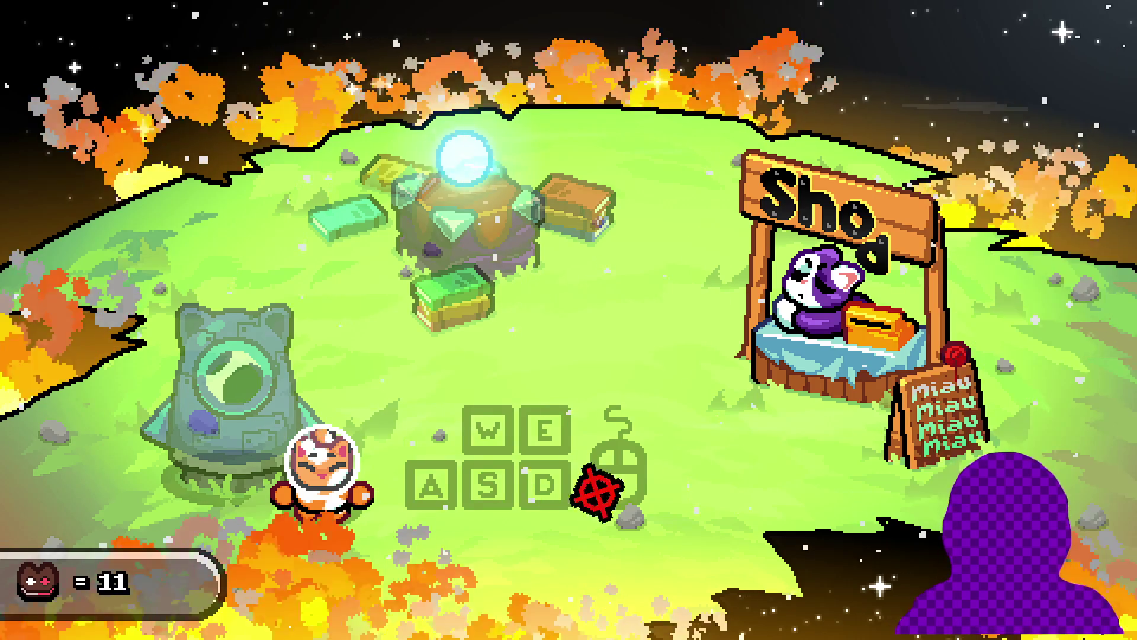
{"action": "key", "text": "d"}
{"action": "key", "text": "w"}
{"action": "key", "text": "d"}
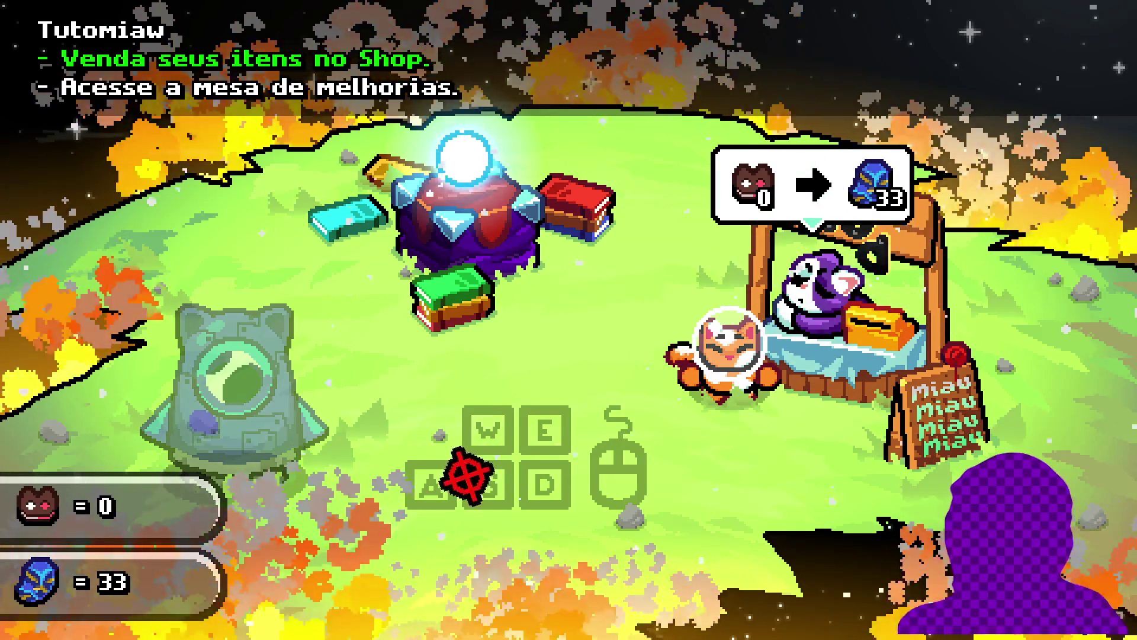
Buy the Controle da arma upgrade twice at the upgrade table.
{"action": "key", "text": "a"}
{"action": "key", "text": "w"}
{"action": "key", "text": "e"}
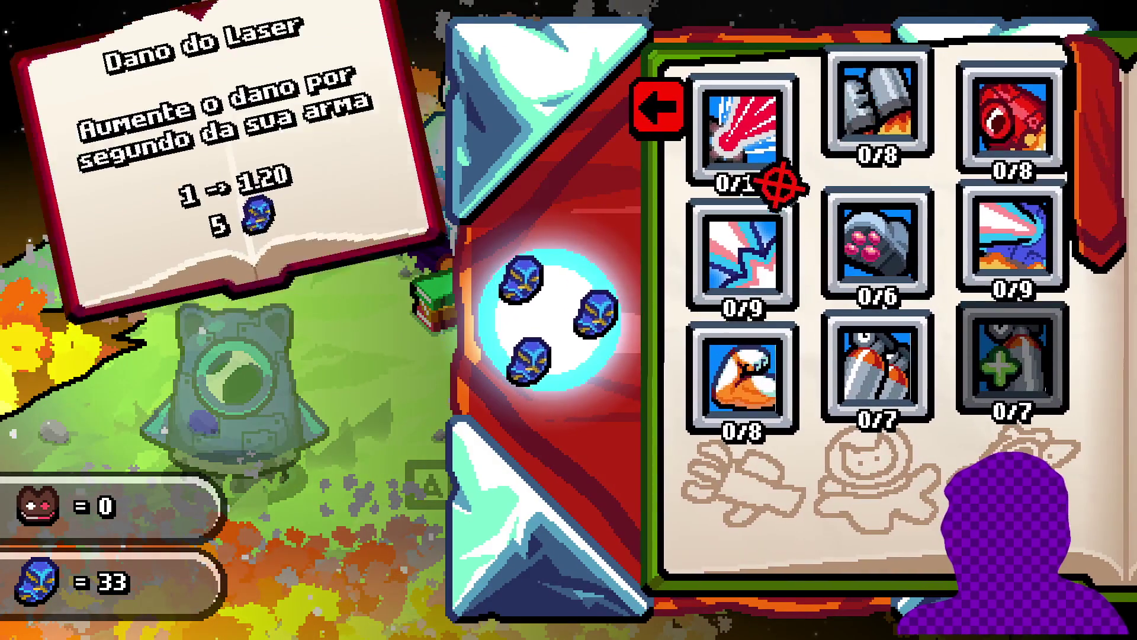
{"action": "left_click", "coordinate": [711, 384]}
{"action": "left_click", "coordinate": [710, 384]}
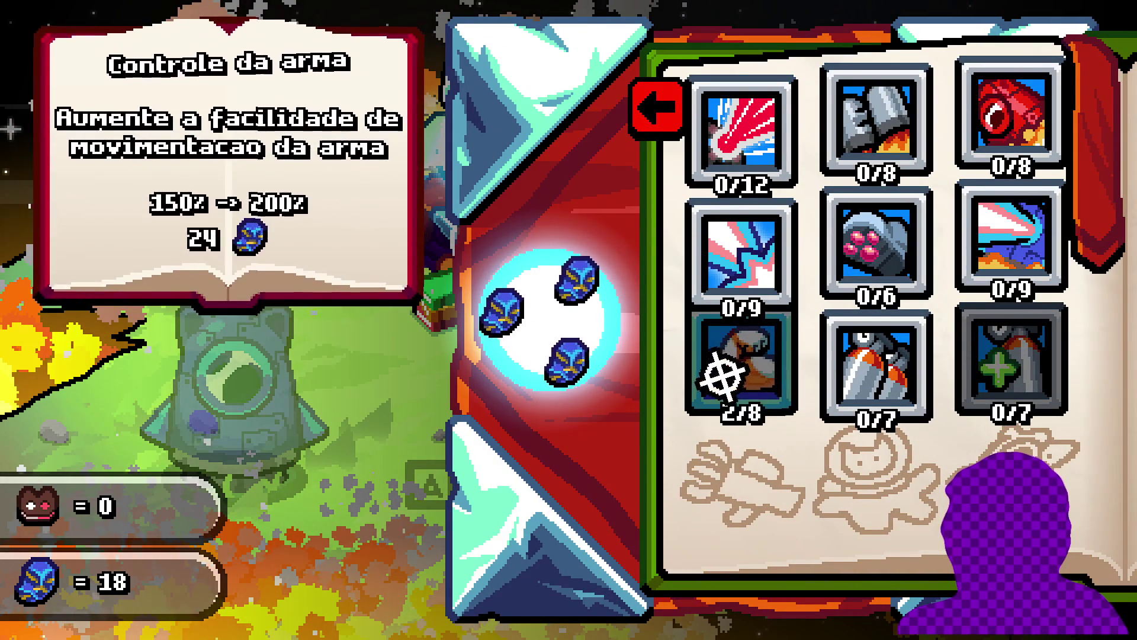
{"action": "key", "text": "e"}
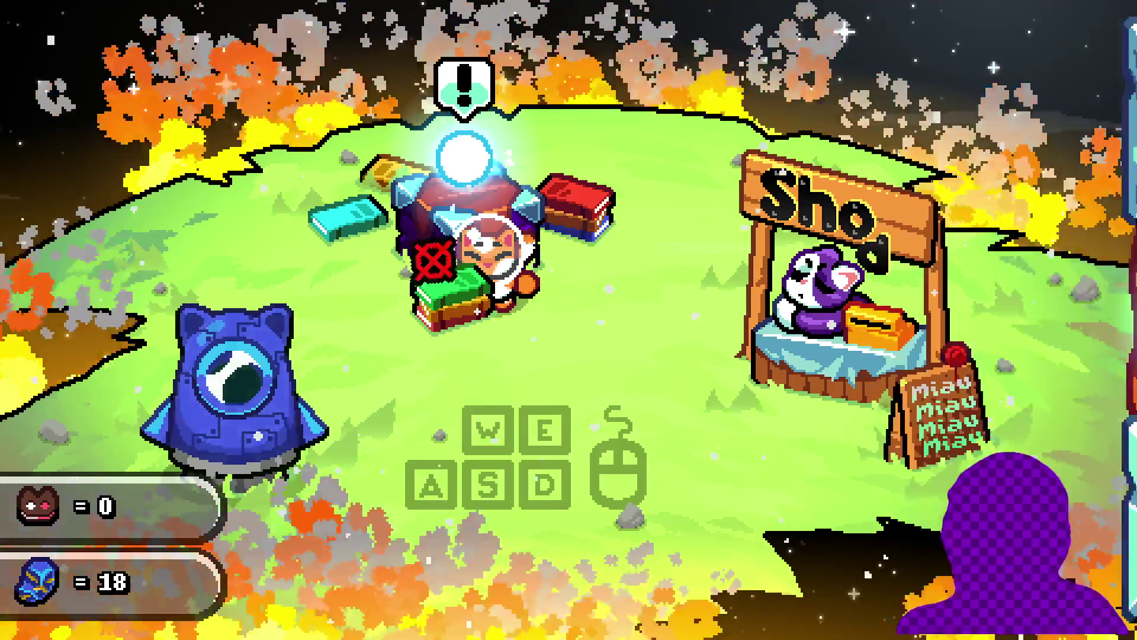
{"action": "key", "text": "s"}
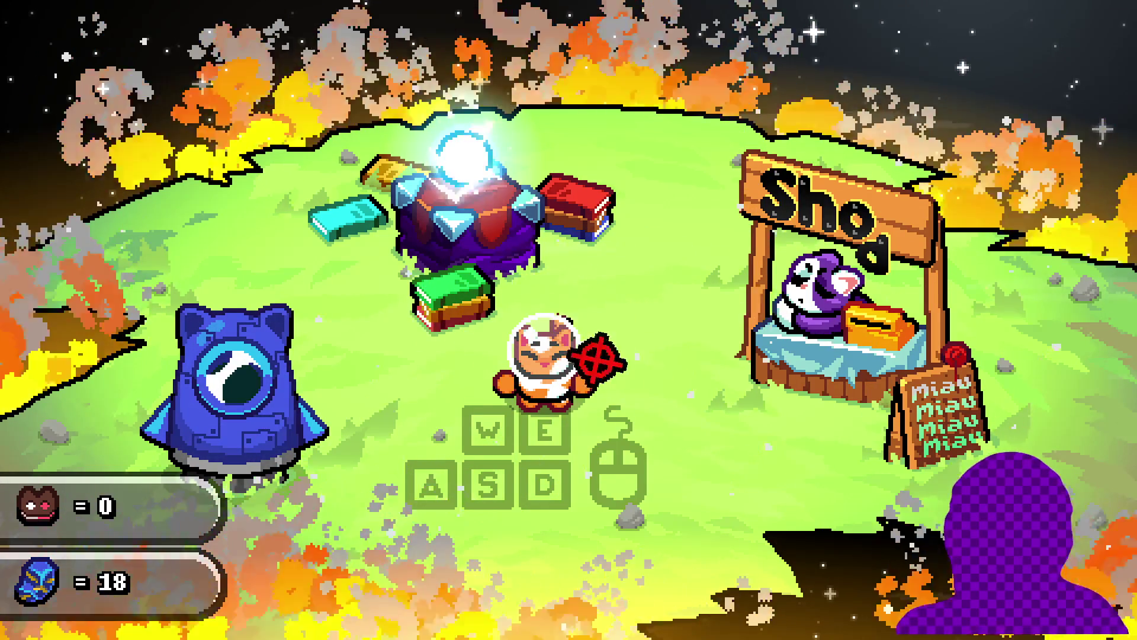
{"action": "key", "text": "d"}
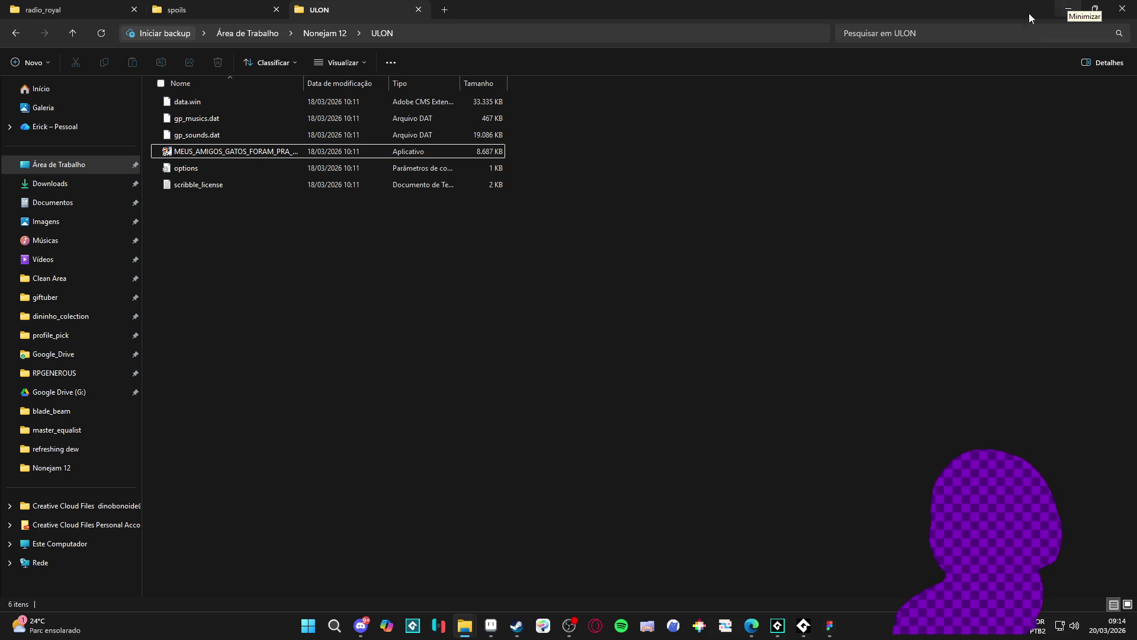
Widen the Nome column to show the full game file name, then minimize File Explorer.
{"action": "mouse_move", "coordinate": [304, 83]}
{"action": "left_mouse_down"}
{"action": "mouse_move", "coordinate": [472, 102]}
{"action": "mouse_move", "coordinate": [445, 117]}
{"action": "left_mouse_up"}
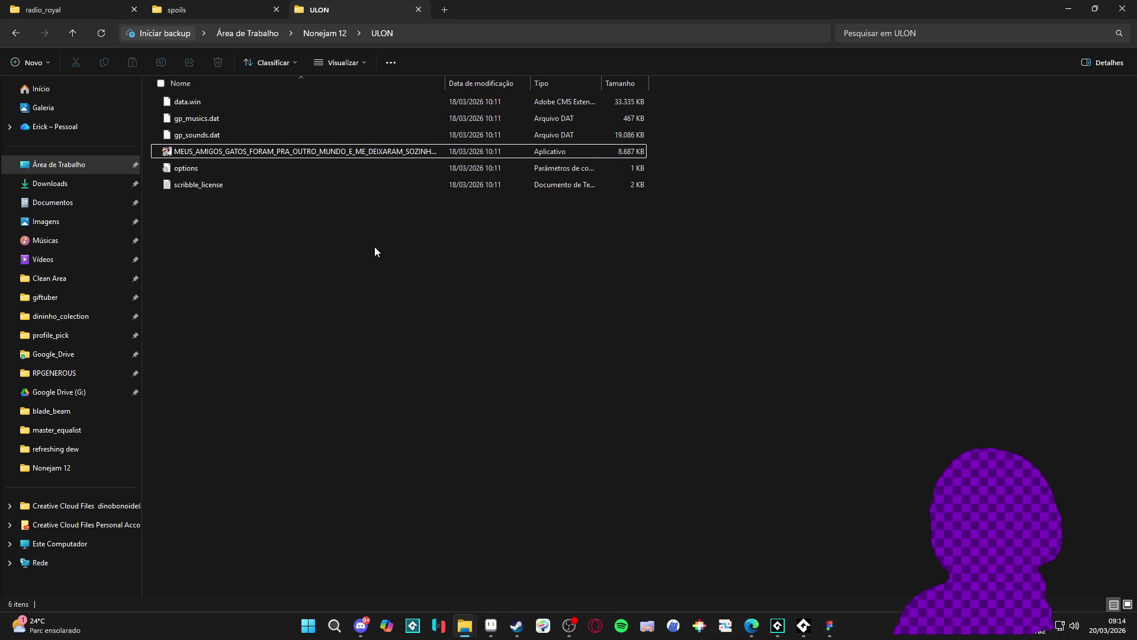
{"action": "left_click", "coordinate": [297, 152]}
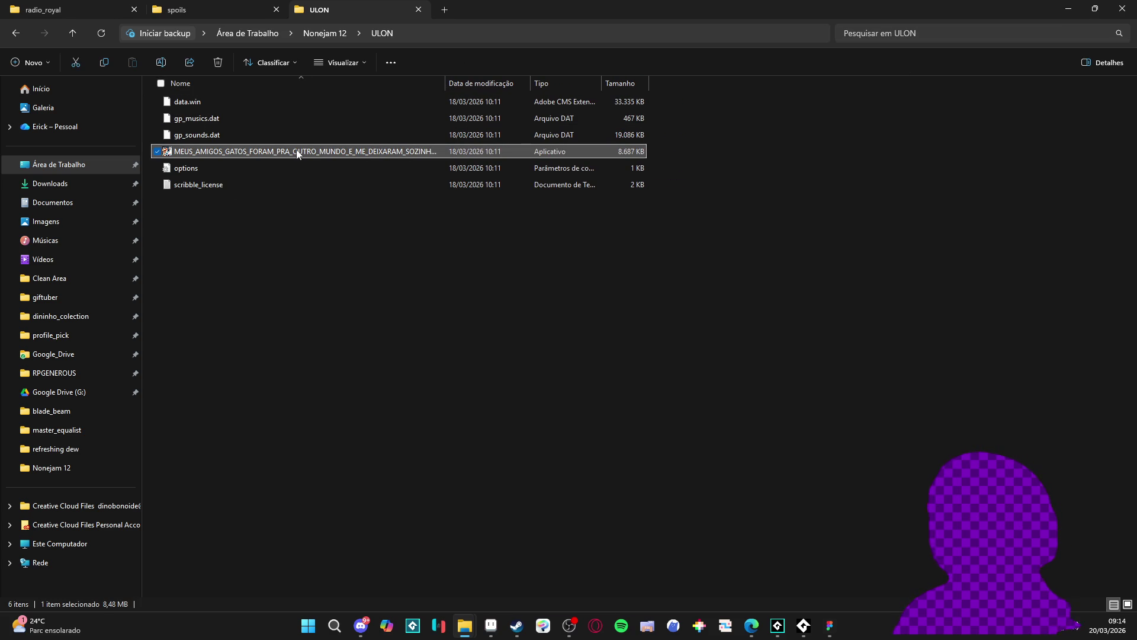
{"action": "left_click", "coordinate": [1078, 8]}
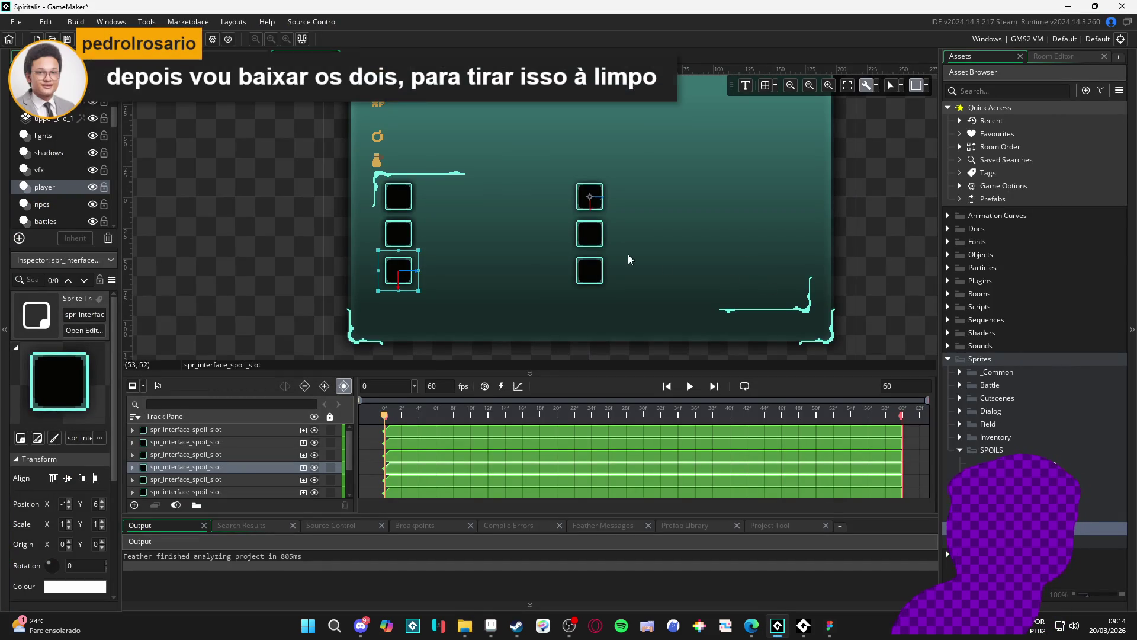
{"action": "left_click", "coordinate": [606, 201]}
{"action": "left_click", "coordinate": [592, 243], "text": "shift"}
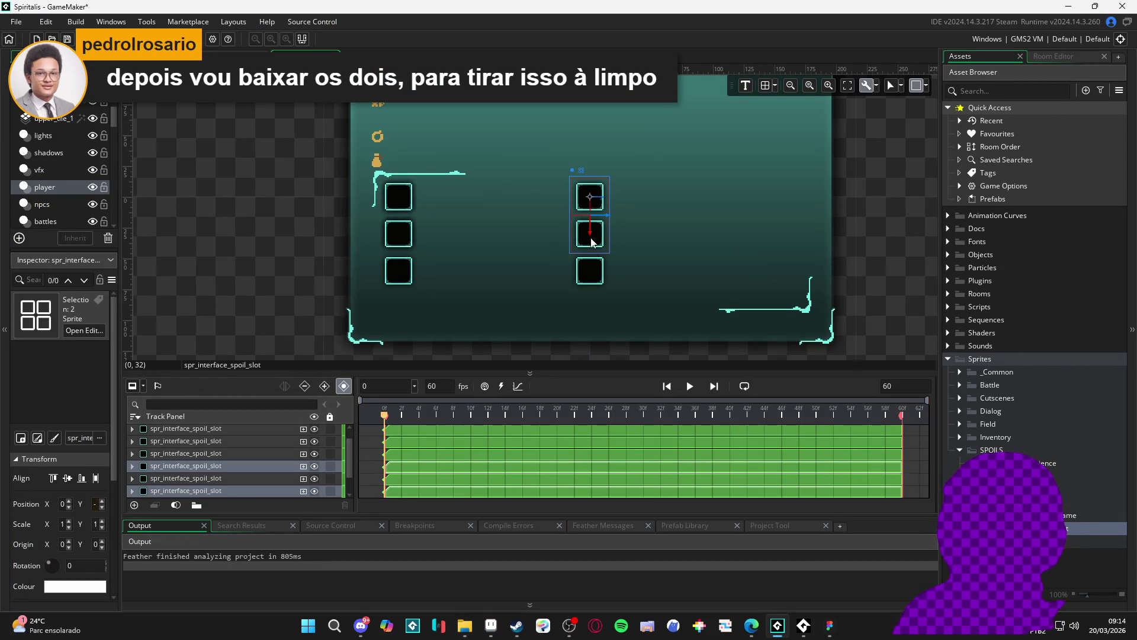
{"action": "left_click", "coordinate": [584, 283], "text": "shift"}
{"action": "left_click_drag", "start_coordinate": [615, 233], "coordinate": [577, 262]}
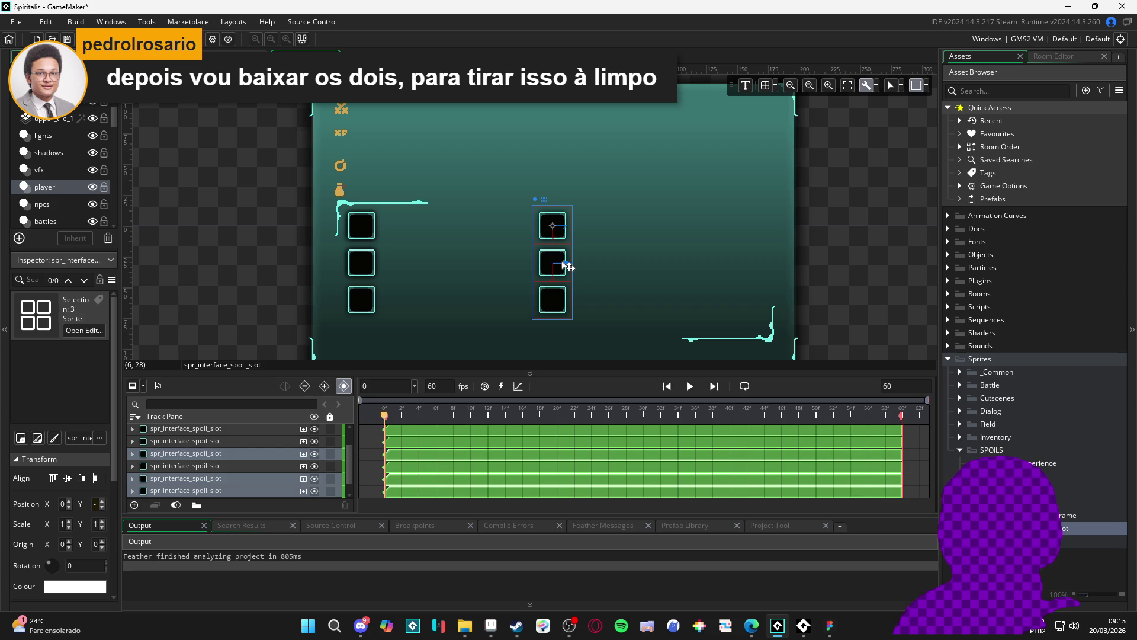
{"action": "left_click_drag", "start_coordinate": [567, 267], "coordinate": [543, 258]}
{"action": "scroll", "coordinate": [790, 272], "scroll_direction": "down", "scroll_amount": 1}
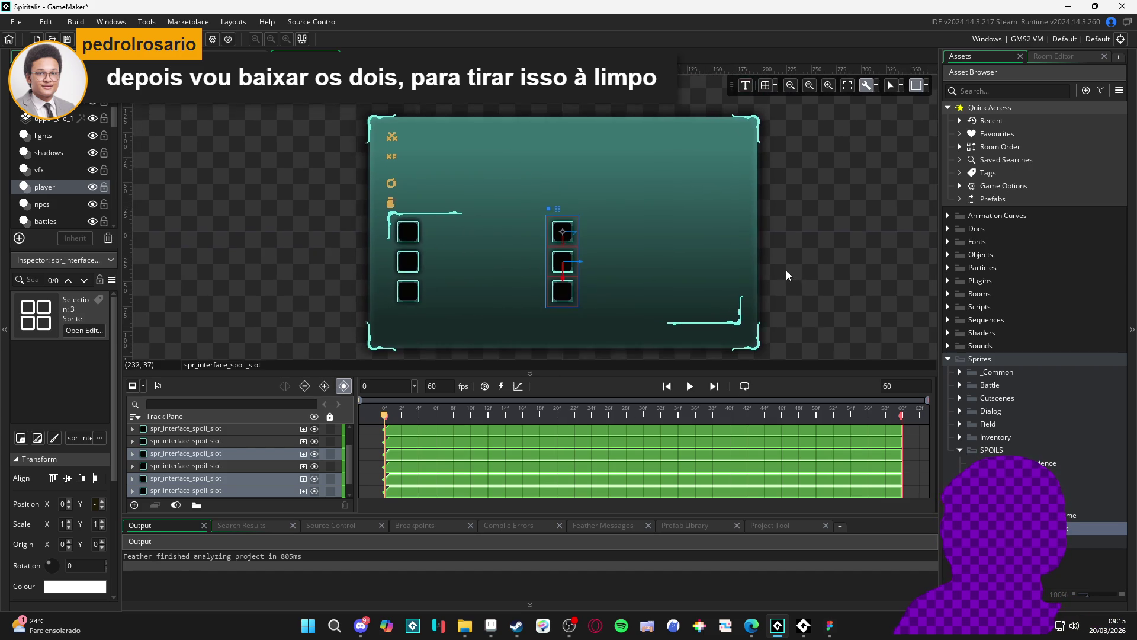
{"action": "left_click_drag", "start_coordinate": [774, 276], "coordinate": [753, 279]}
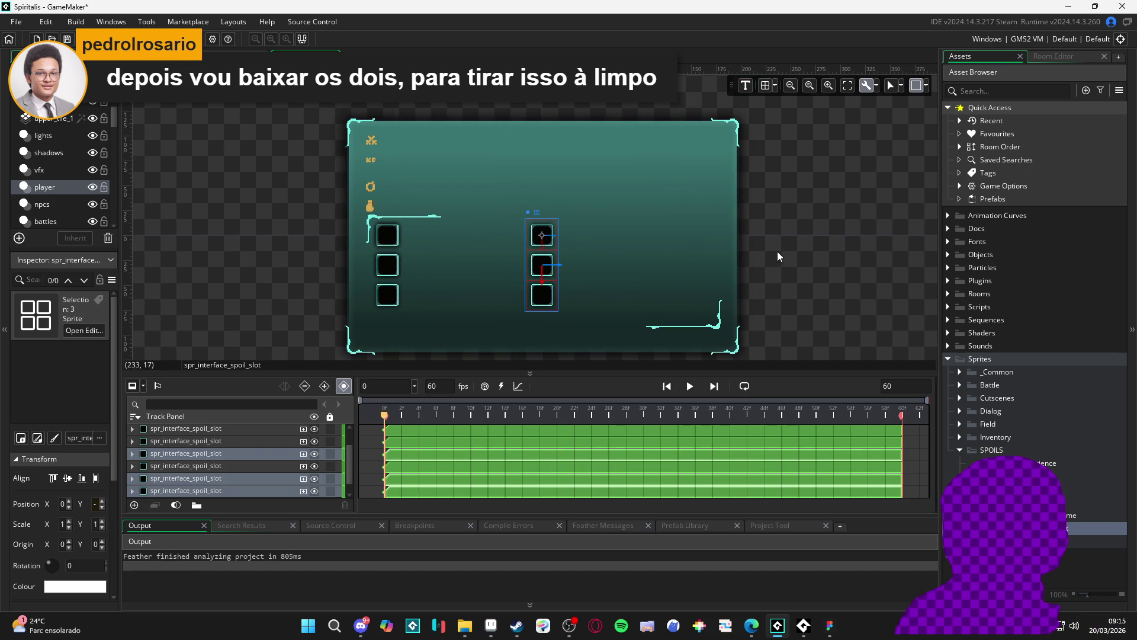
{"action": "left_click", "coordinate": [539, 240]}
{"action": "left_click", "coordinate": [540, 273], "text": "ctrl"}
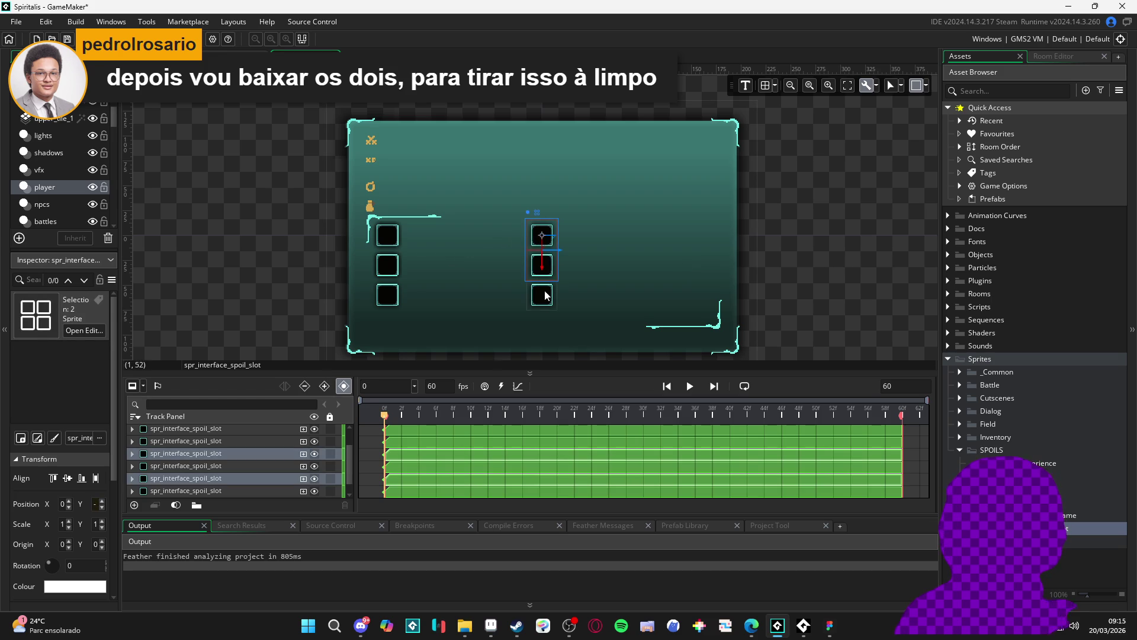
{"action": "left_click", "coordinate": [546, 303], "text": "ctrl"}
{"action": "left_click", "coordinate": [391, 240]}
{"action": "left_click", "coordinate": [389, 267], "text": "ctrl"}
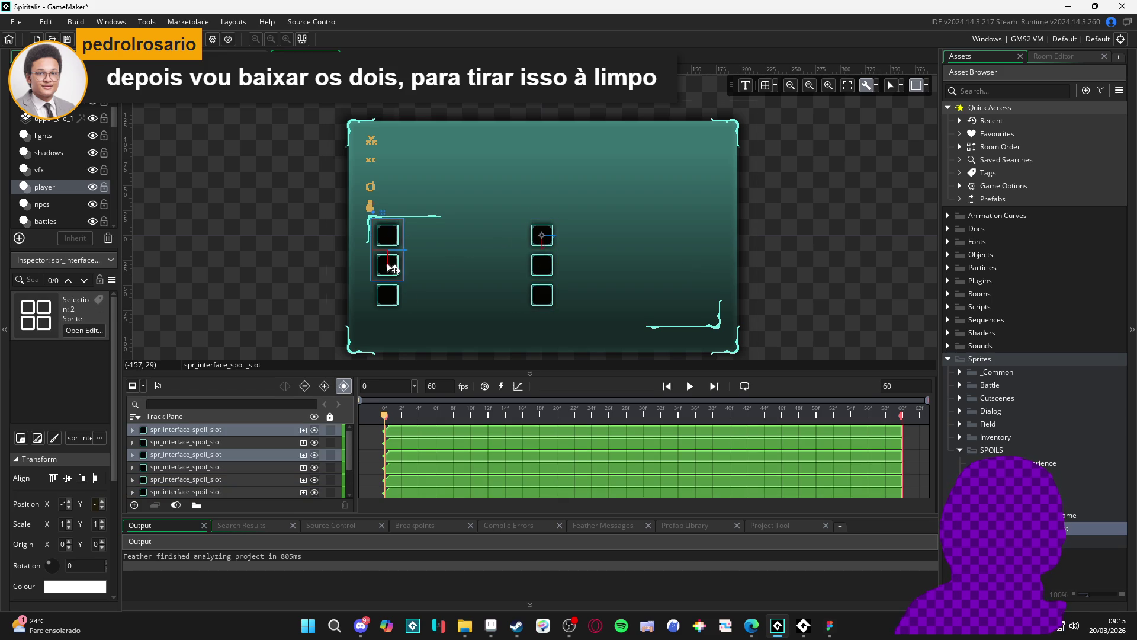
{"action": "key", "text": "ctrl+z"}
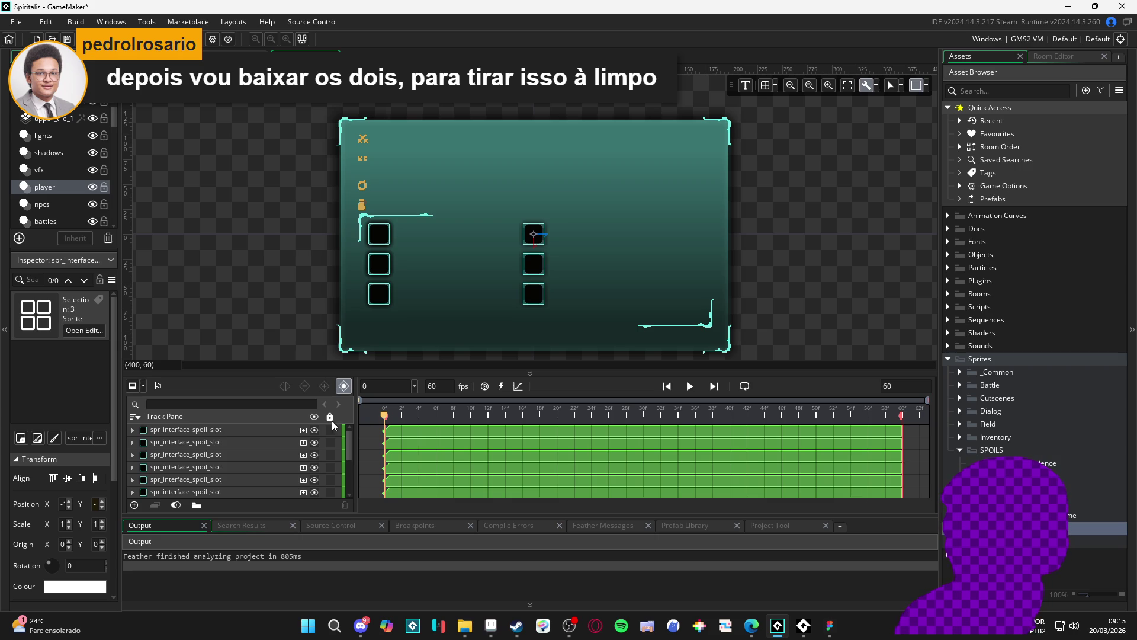
Group all spr_interface_spoil_slot tracks into one collapsed Group track.
{"action": "left_click", "coordinate": [189, 432]}
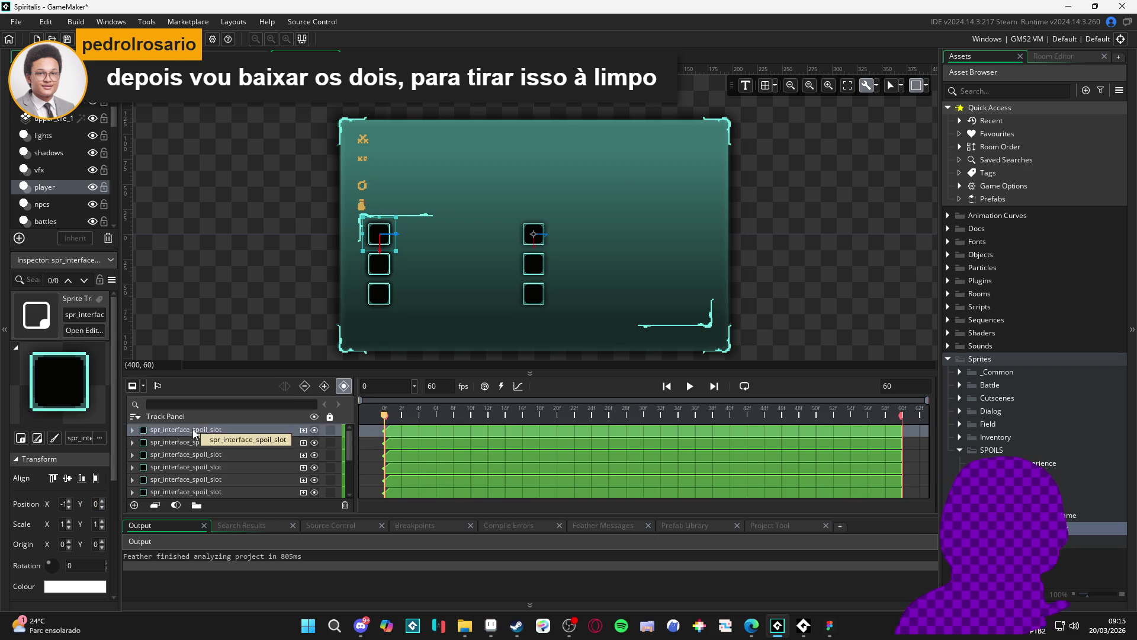
{"action": "left_click", "coordinate": [176, 485], "text": "shift"}
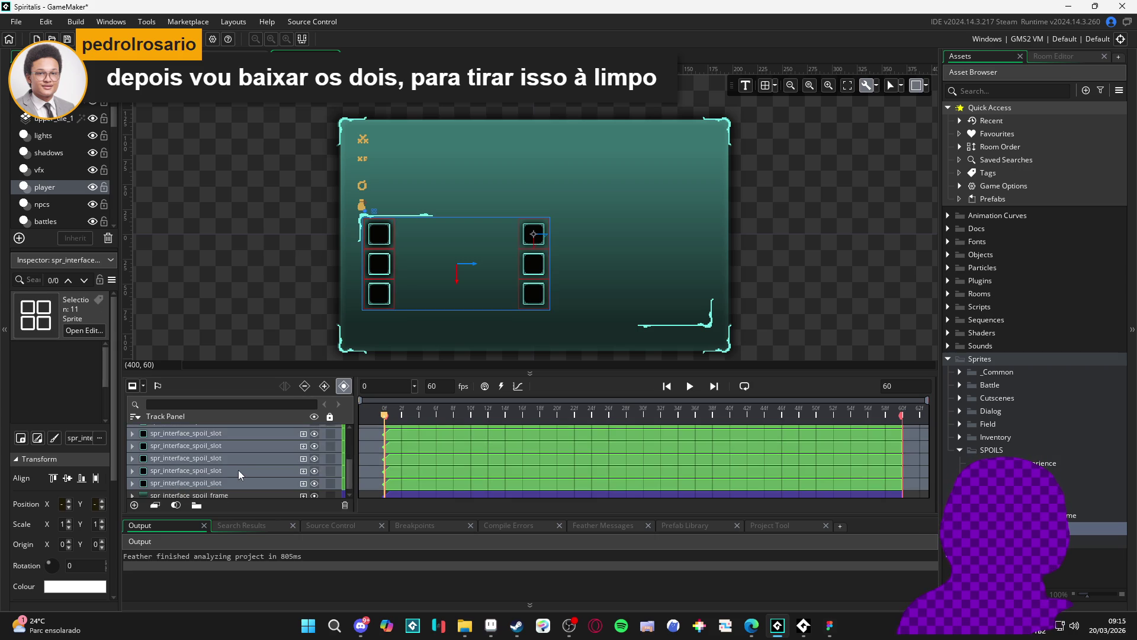
{"action": "right_click", "coordinate": [179, 432]}
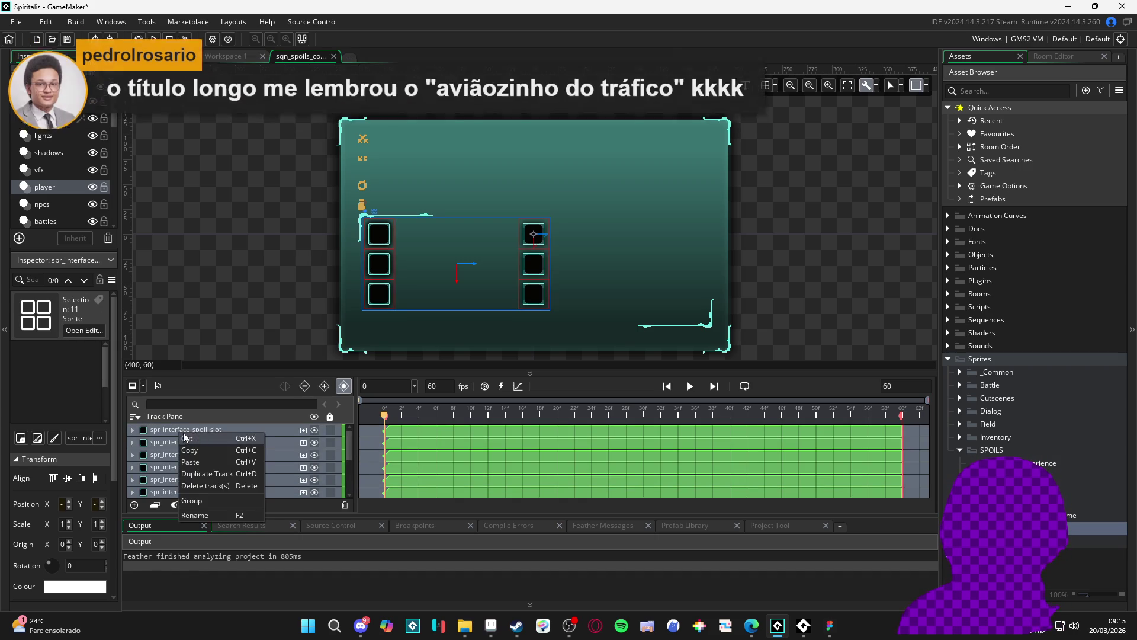
{"action": "left_click", "coordinate": [236, 501]}
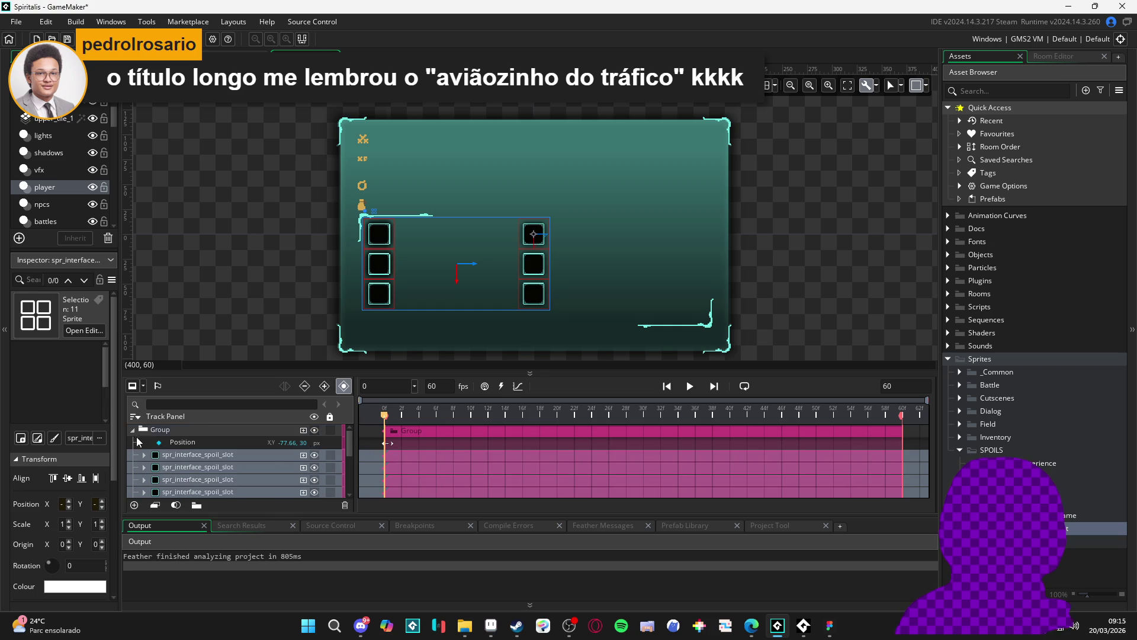
{"action": "left_click", "coordinate": [131, 440]}
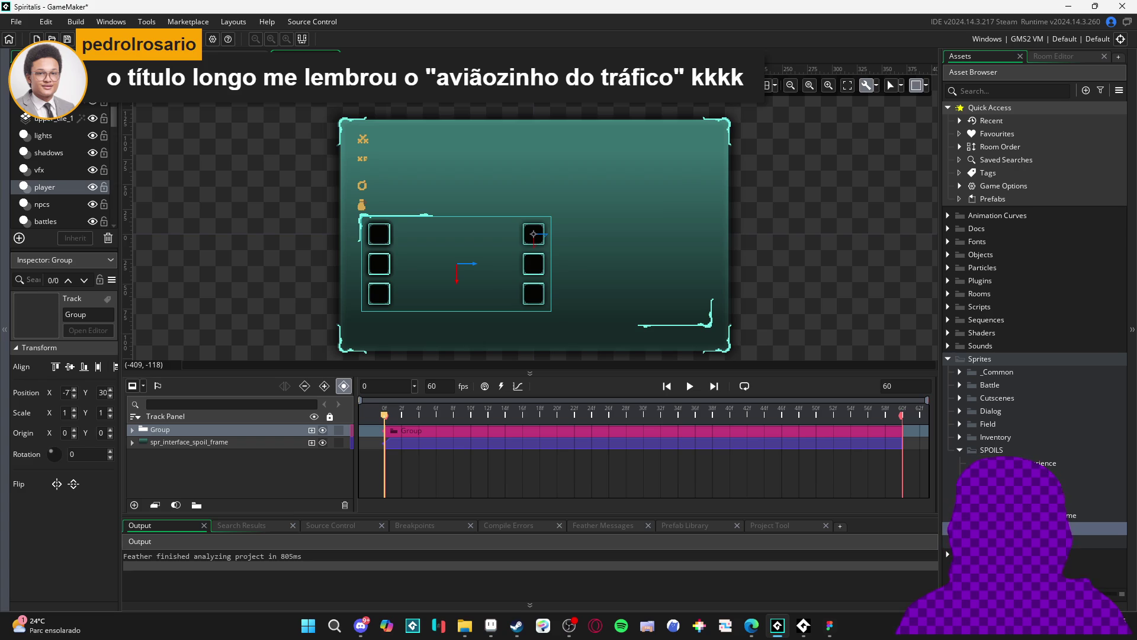
Take File Explorer back from ULON to the Nonejam 12 folder, then switch to the NoNeJam 12 itch.io page.
{"action": "mouse_move", "coordinate": [464, 627]}
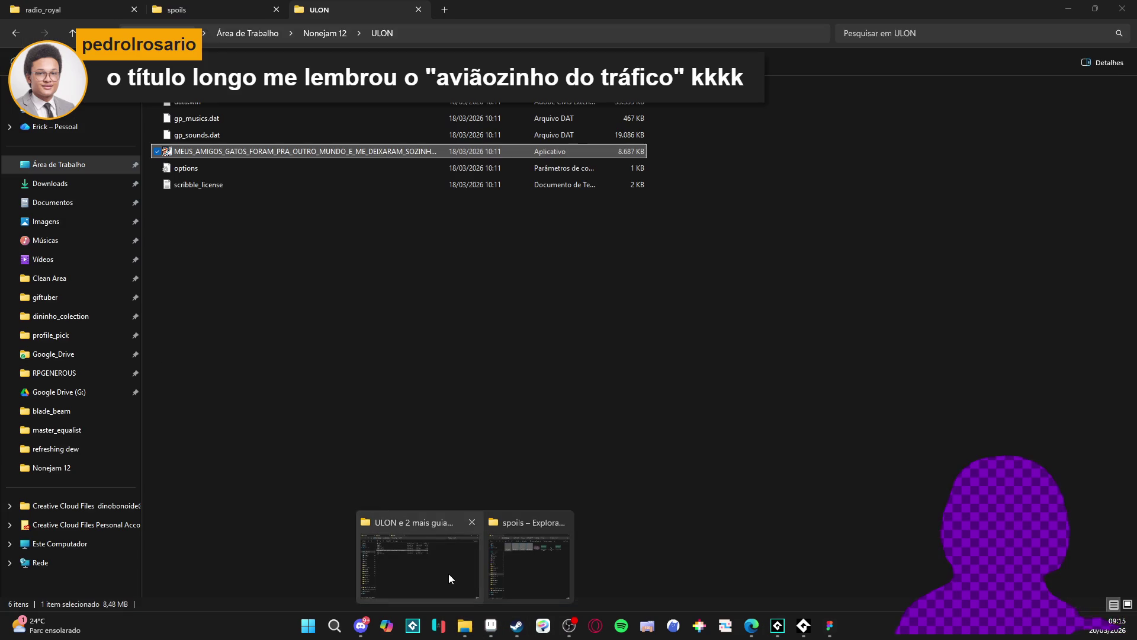
{"action": "left_click", "coordinate": [449, 572]}
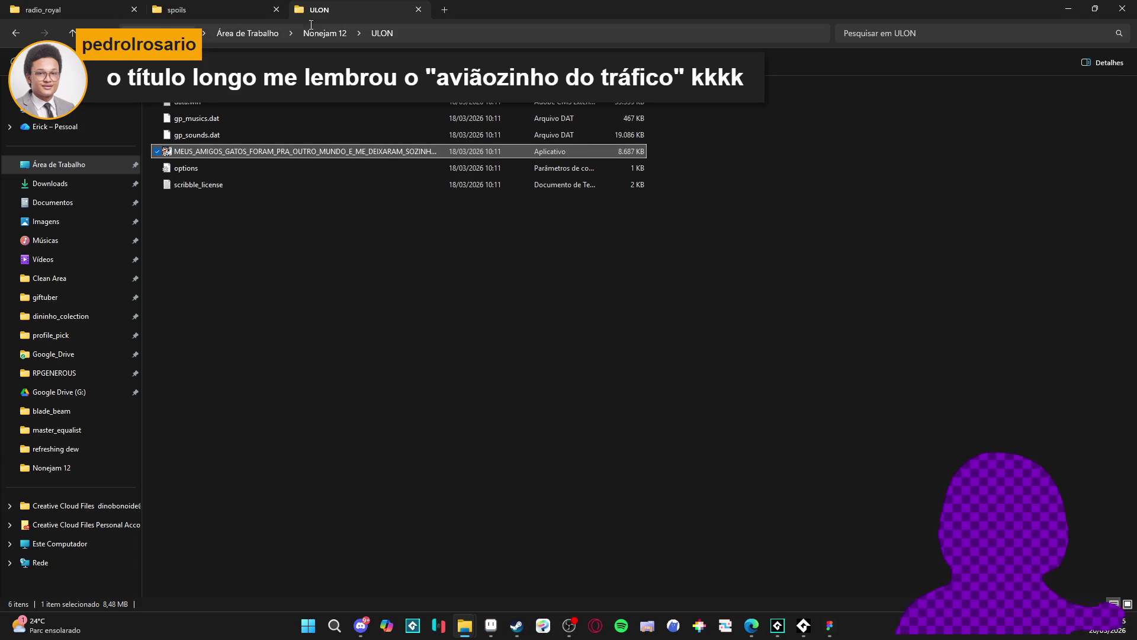
{"action": "left_click", "coordinate": [17, 34]}
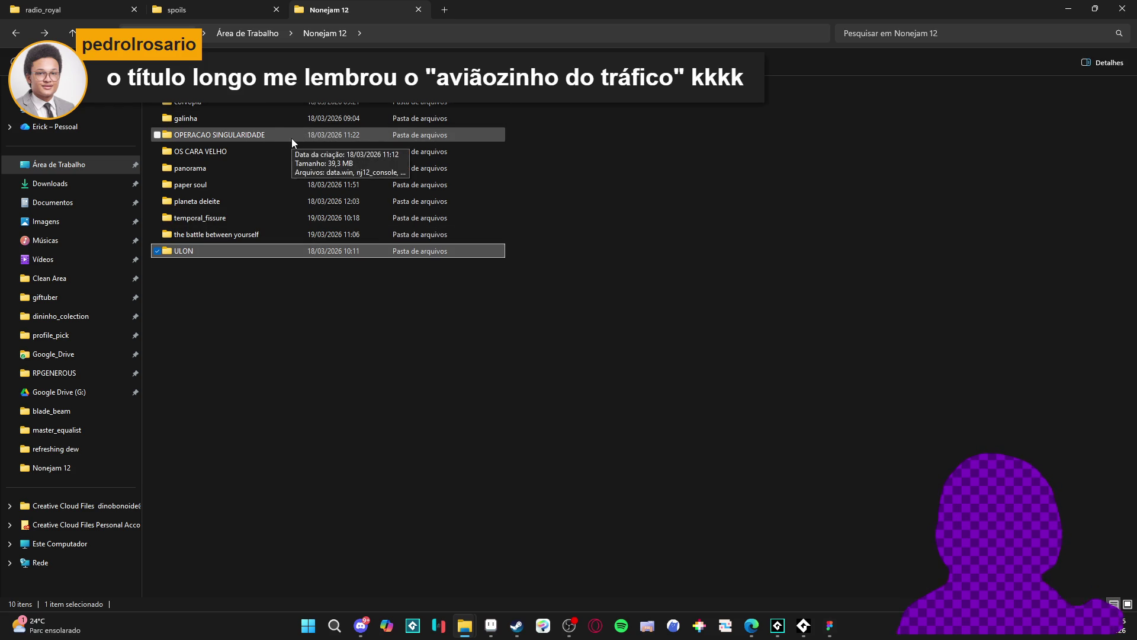
{"action": "left_click", "coordinate": [294, 303]}
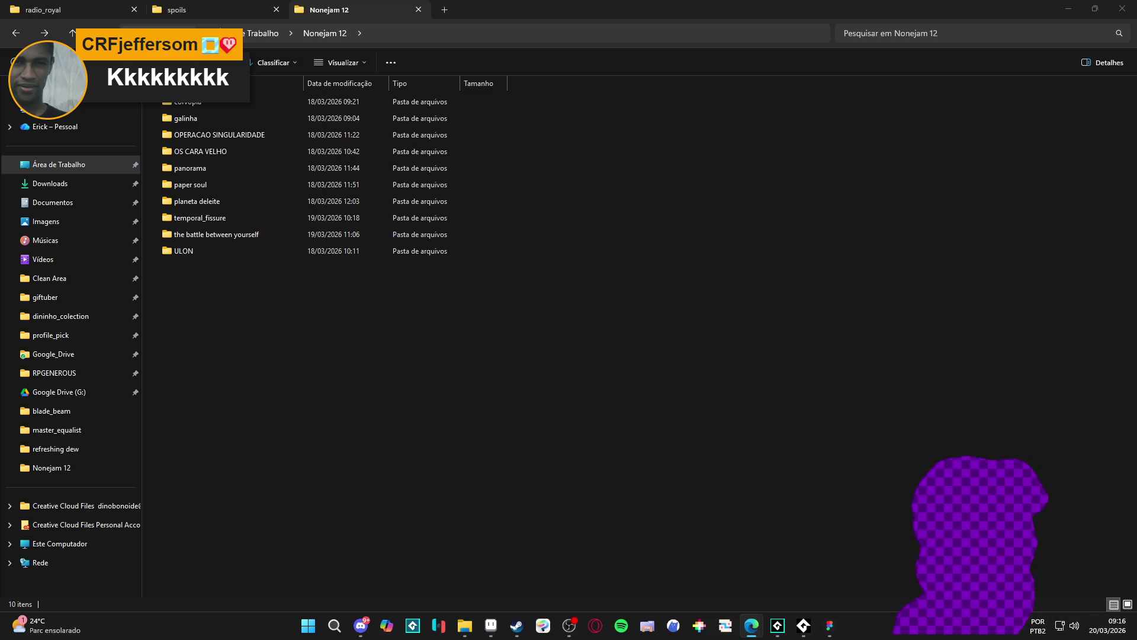
{"action": "key", "text": "alt+Tab"}
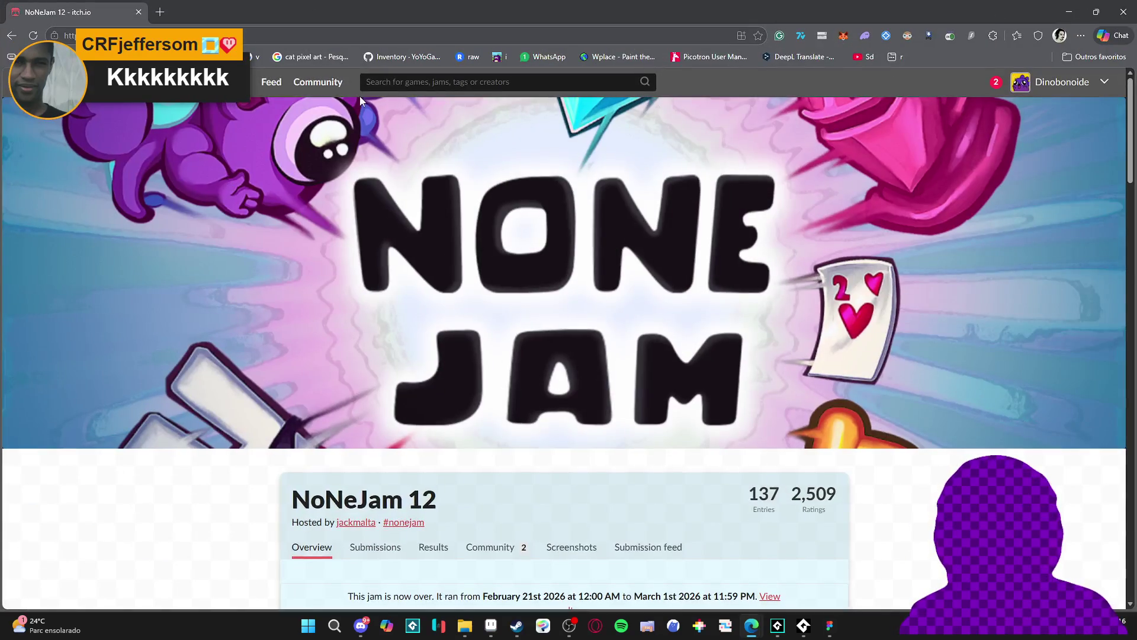
Search the NoNeJam 12 submissions for 'galinha' to isolate galinha pintadinha, then return to File Explorer.
{"action": "scroll", "coordinate": [390, 312], "scroll_direction": "down", "scroll_amount": 3}
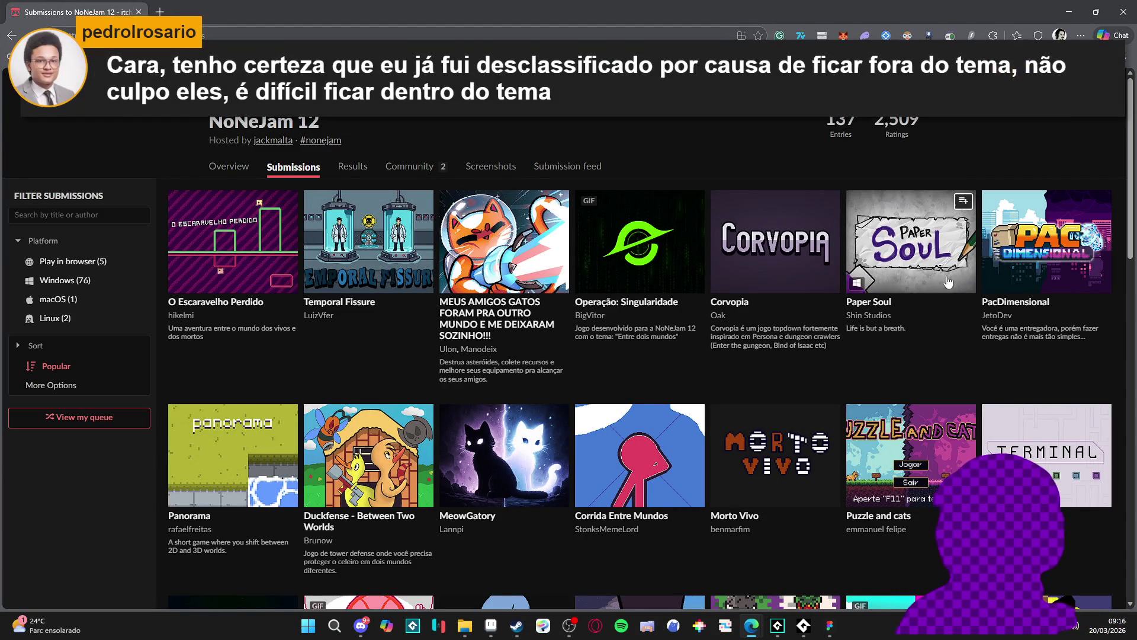
{"action": "scroll", "coordinate": [429, 279], "scroll_direction": "down", "scroll_amount": 2}
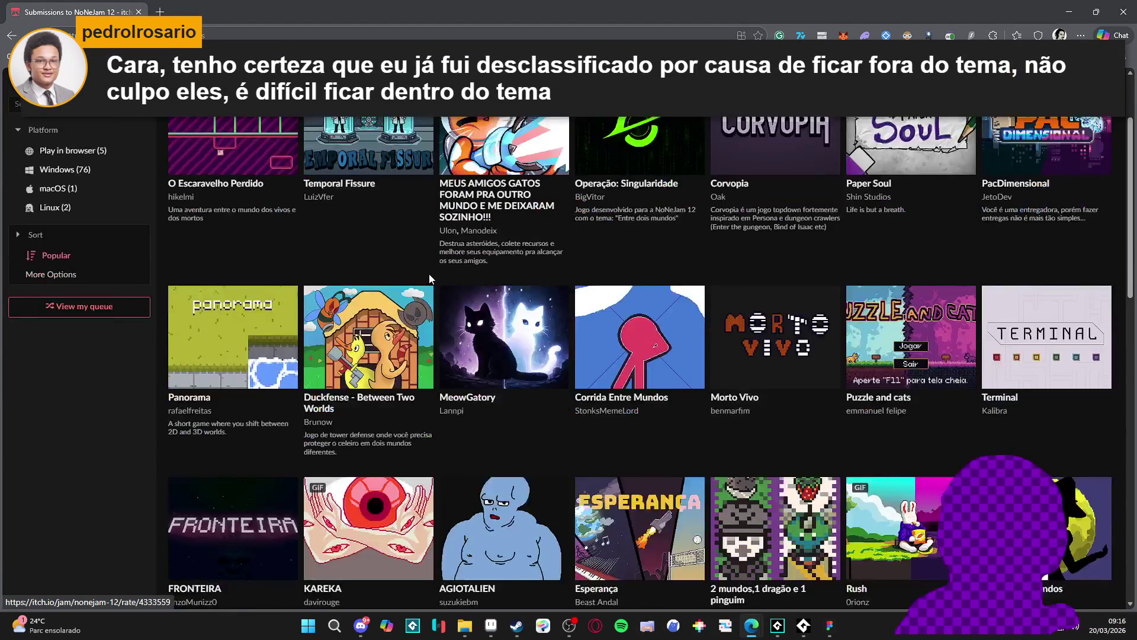
{"action": "scroll", "coordinate": [118, 267], "scroll_direction": "up", "scroll_amount": 2}
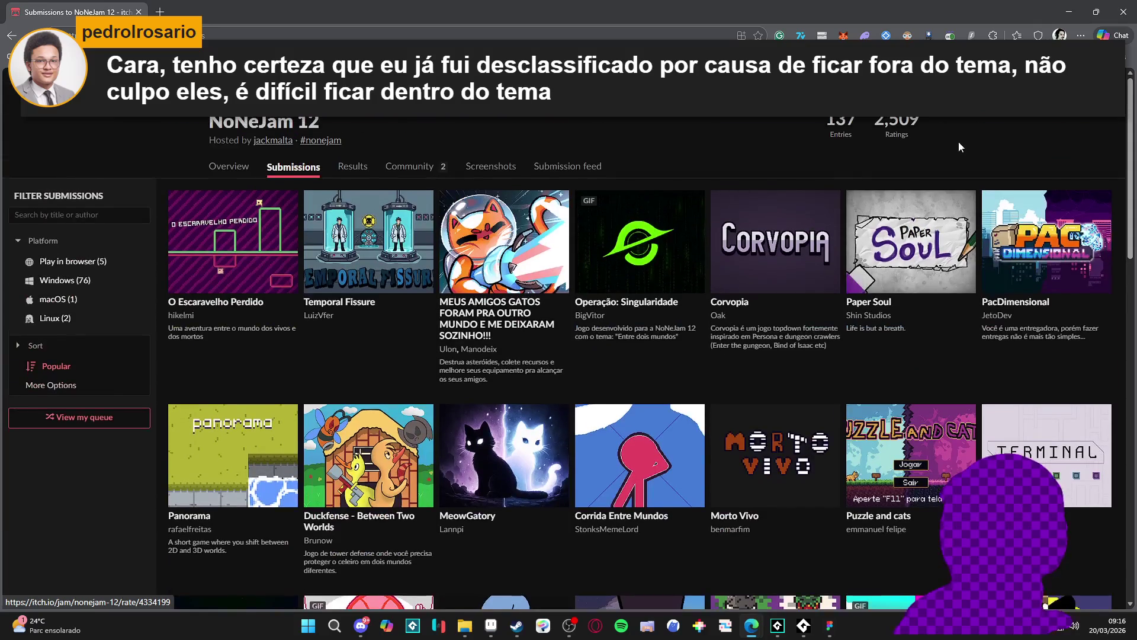
{"action": "left_click", "coordinate": [82, 214]}
{"action": "key", "text": "BackSpace"}
{"action": "key", "text": "BackSpace"}
{"action": "type", "text": "galinha"}
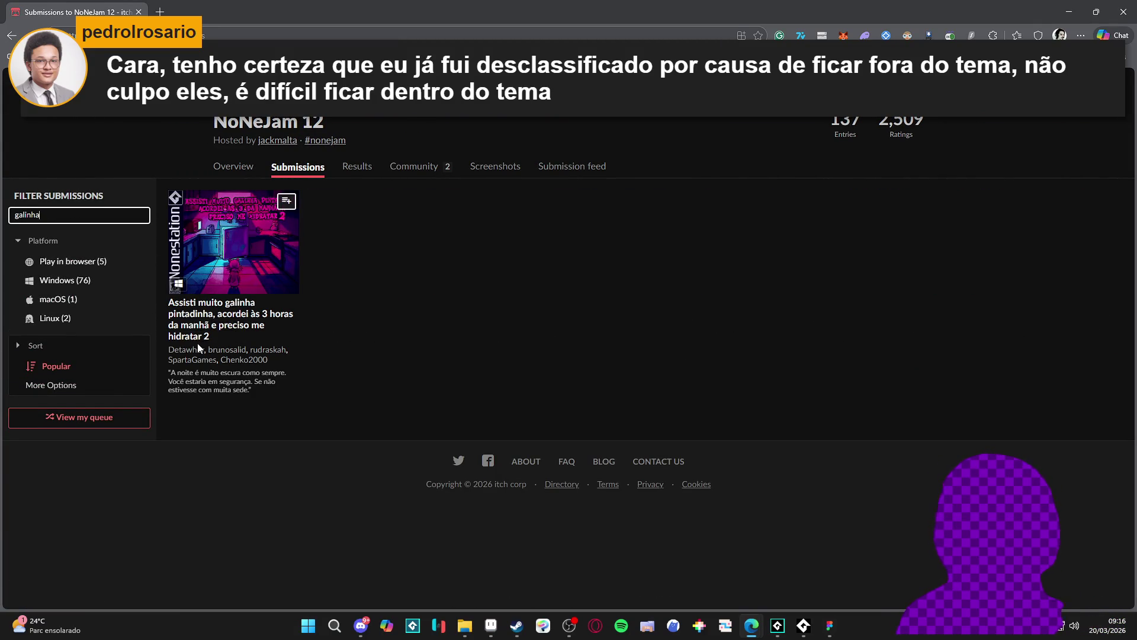
{"action": "key", "text": "alt+Tab"}
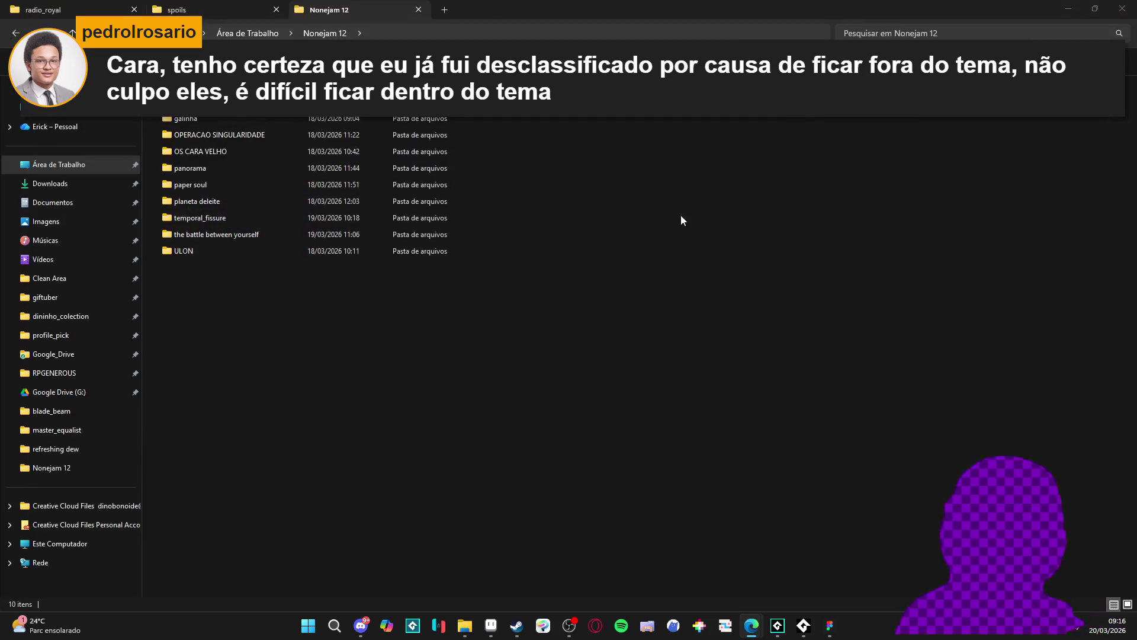
Minimize the Nonejam 12 folder window to bring GameMaker forward.
{"action": "left_click", "coordinate": [1061, 6]}
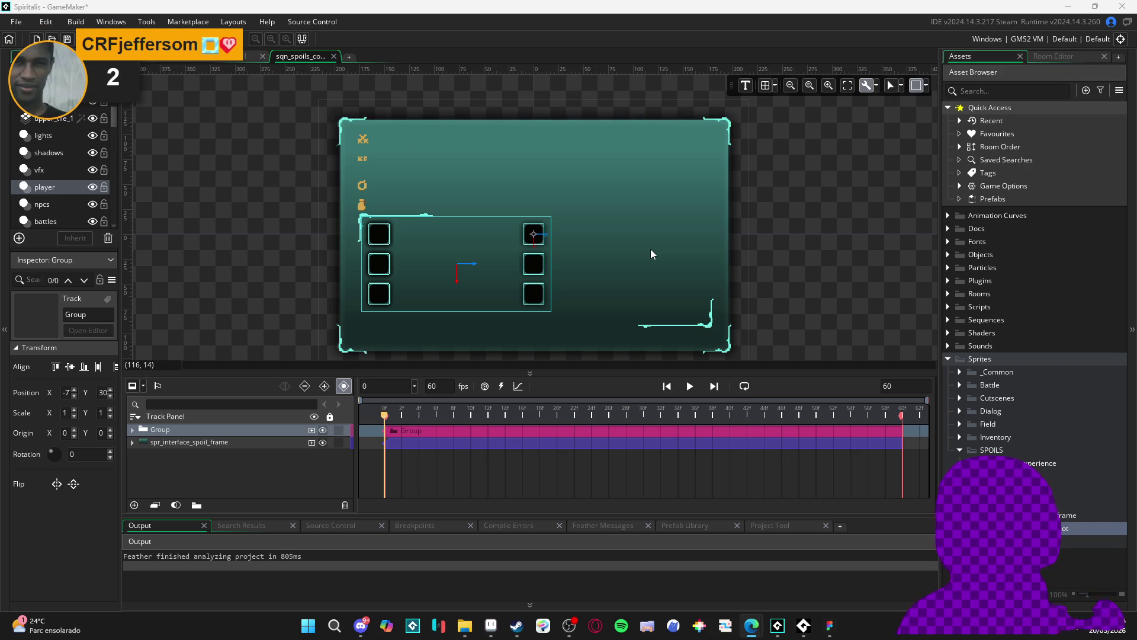
Select the top, middle and bottom right-hand spoil slots on the canvas.
{"action": "left_click", "coordinate": [531, 244]}
{"action": "left_click", "coordinate": [542, 266], "text": "shift"}
{"action": "left_click", "coordinate": [534, 291], "text": "shift"}
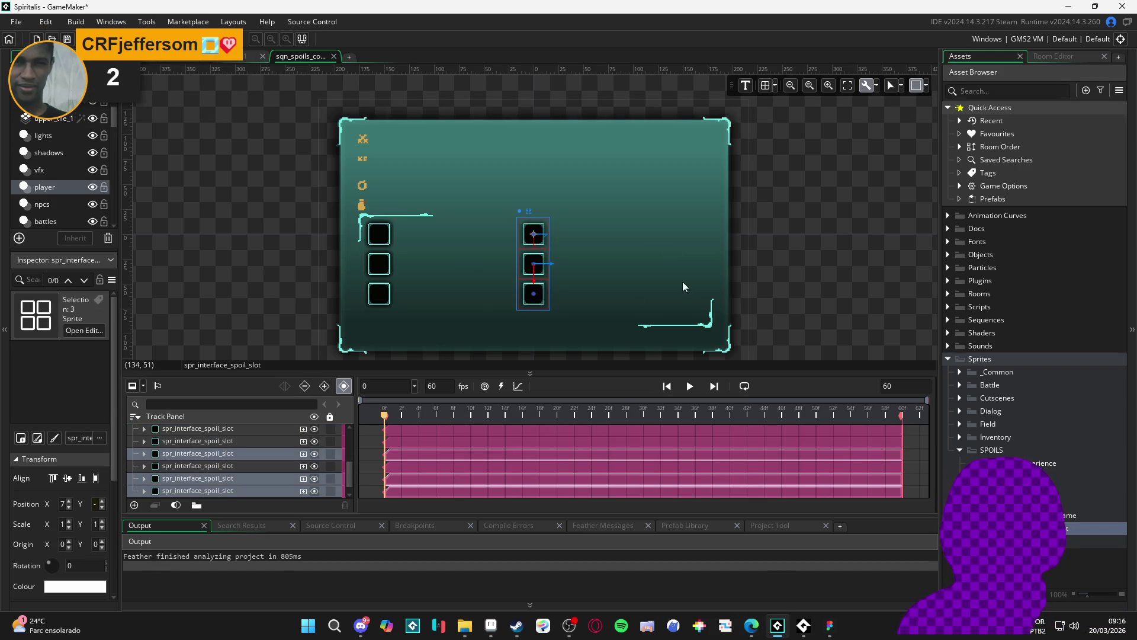
{"action": "left_click", "coordinate": [767, 245]}
{"action": "left_click", "coordinate": [540, 241]}
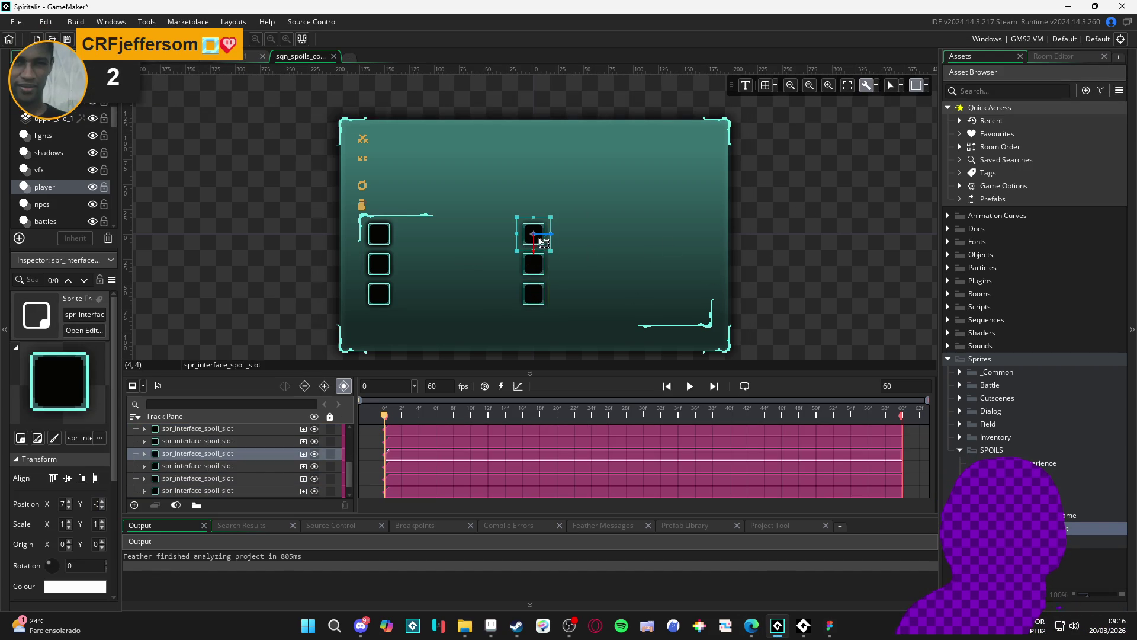
{"action": "left_click", "coordinate": [540, 268], "text": "shift"}
{"action": "left_click", "coordinate": [543, 296], "text": "shift"}
Drag the combat_experience sprite into the sequence and move its bar to the panel top.
{"action": "left_click", "coordinate": [854, 266]}
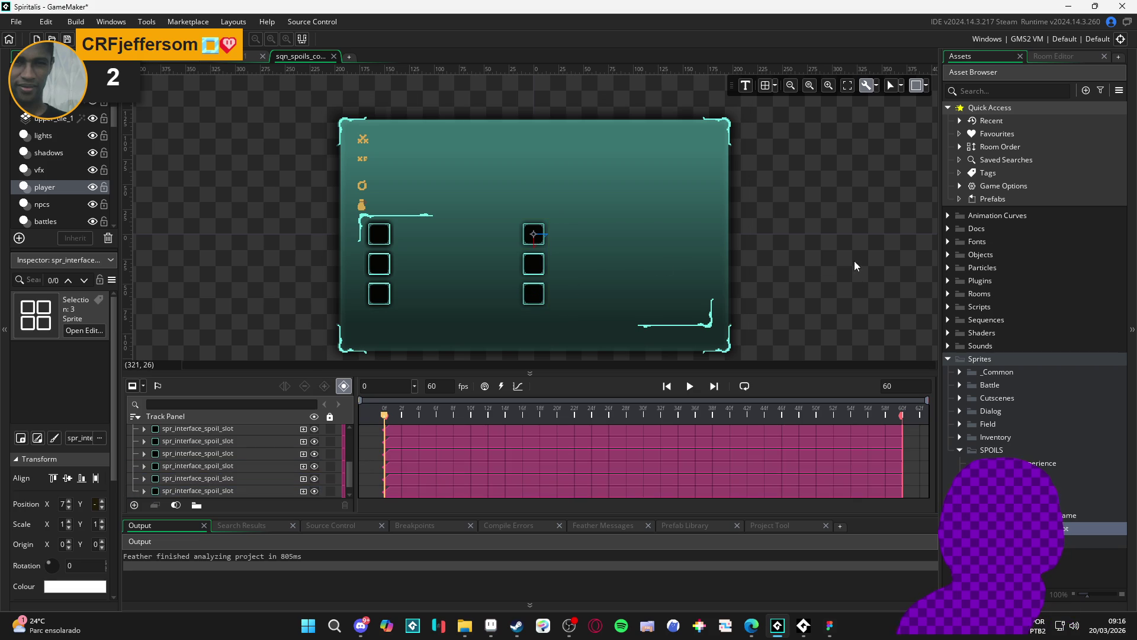
{"action": "left_click", "coordinate": [1043, 462]}
{"action": "left_click_drag", "start_coordinate": [1043, 463], "coordinate": [388, 156]}
{"action": "scroll", "coordinate": [249, 152], "scroll_direction": "up", "scroll_amount": 2}
{"action": "mouse_move", "coordinate": [231, 154]}
{"action": "left_mouse_down"}
{"action": "mouse_move", "coordinate": [463, 121]}
{"action": "mouse_move", "coordinate": [493, 138]}
{"action": "mouse_move", "coordinate": [464, 132]}
{"action": "mouse_move", "coordinate": [464, 172]}
{"action": "left_mouse_up"}
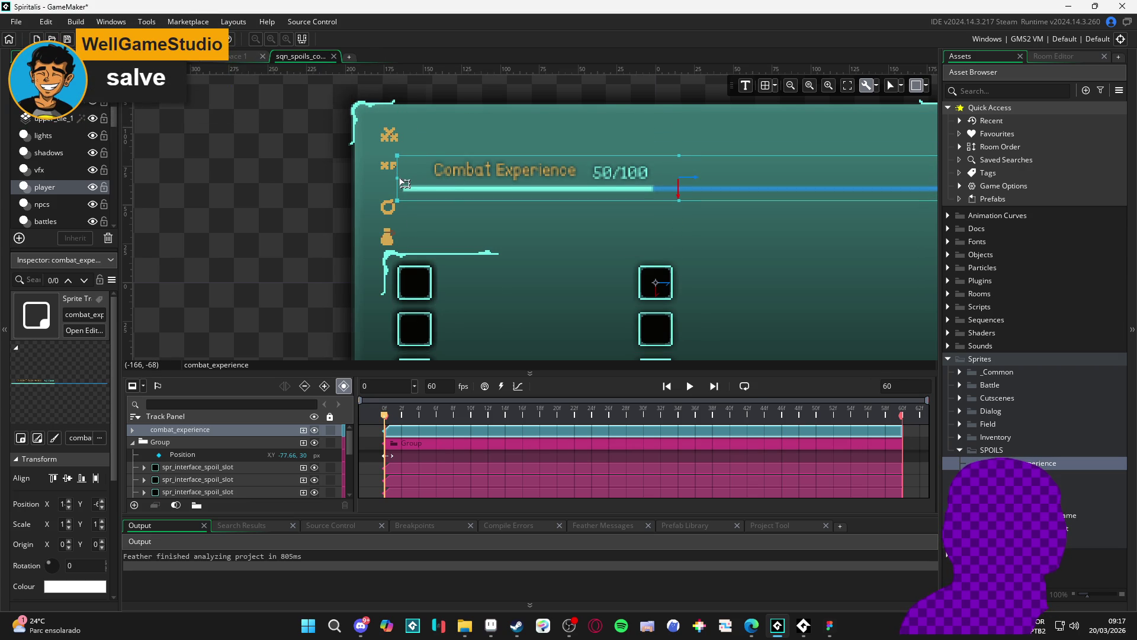
Nudge the Combat Experience 50/100 bar left beside the XP icon and deselect it.
{"action": "mouse_move", "coordinate": [502, 179]}
{"action": "left_mouse_down"}
{"action": "mouse_move", "coordinate": [472, 175]}
{"action": "mouse_move", "coordinate": [461, 192]}
{"action": "left_mouse_up"}
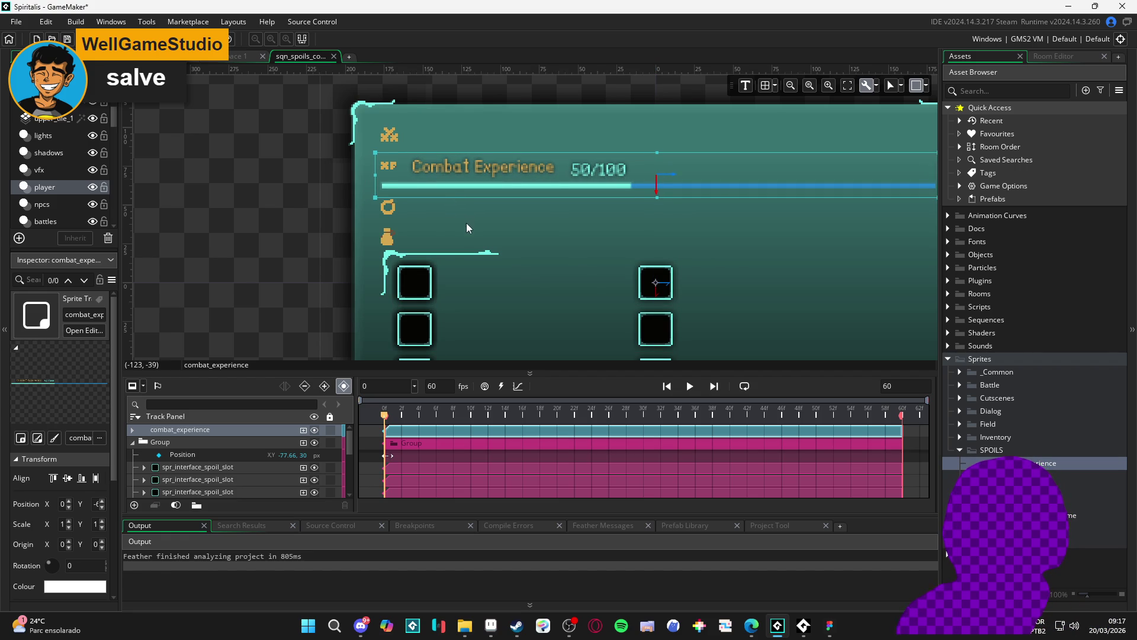
{"action": "left_click", "coordinate": [257, 235]}
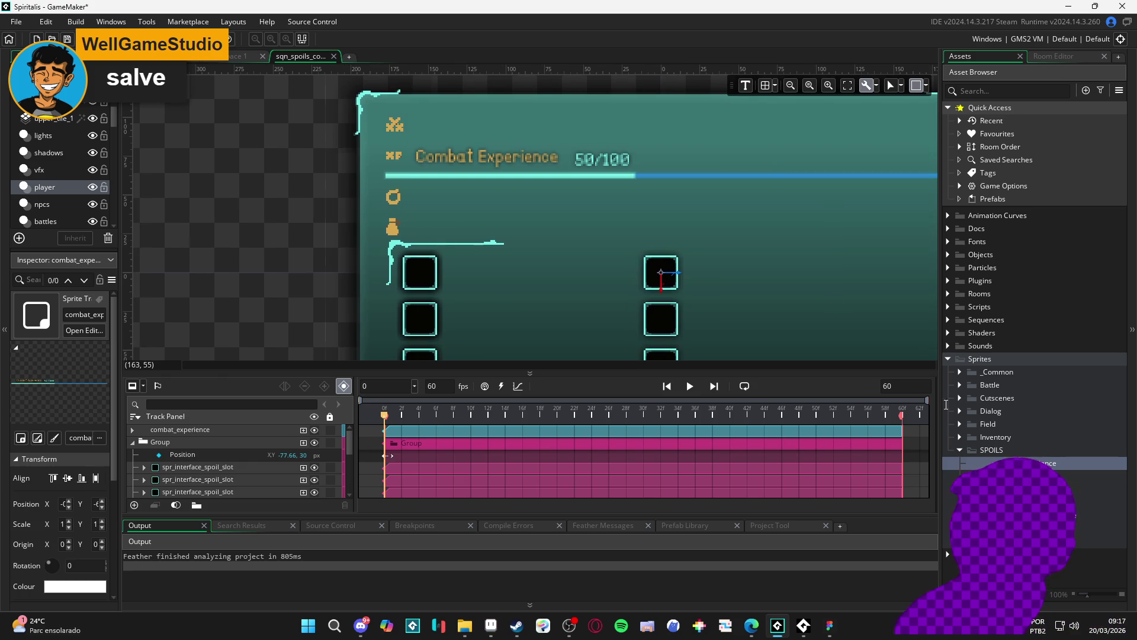
Place the Combat Level label on the panel beside its icon.
{"action": "mouse_move", "coordinate": [1007, 476]}
{"action": "left_mouse_down"}
{"action": "mouse_move", "coordinate": [592, 169]}
{"action": "mouse_move", "coordinate": [435, 122]}
{"action": "mouse_move", "coordinate": [491, 126]}
{"action": "mouse_move", "coordinate": [474, 130]}
{"action": "left_mouse_up"}
{"action": "left_click", "coordinate": [513, 185]}
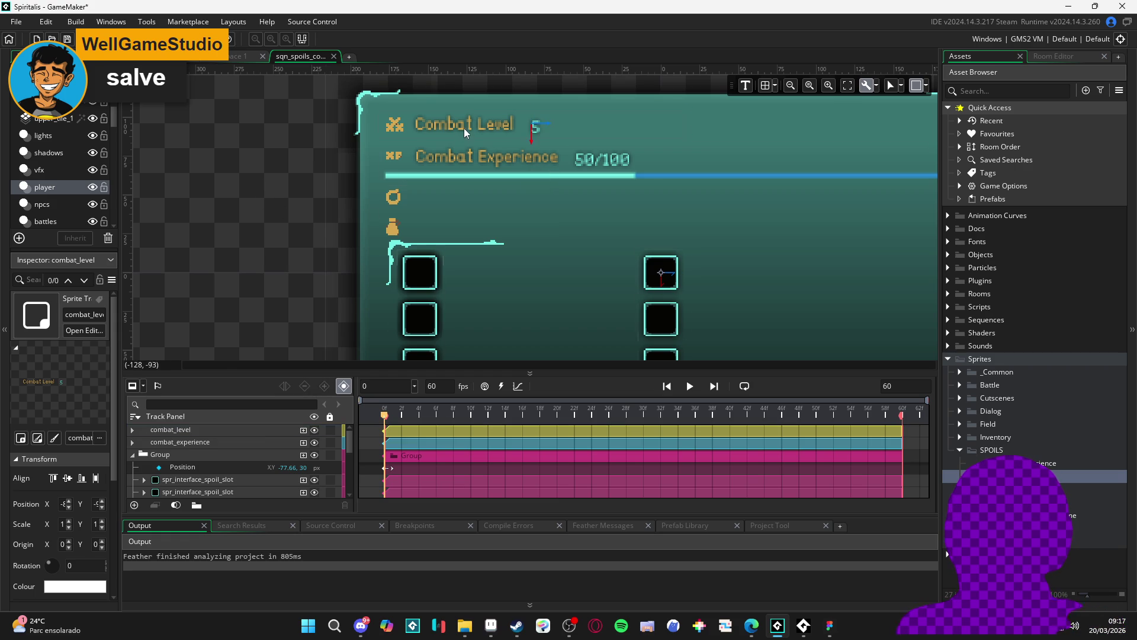
{"action": "scroll", "coordinate": [296, 207], "scroll_direction": "down", "scroll_amount": 1}
Add the spiritual_energy sprite below Combat Experience and nudge it into line with arrow keys.
{"action": "left_click", "coordinate": [948, 488]}
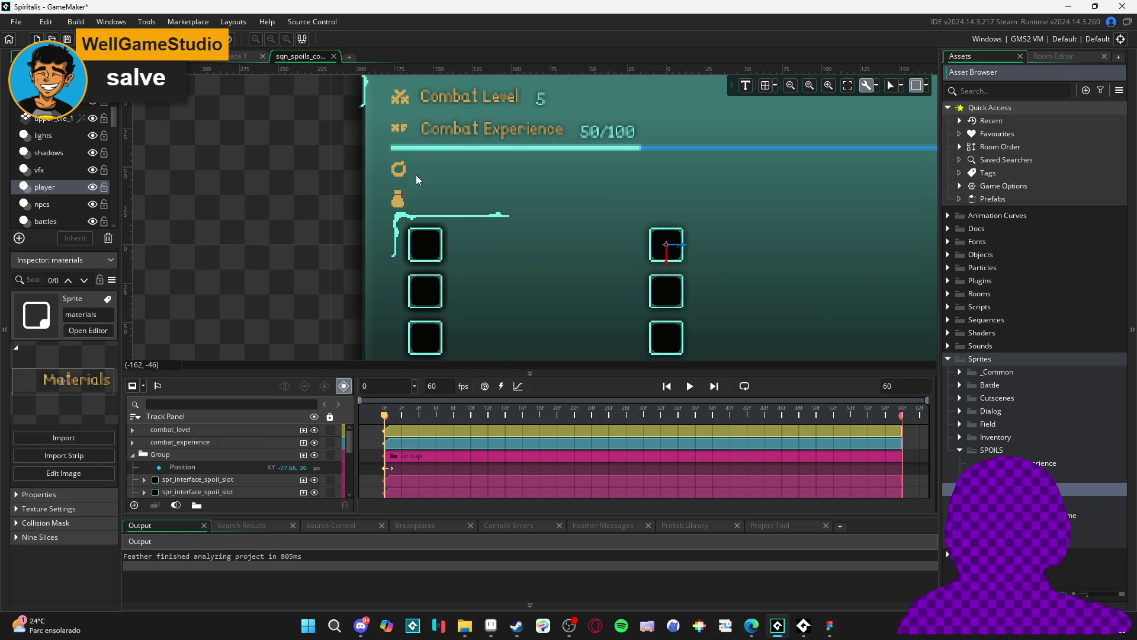
{"action": "left_click", "coordinate": [1096, 503]}
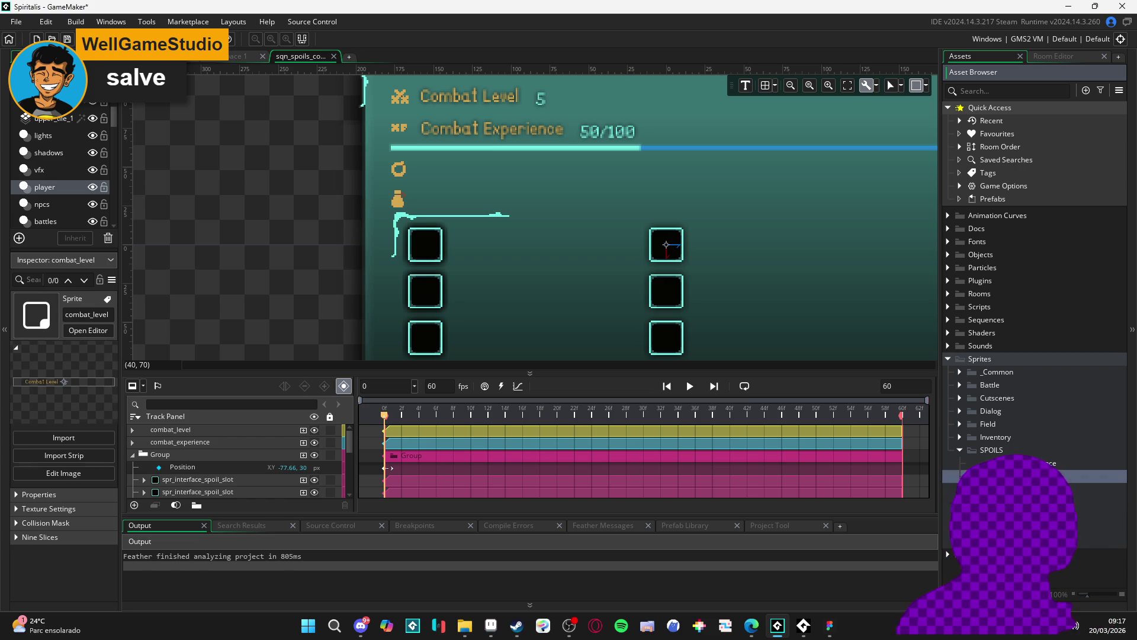
{"action": "mouse_move", "coordinate": [550, 188]}
{"action": "left_mouse_down"}
{"action": "mouse_move", "coordinate": [474, 178]}
{"action": "mouse_move", "coordinate": [515, 171]}
{"action": "left_mouse_up"}
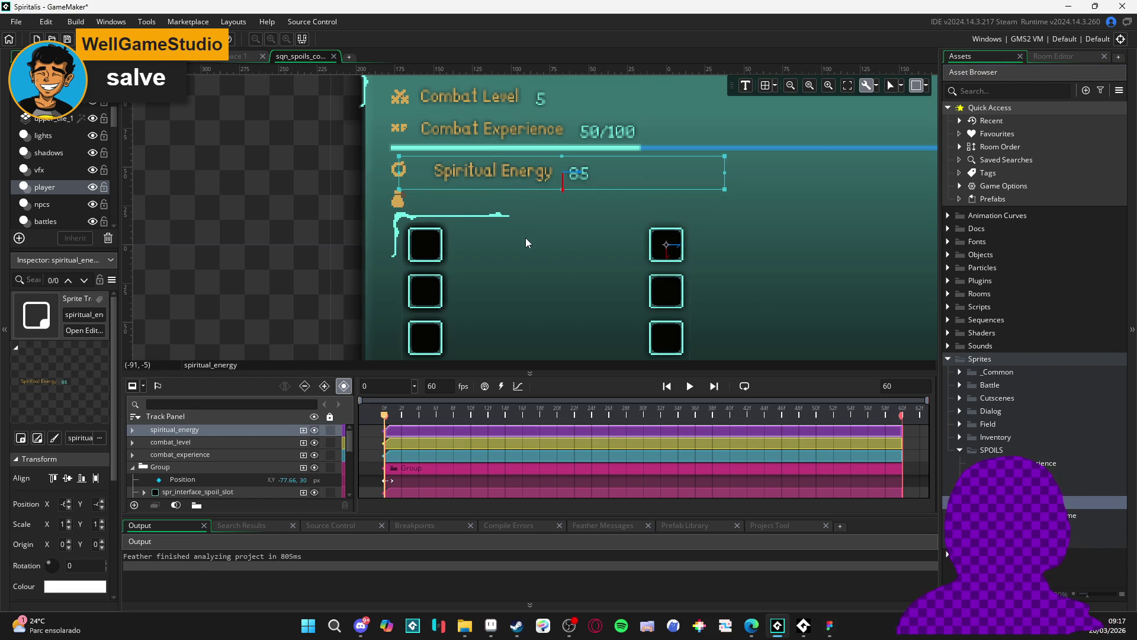
{"action": "key", "text": "Left"}
{"action": "key", "text": "Left"}
{"action": "key", "text": "Left"}
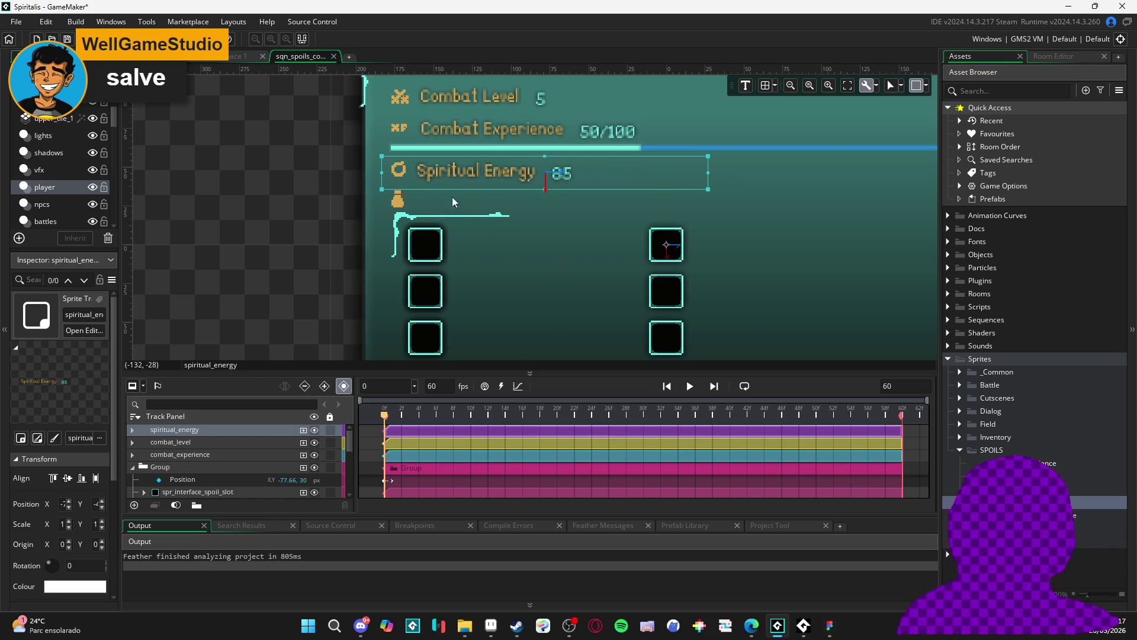
{"action": "key", "text": "Right"}
{"action": "key", "text": "Right"}
{"action": "key", "text": "Up"}
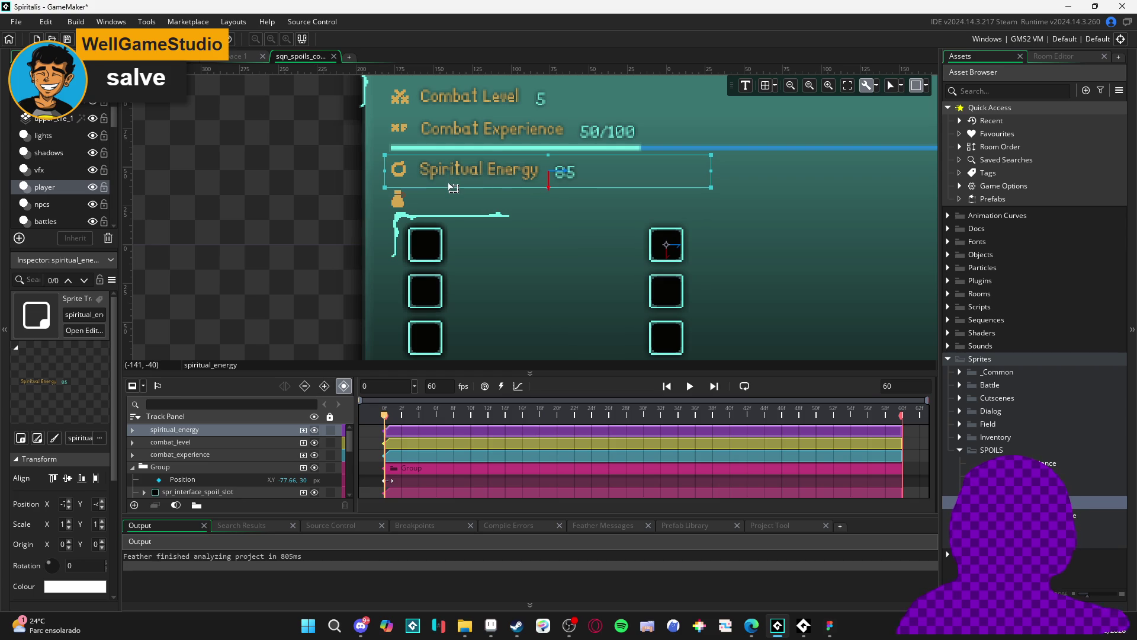
{"action": "key", "text": "Left"}
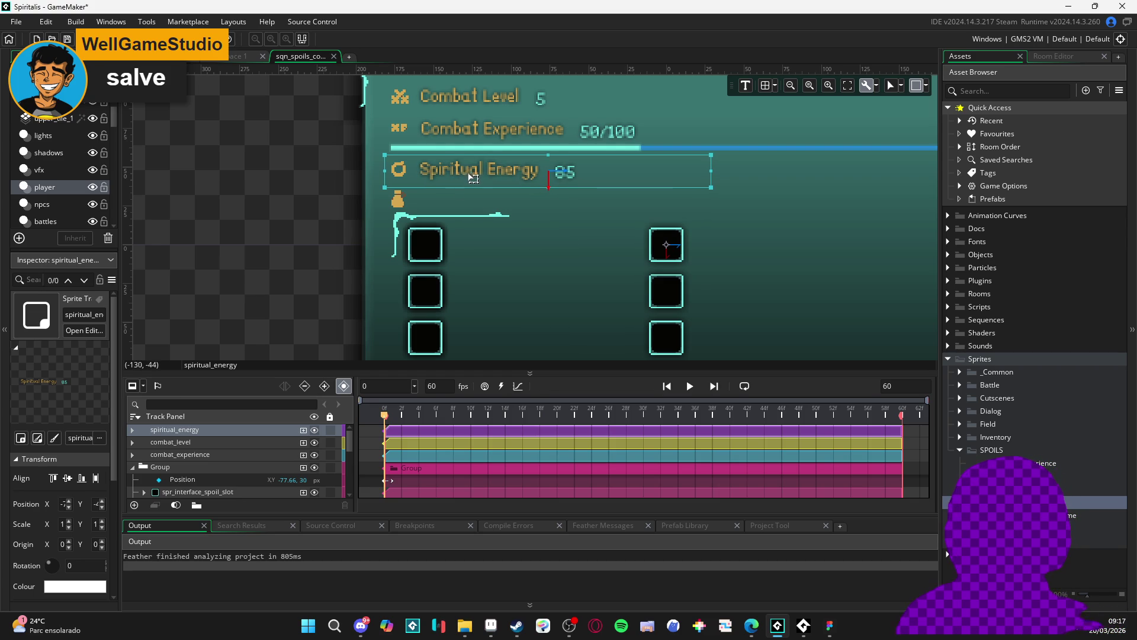
Add the Materials label below Spiritual Energy, nudging it up and right into place.
{"action": "mouse_move", "coordinate": [1001, 490]}
{"action": "left_mouse_down"}
{"action": "mouse_move", "coordinate": [445, 209]}
{"action": "mouse_move", "coordinate": [463, 206]}
{"action": "left_mouse_up"}
{"action": "key", "text": "Right"}
{"action": "key", "text": "Right"}
{"action": "key", "text": "Up"}
{"action": "key", "text": "Up"}
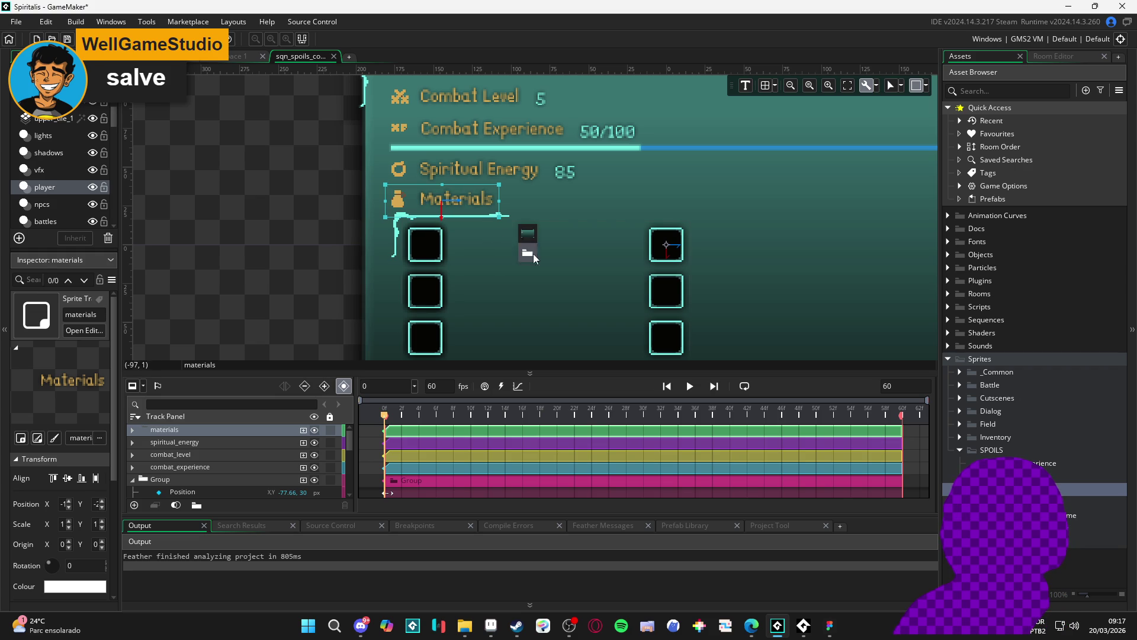
{"action": "left_click", "coordinate": [289, 249]}
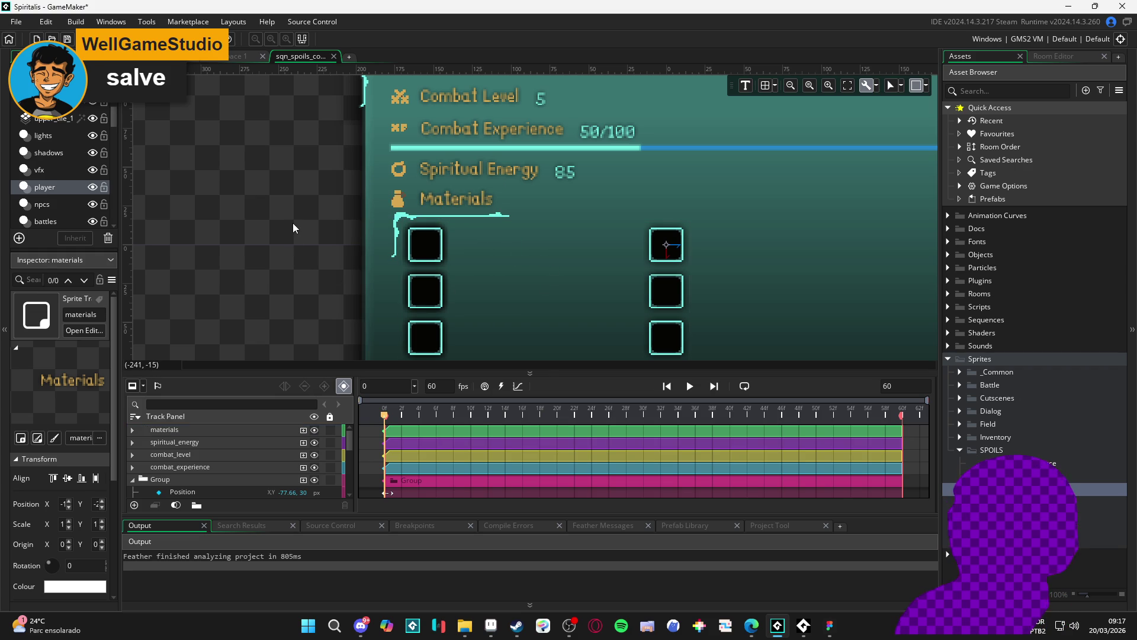
{"action": "scroll", "coordinate": [293, 222], "scroll_direction": "down", "scroll_amount": 2}
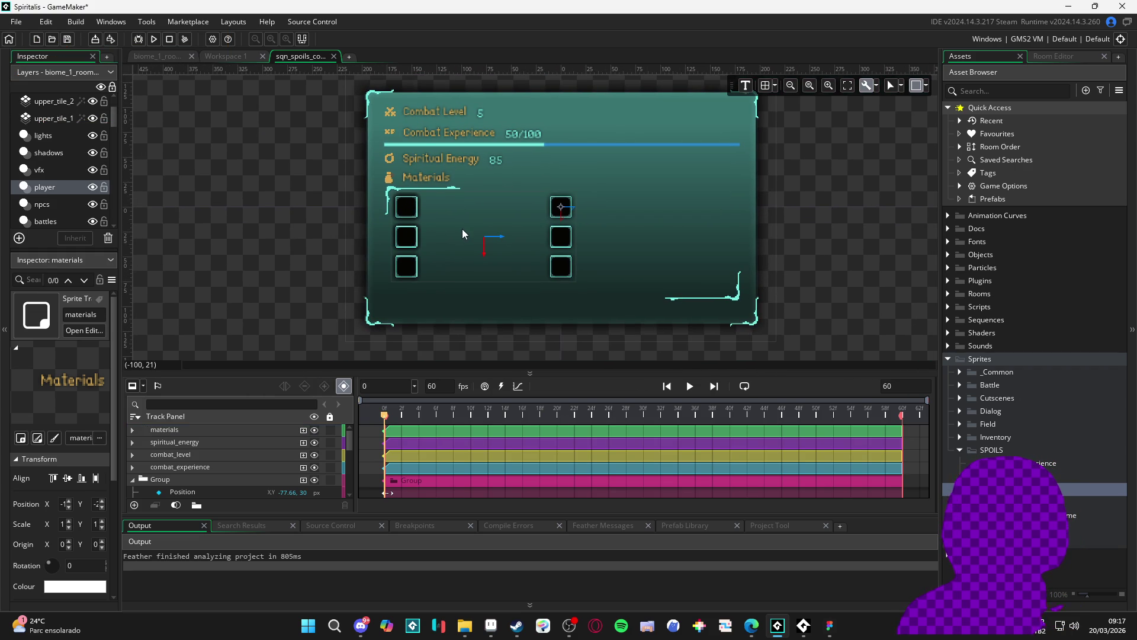
Adjust the canvas and track list split, then collapse the Group track in the Track Panel.
{"action": "left_click_drag", "start_coordinate": [634, 221], "coordinate": [616, 235]}
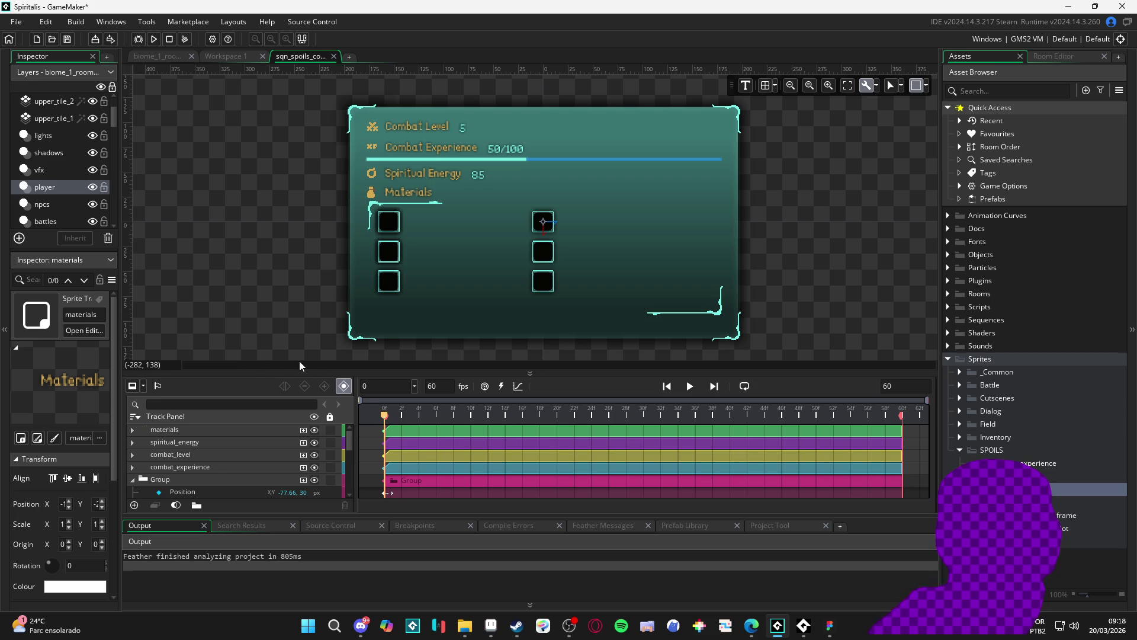
{"action": "left_click_drag", "start_coordinate": [301, 371], "coordinate": [305, 302]}
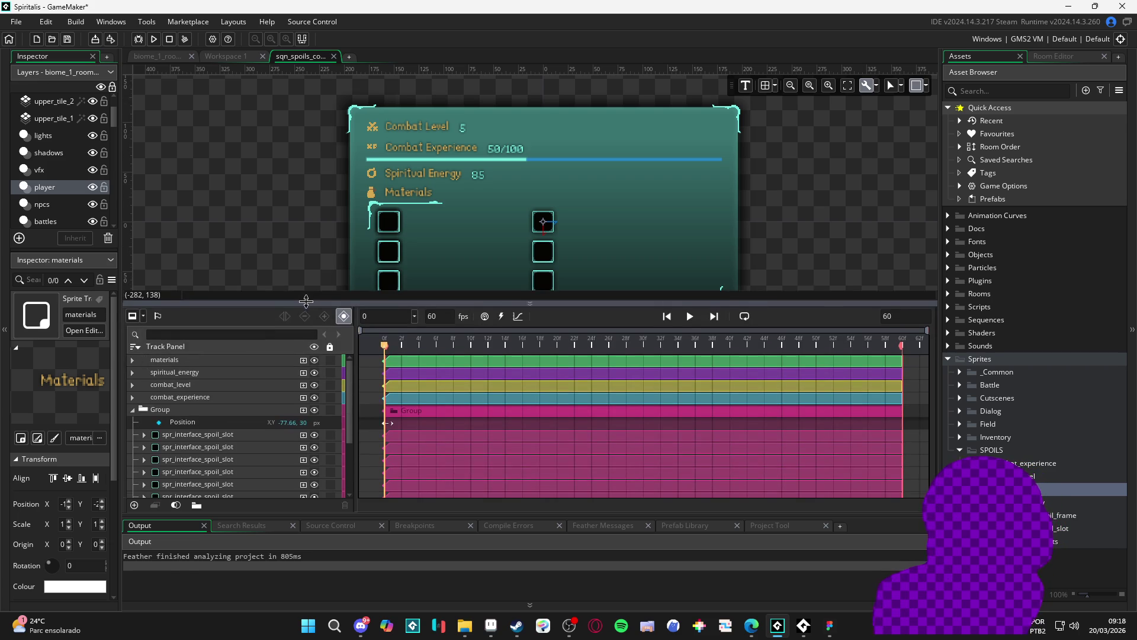
{"action": "scroll", "coordinate": [498, 205], "scroll_direction": "down", "scroll_amount": 2}
{"action": "left_click_drag", "start_coordinate": [480, 303], "coordinate": [476, 386]}
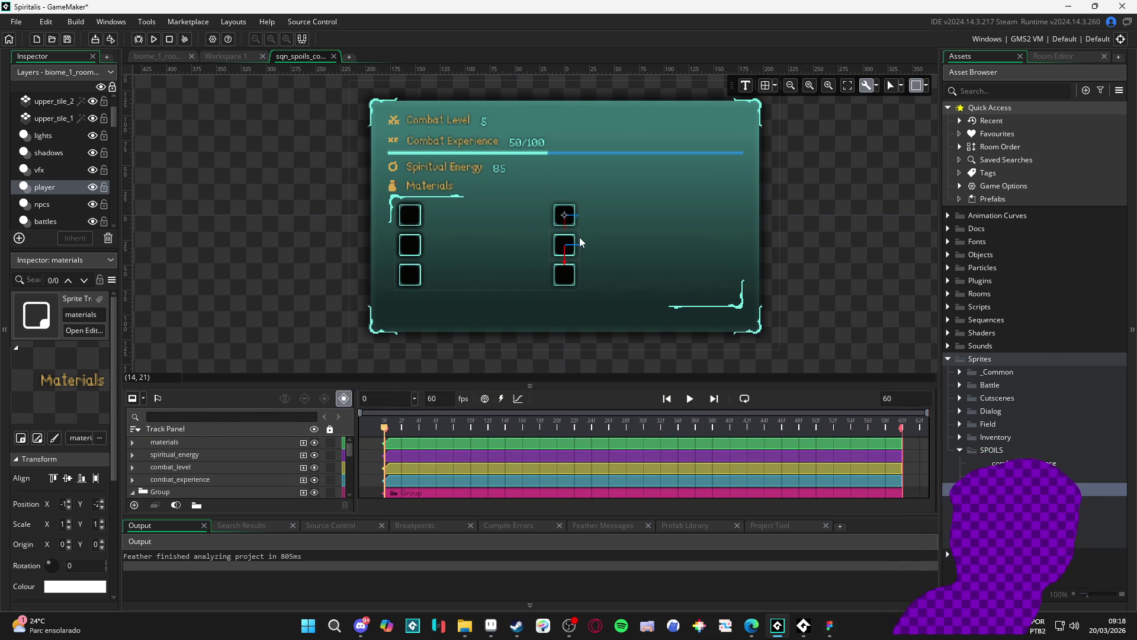
{"action": "scroll", "coordinate": [579, 237], "scroll_direction": "down", "scroll_amount": 1}
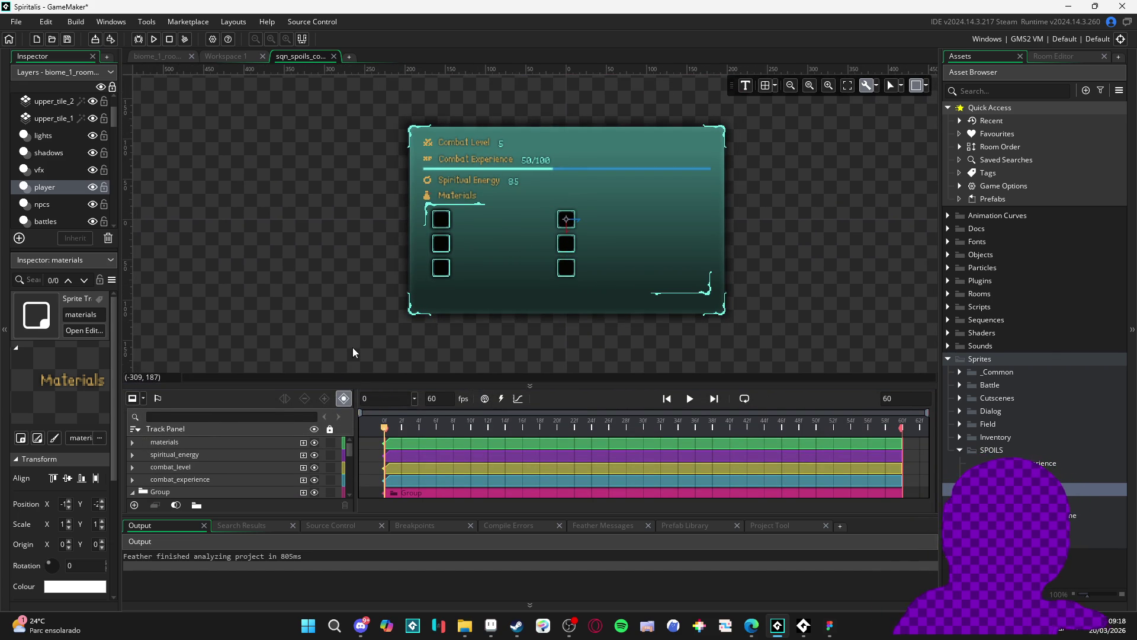
{"action": "left_click_drag", "start_coordinate": [361, 384], "coordinate": [362, 312]}
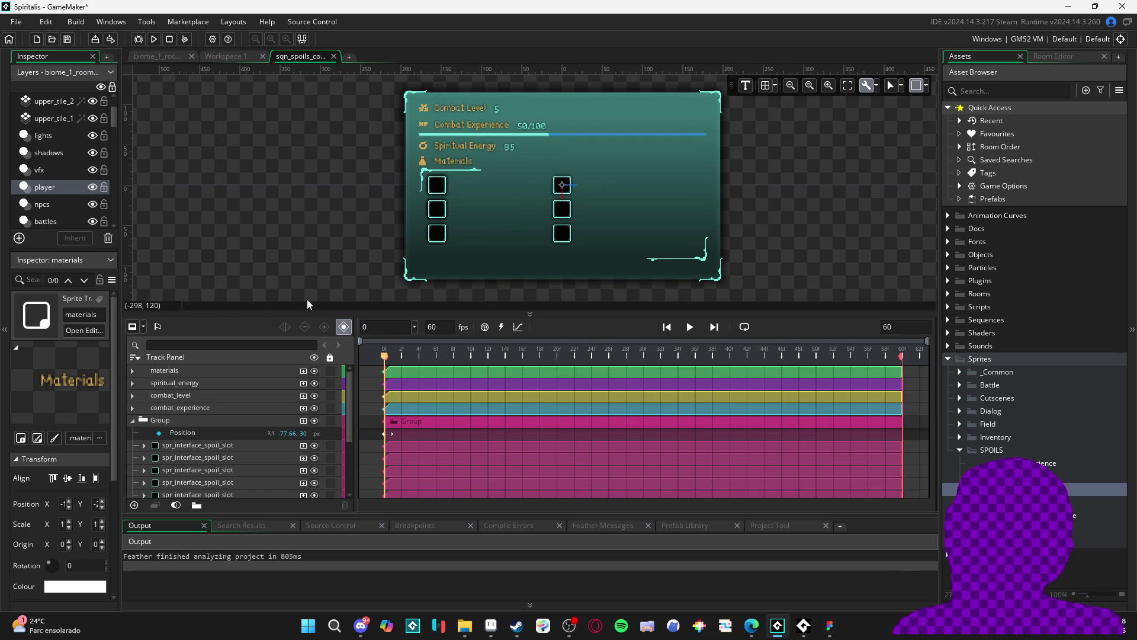
{"action": "left_click", "coordinate": [136, 418]}
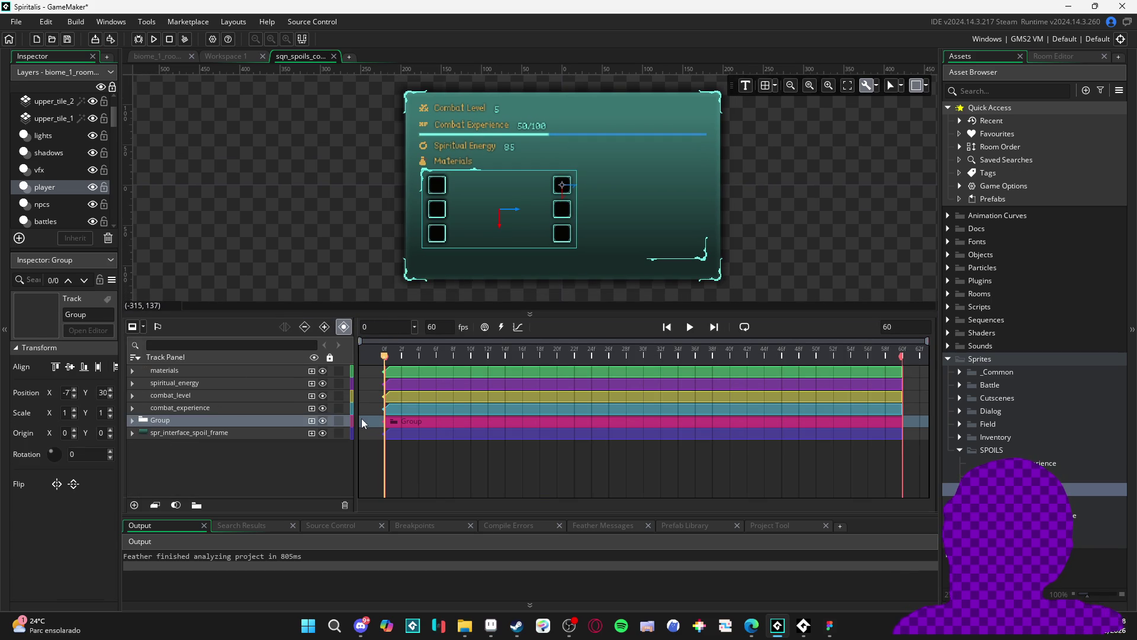
Hide the stat label, Group and combat tracks, keeping only spr_interface_spoil_frame visible.
{"action": "left_click", "coordinate": [323, 434]}
{"action": "left_click", "coordinate": [322, 434]}
{"action": "left_click_drag", "start_coordinate": [323, 433], "coordinate": [324, 381]}
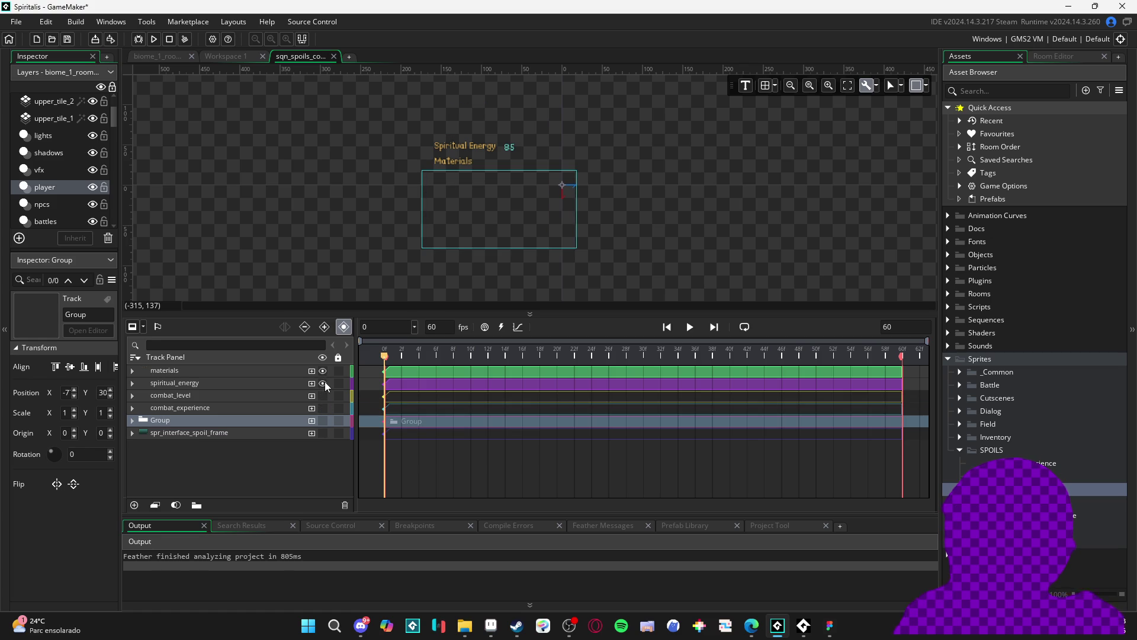
{"action": "left_click", "coordinate": [324, 383]}
{"action": "left_click", "coordinate": [323, 370]}
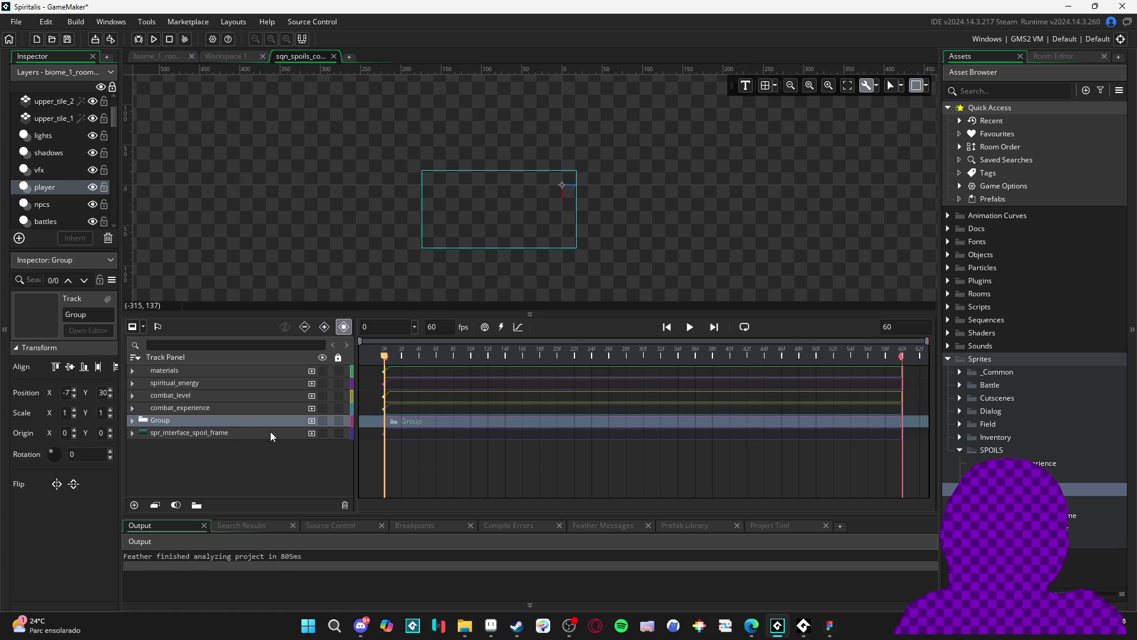
{"action": "left_click", "coordinate": [300, 432]}
{"action": "left_click", "coordinate": [323, 433]}
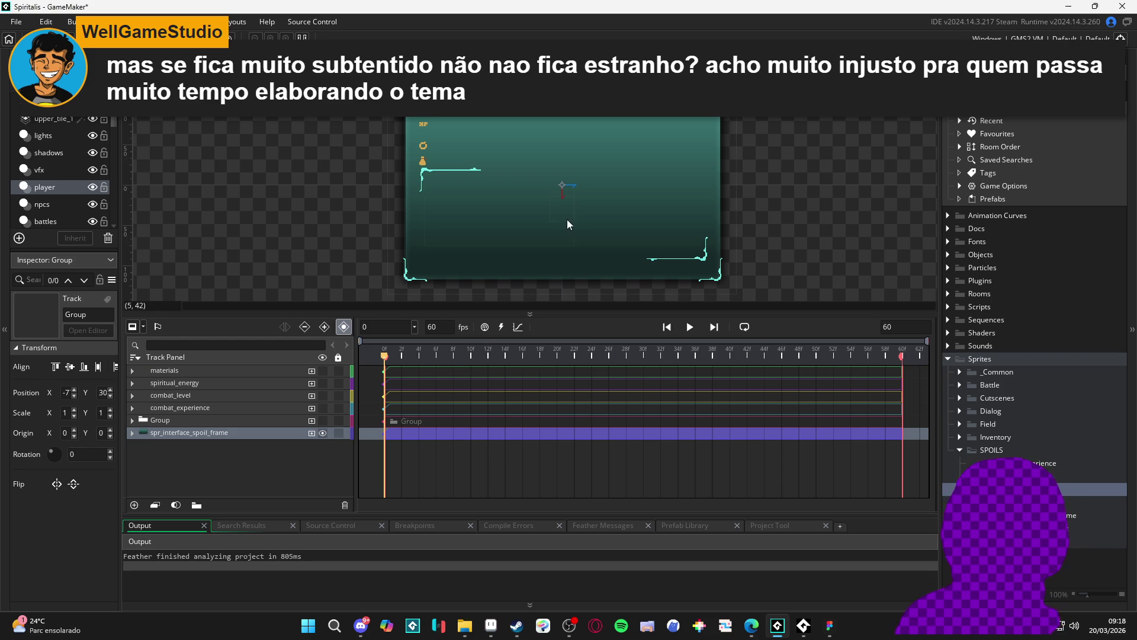
{"action": "left_click", "coordinate": [647, 231]}
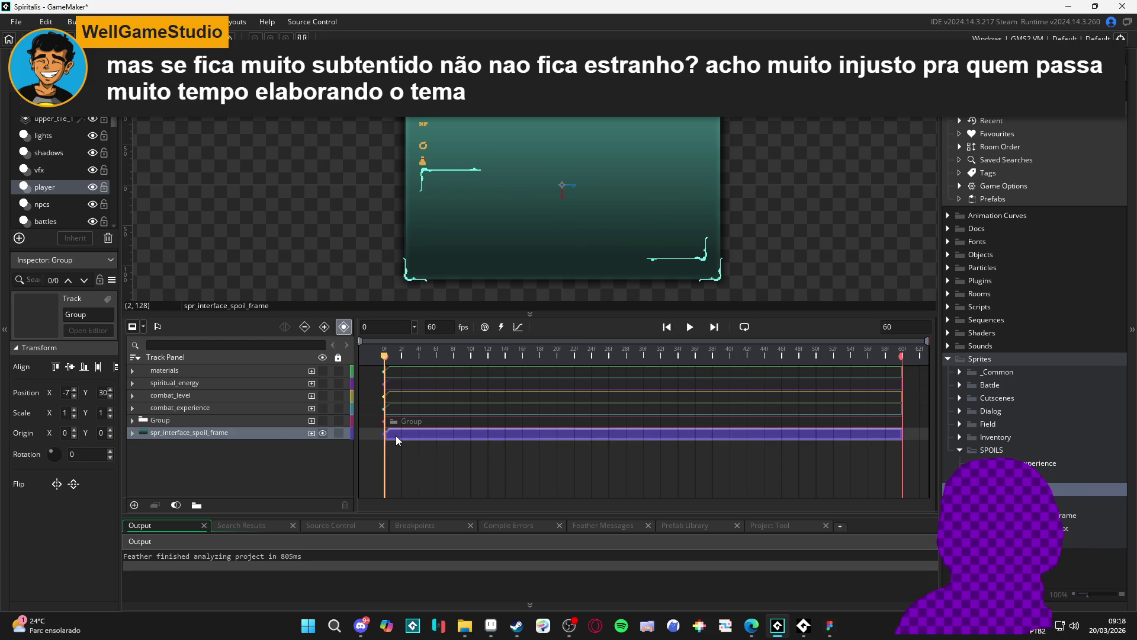
Expand spr_interface_spoil_frame to show Position, undo a test move, and scrub to frame 14.
{"action": "left_click", "coordinate": [259, 437]}
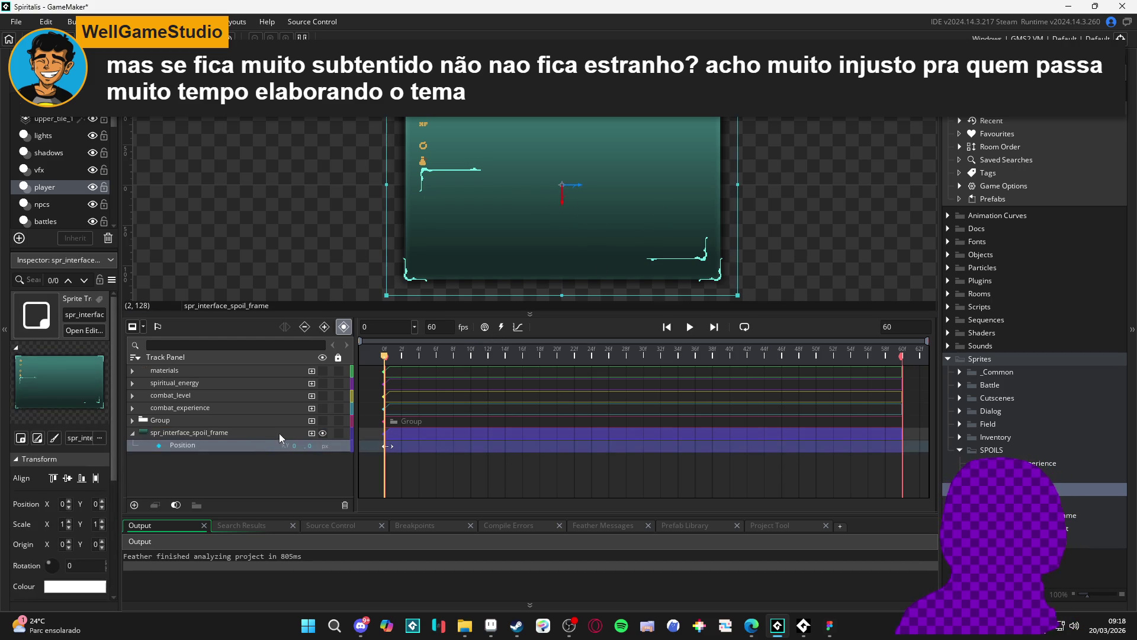
{"action": "left_click_drag", "start_coordinate": [727, 314], "coordinate": [726, 359]}
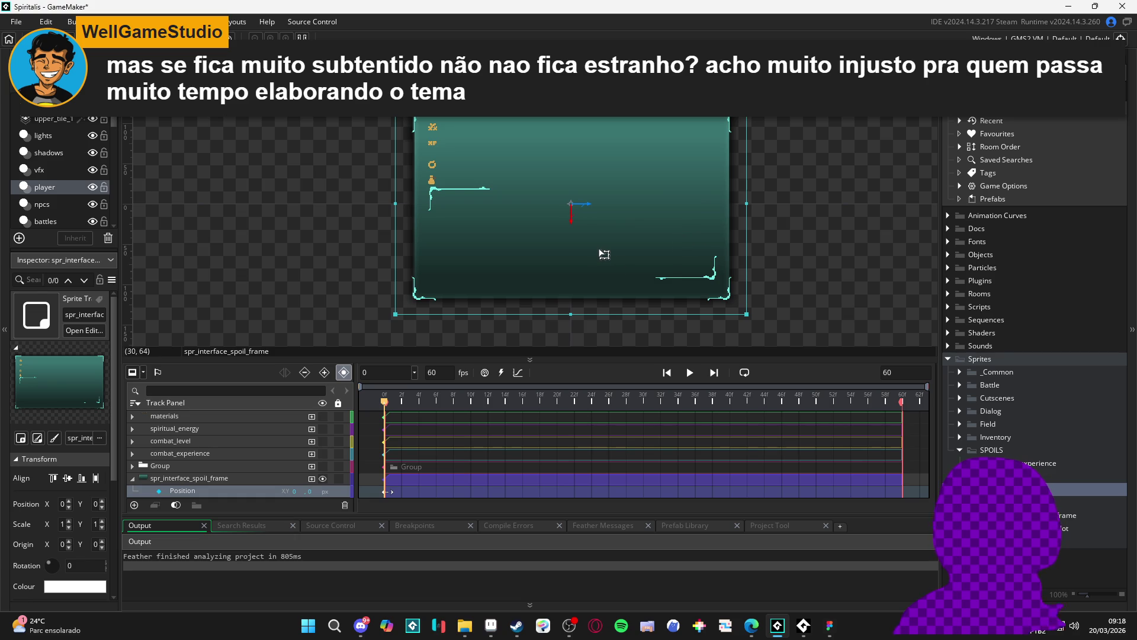
{"action": "left_click_drag", "start_coordinate": [604, 254], "coordinate": [610, 279]}
{"action": "key", "text": "ctrl+z"}
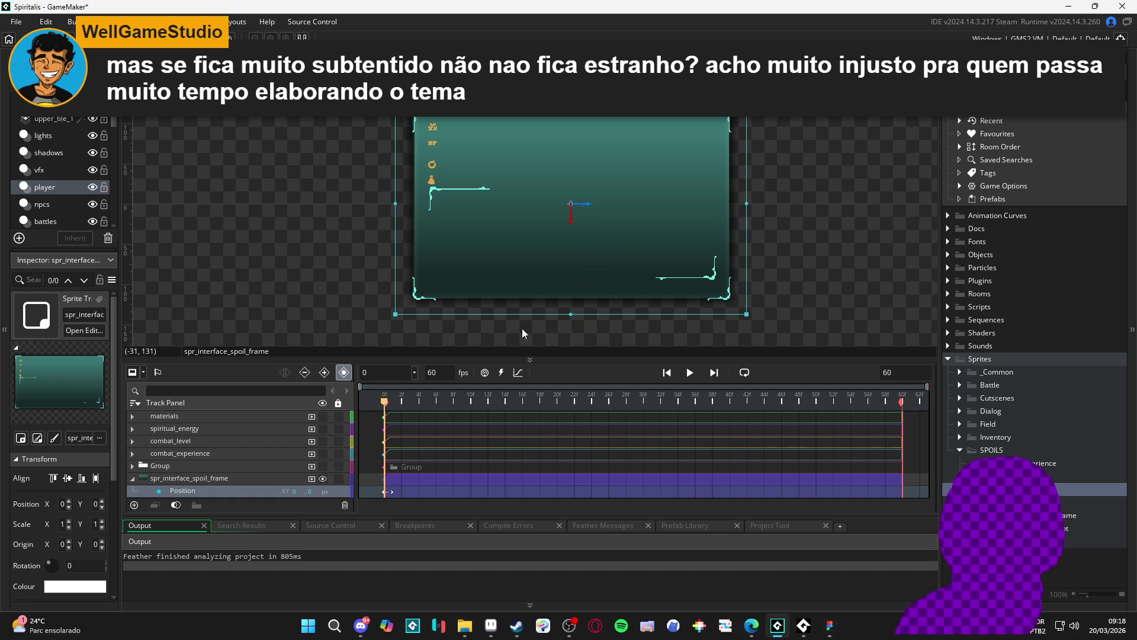
{"action": "left_click_drag", "start_coordinate": [387, 406], "coordinate": [505, 415]}
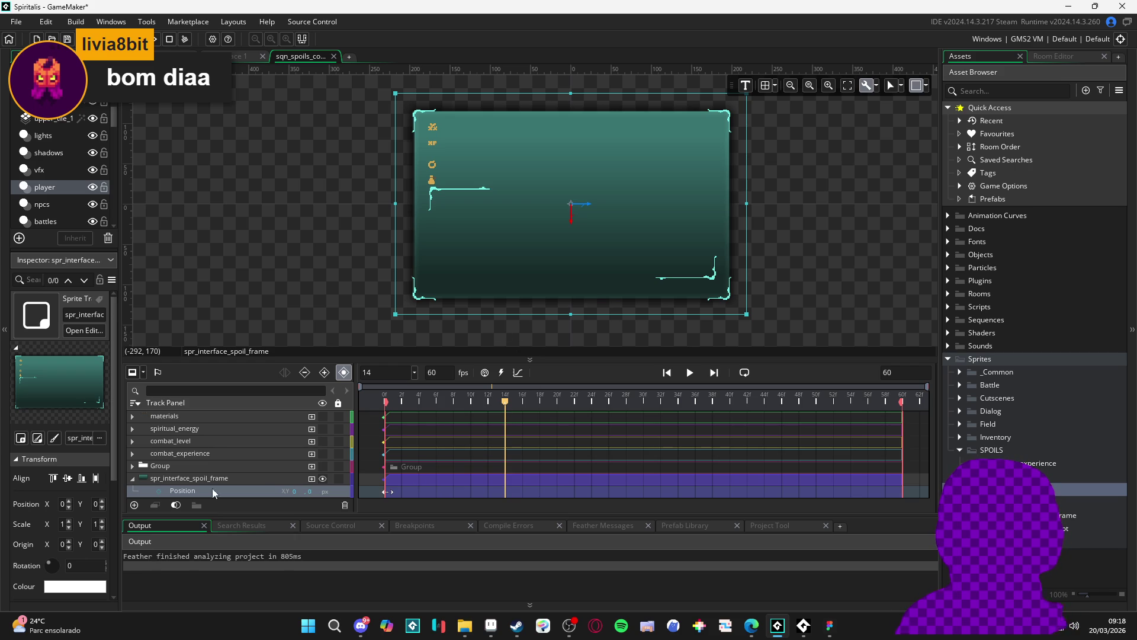
Key the frame's Position at frame 14, lower it 22 px at frame 0, and preview the slide.
{"action": "left_click", "coordinate": [161, 488]}
{"action": "left_click", "coordinate": [377, 393]}
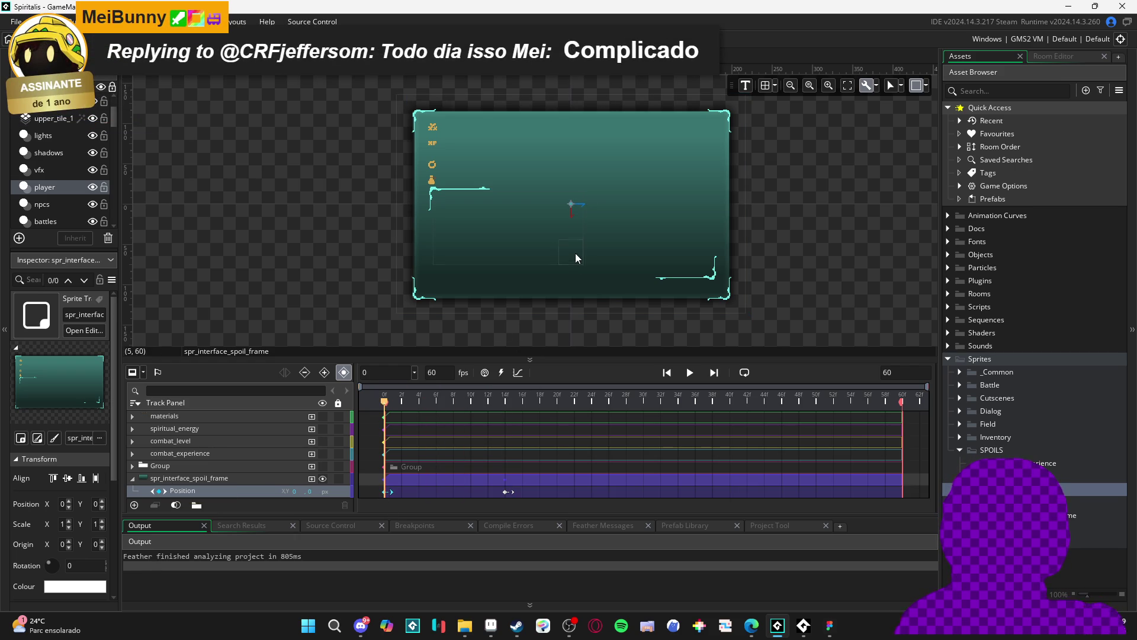
{"action": "left_click", "coordinate": [606, 207]}
{"action": "left_click_drag", "start_coordinate": [589, 218], "coordinate": [589, 263]}
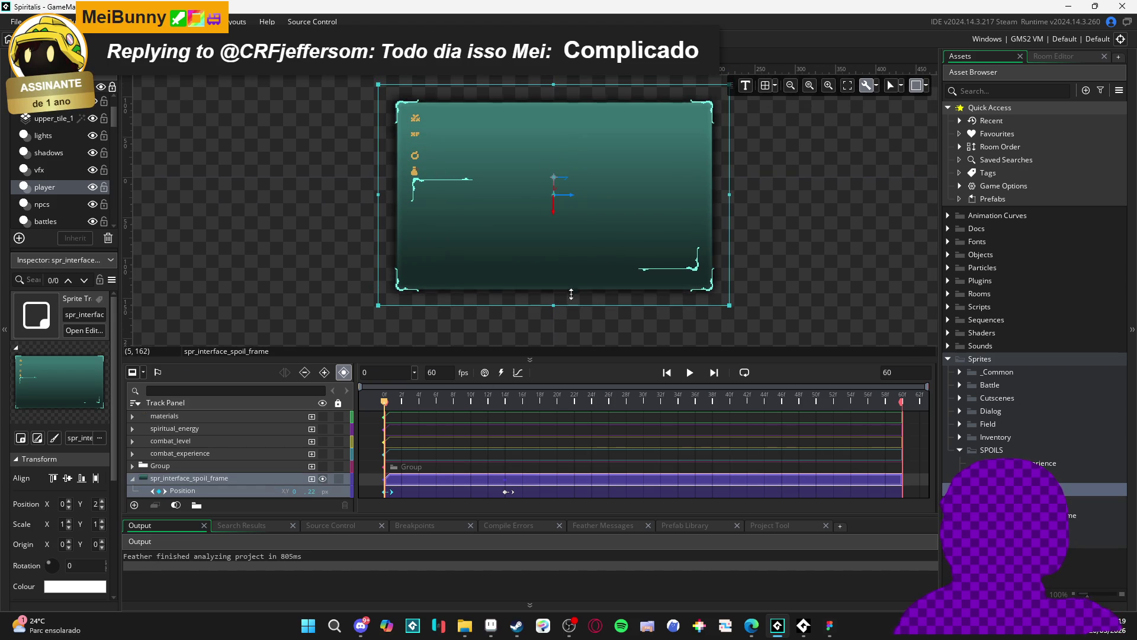
{"action": "left_click", "coordinate": [479, 397]}
{"action": "mouse_move", "coordinate": [478, 398]}
{"action": "left_mouse_down"}
{"action": "mouse_move", "coordinate": [498, 398]}
{"action": "mouse_move", "coordinate": [377, 407]}
{"action": "left_mouse_up"}
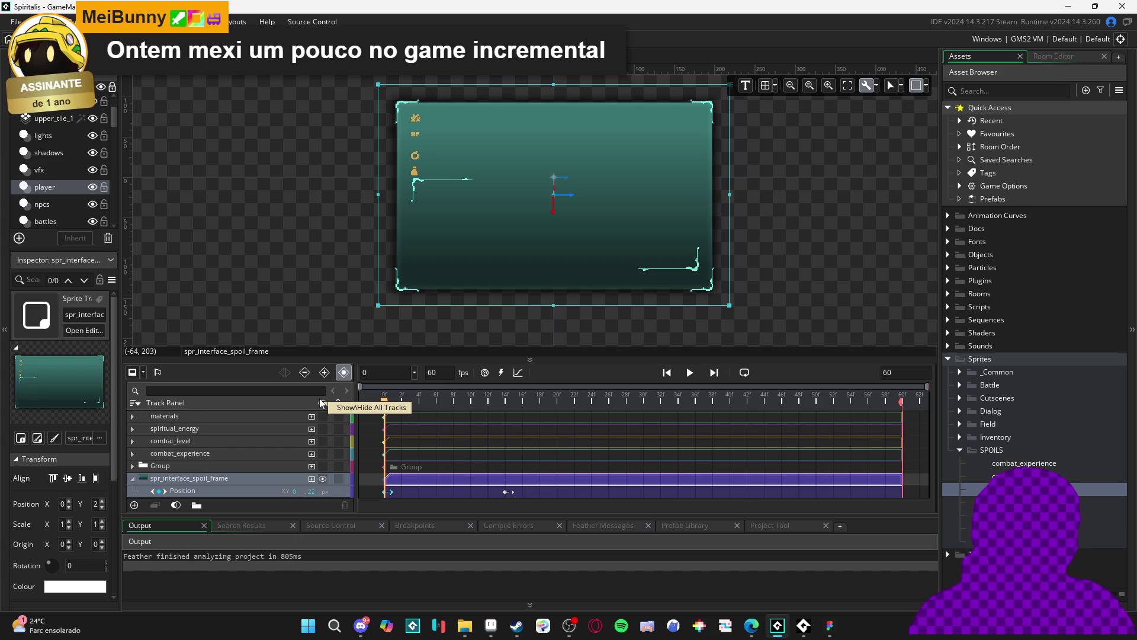
Select the spoil frame's Position track in the Track Panel.
{"action": "left_click", "coordinate": [229, 481]}
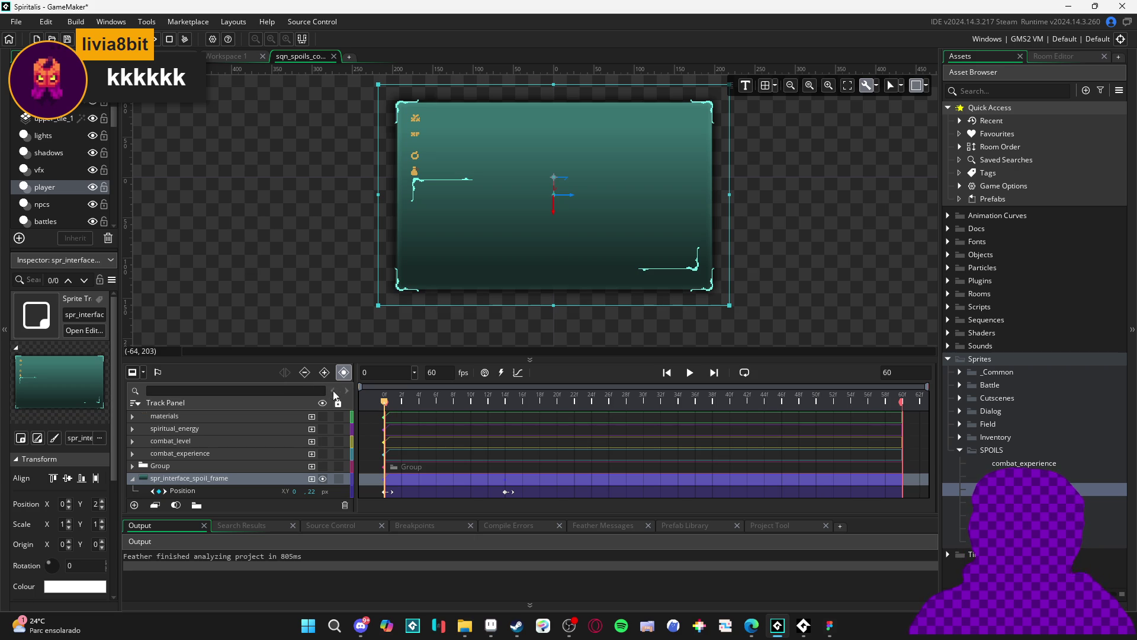
{"action": "left_click", "coordinate": [323, 373]}
{"action": "left_click", "coordinate": [327, 377]}
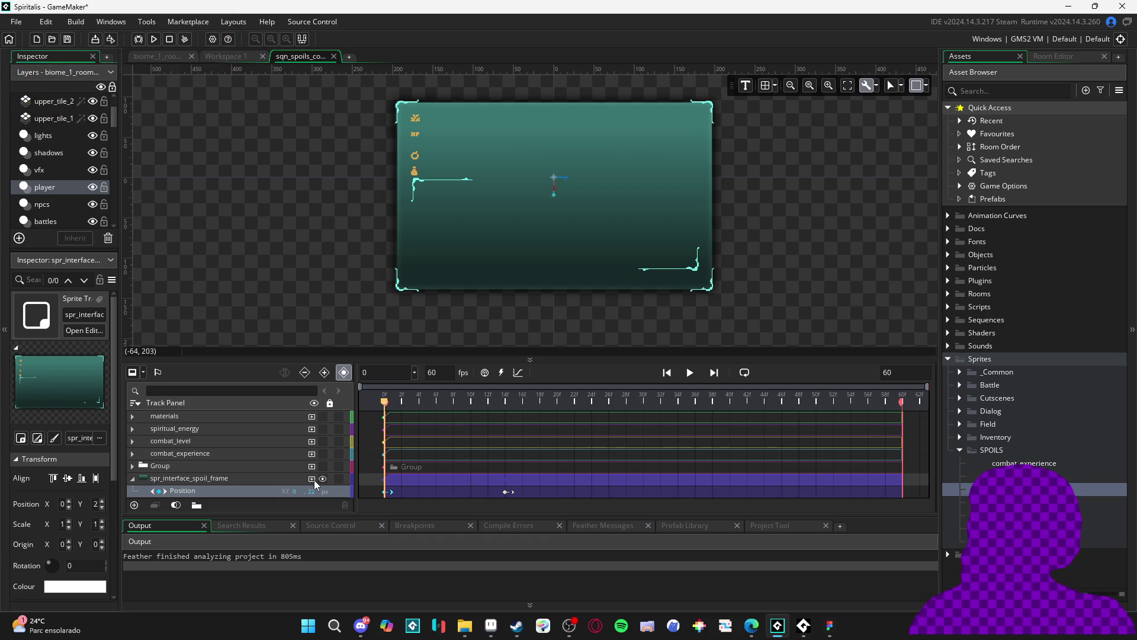
Add a Colour Multiply track to the spoil frame and select it.
{"action": "left_click", "coordinate": [312, 479]}
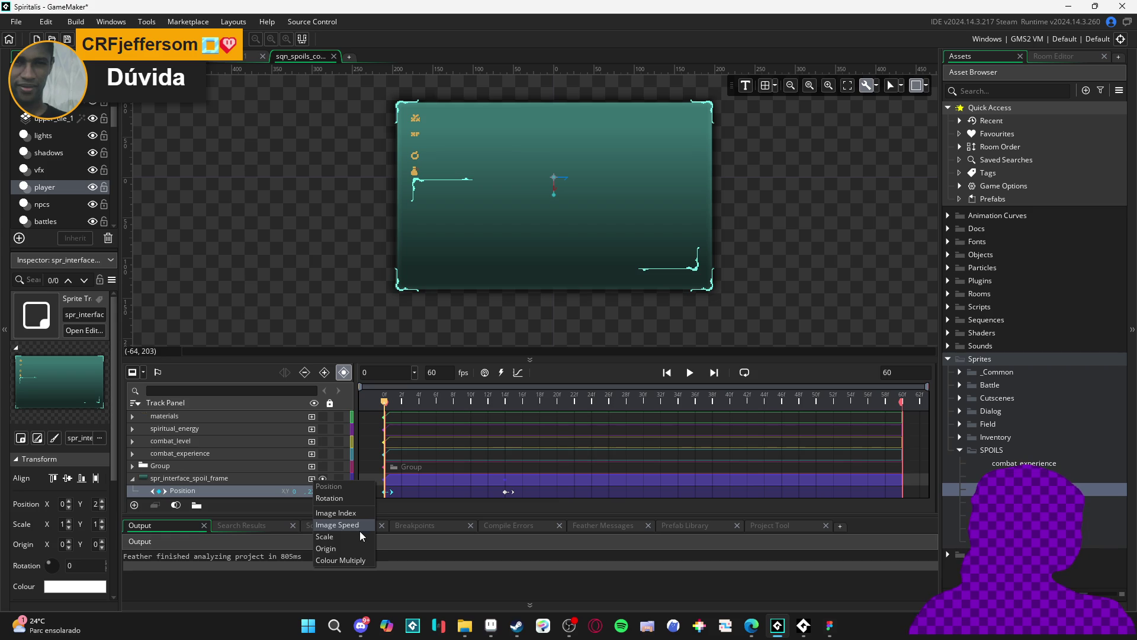
{"action": "left_click", "coordinate": [350, 561]}
{"action": "scroll", "coordinate": [226, 495], "scroll_direction": "down", "scroll_amount": 1}
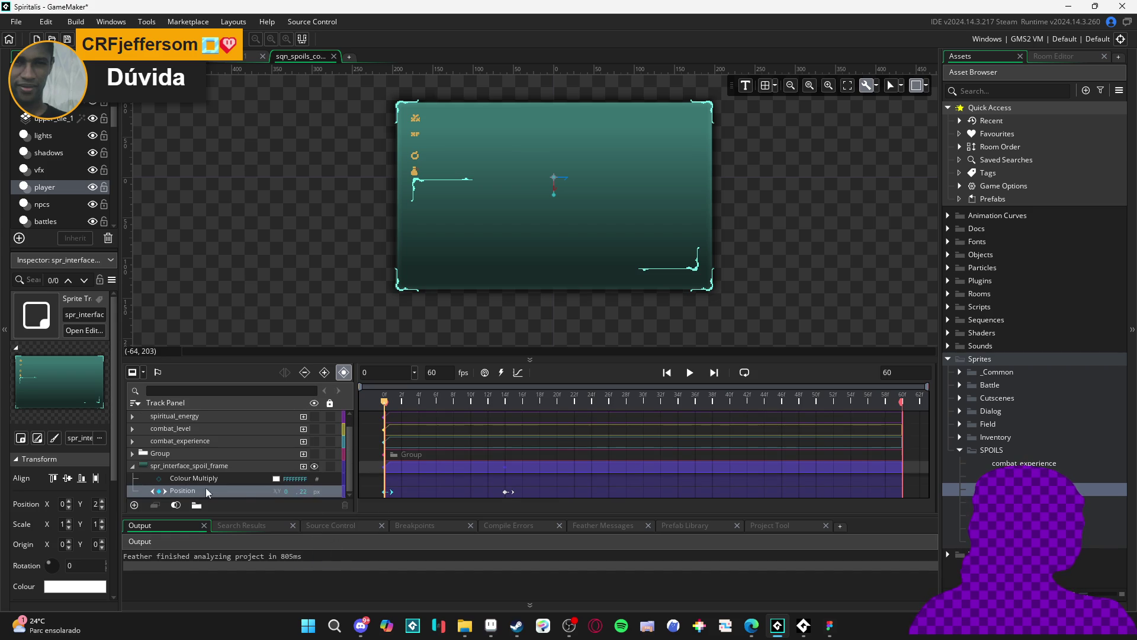
{"action": "left_click", "coordinate": [161, 481]}
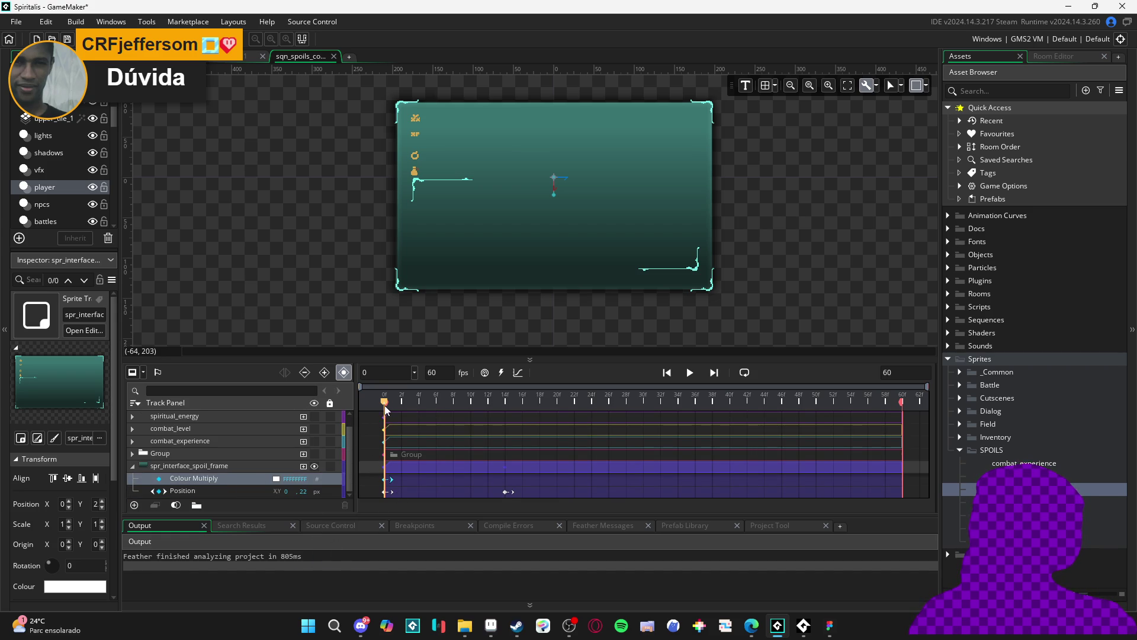
Key the spoil frame's tint at frame 14 and make its colour fully transparent.
{"action": "left_click_drag", "start_coordinate": [385, 403], "coordinate": [512, 406]}
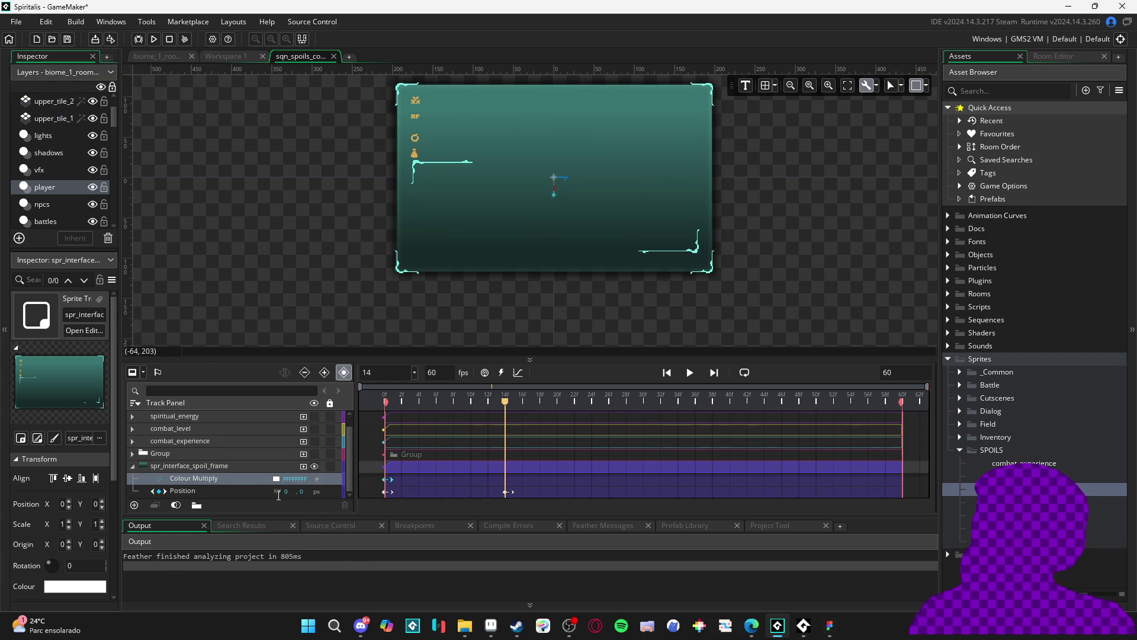
{"action": "left_click", "coordinate": [158, 478]}
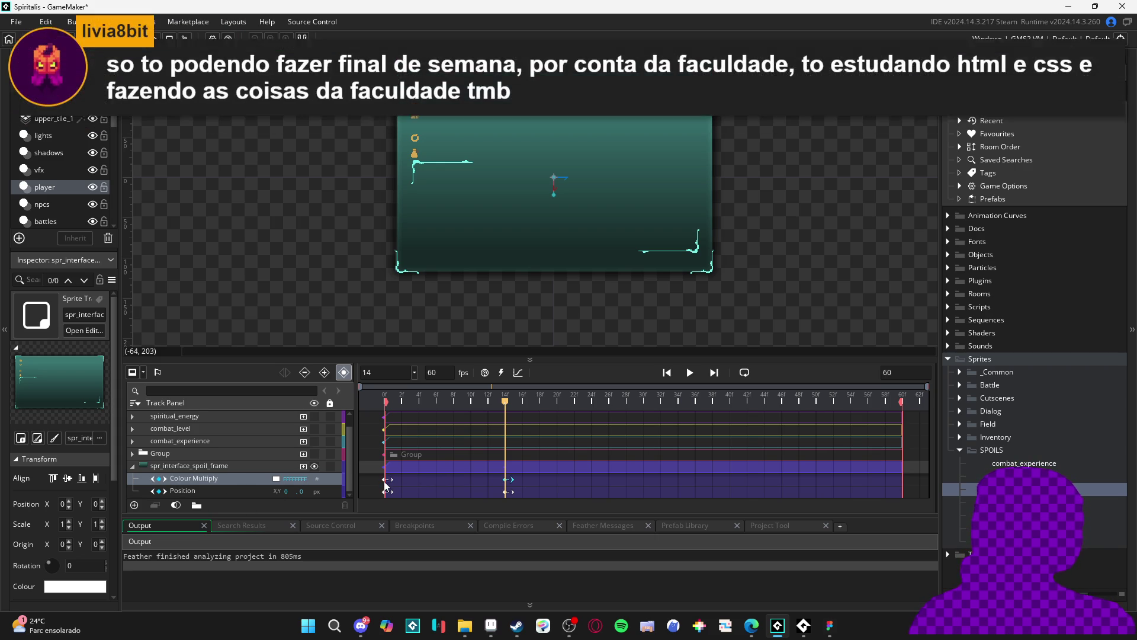
{"action": "left_click", "coordinate": [276, 478]}
{"action": "left_click", "coordinate": [238, 142]}
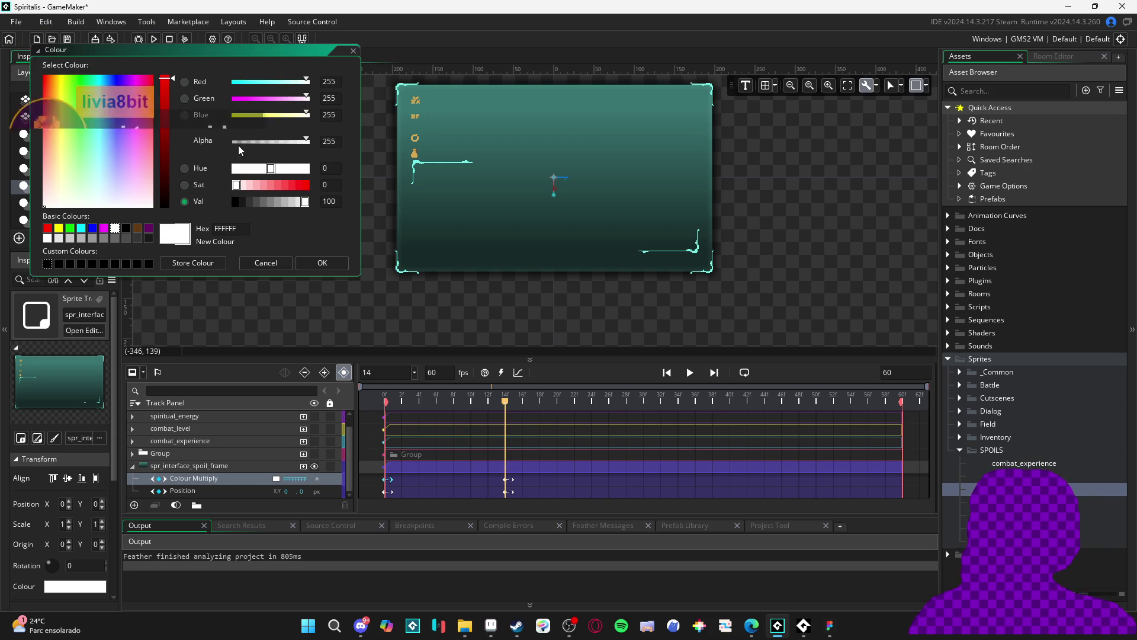
Confirm the transparent tint and preview the spoil frame fading in over frames 0–14.
{"action": "left_click", "coordinate": [327, 262]}
{"action": "mouse_move", "coordinate": [385, 396]}
{"action": "left_mouse_down"}
{"action": "mouse_move", "coordinate": [504, 397]}
{"action": "mouse_move", "coordinate": [399, 386]}
{"action": "left_mouse_up"}
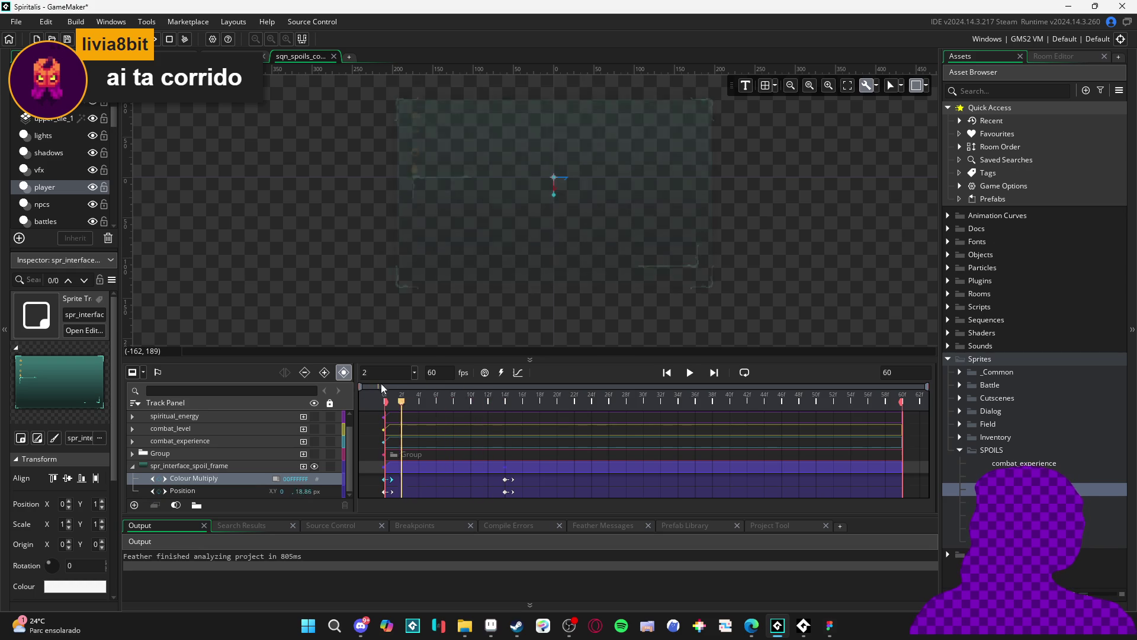
{"action": "key", "text": "space"}
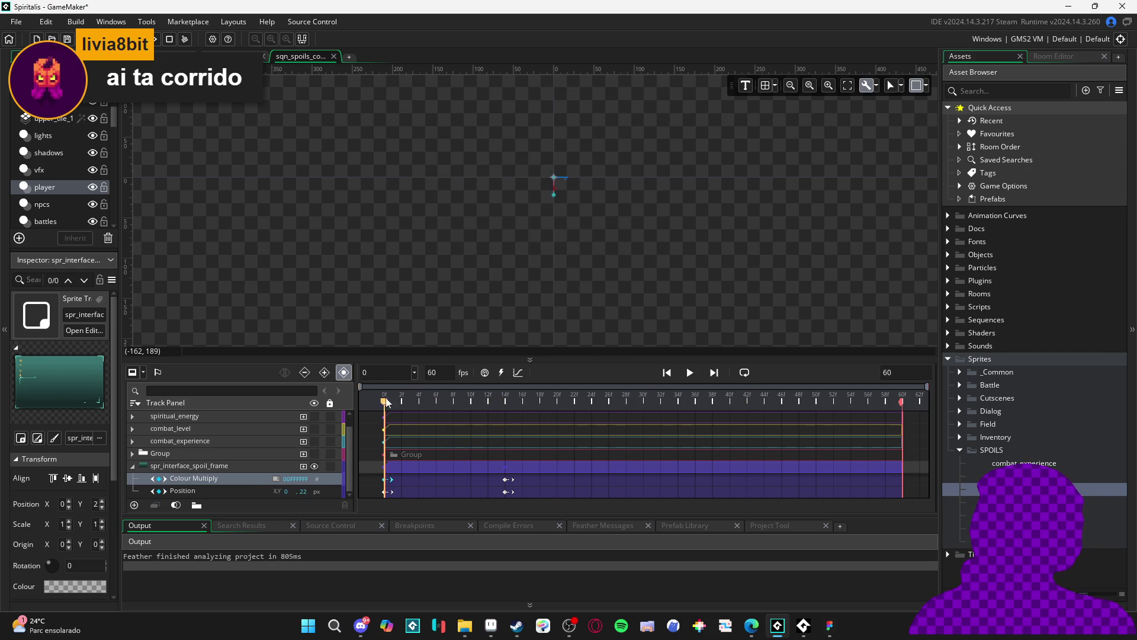
{"action": "key", "text": "space"}
{"action": "key", "text": "space"}
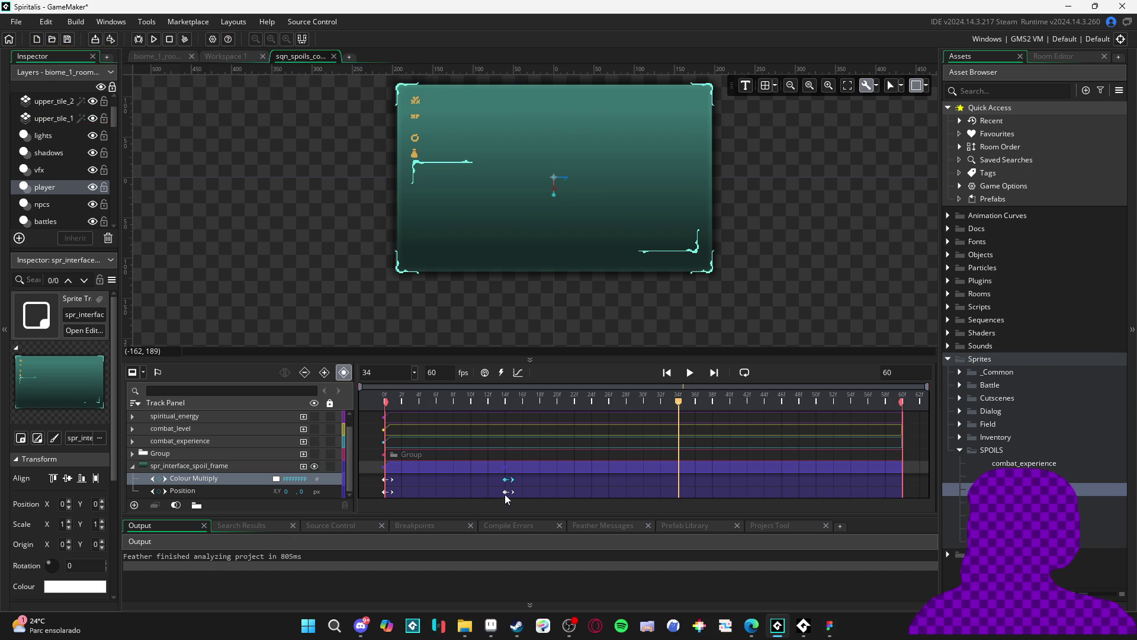
Select the spoil frame's Position keyframes and replay the sequence to check the fade timing.
{"action": "left_click", "coordinate": [507, 493]}
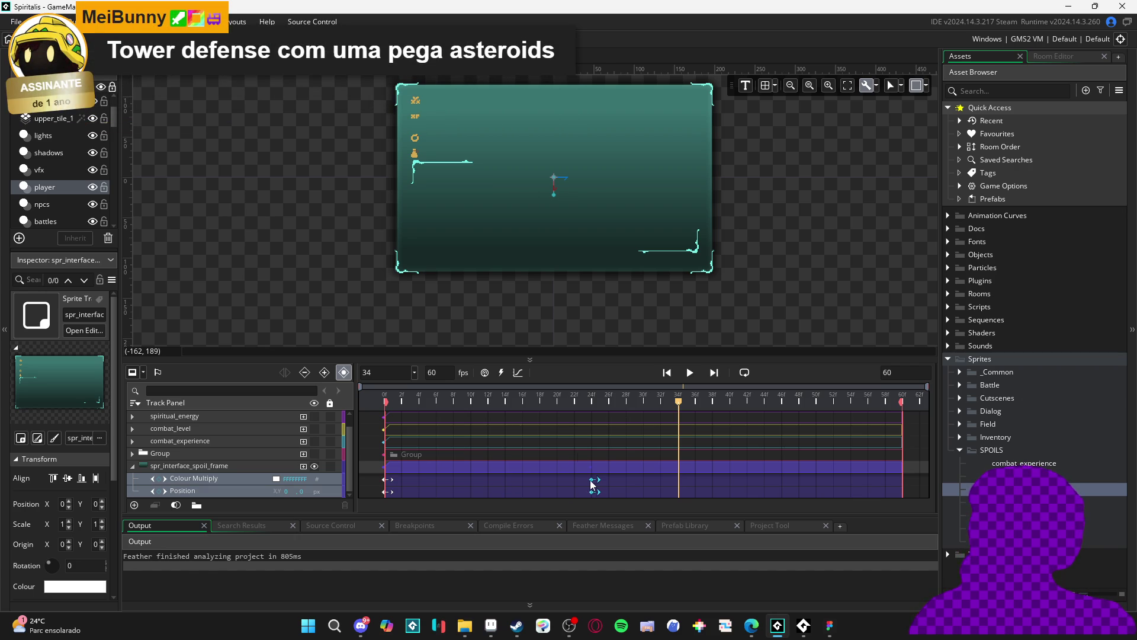
{"action": "key", "text": "space"}
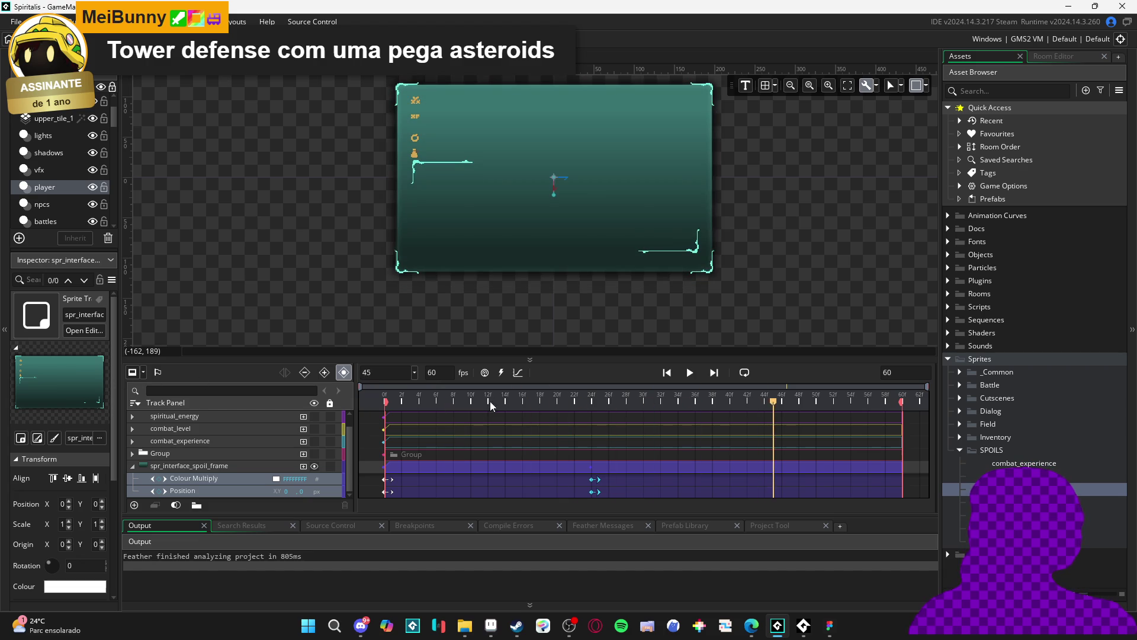
{"action": "key", "text": "space"}
{"action": "key", "text": "space"}
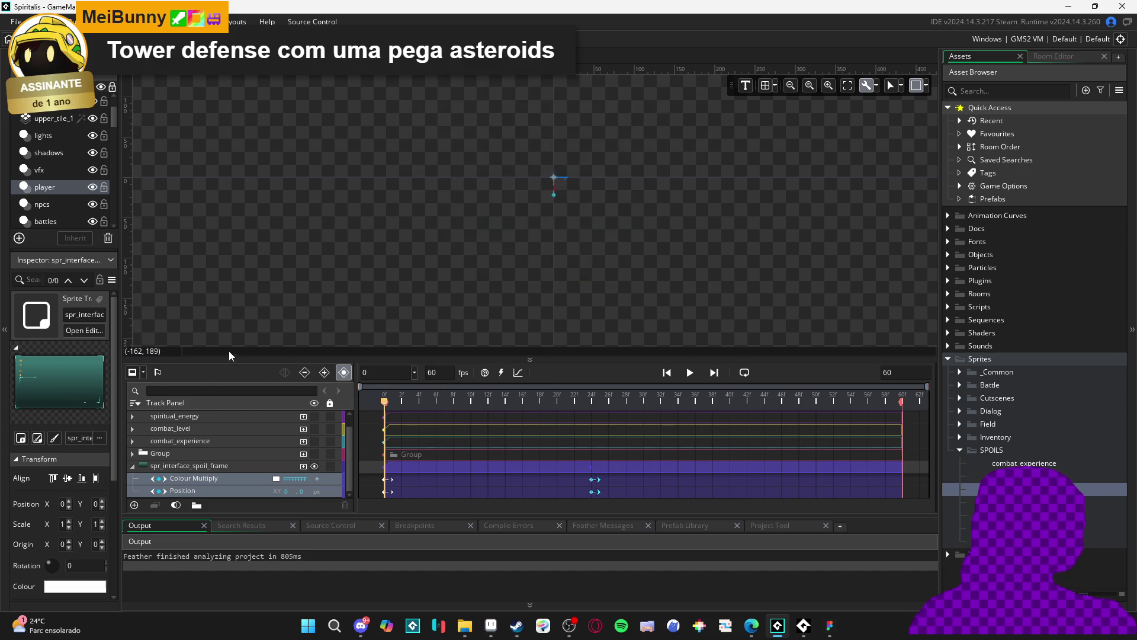
{"action": "key", "text": "space"}
{"action": "key", "text": "space"}
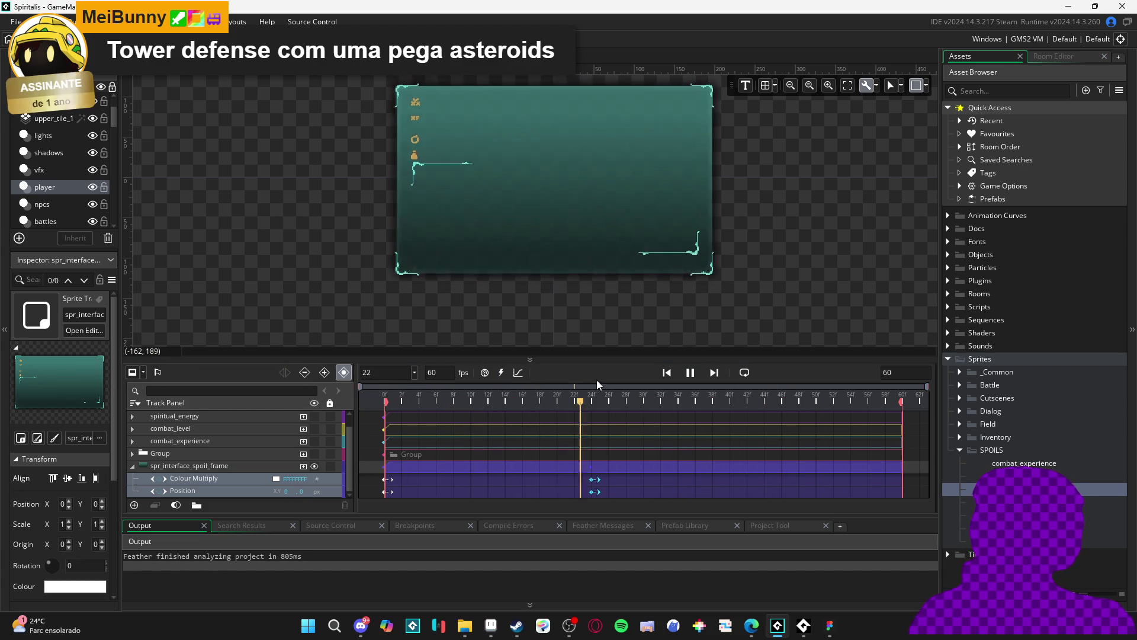
{"action": "key", "text": "space"}
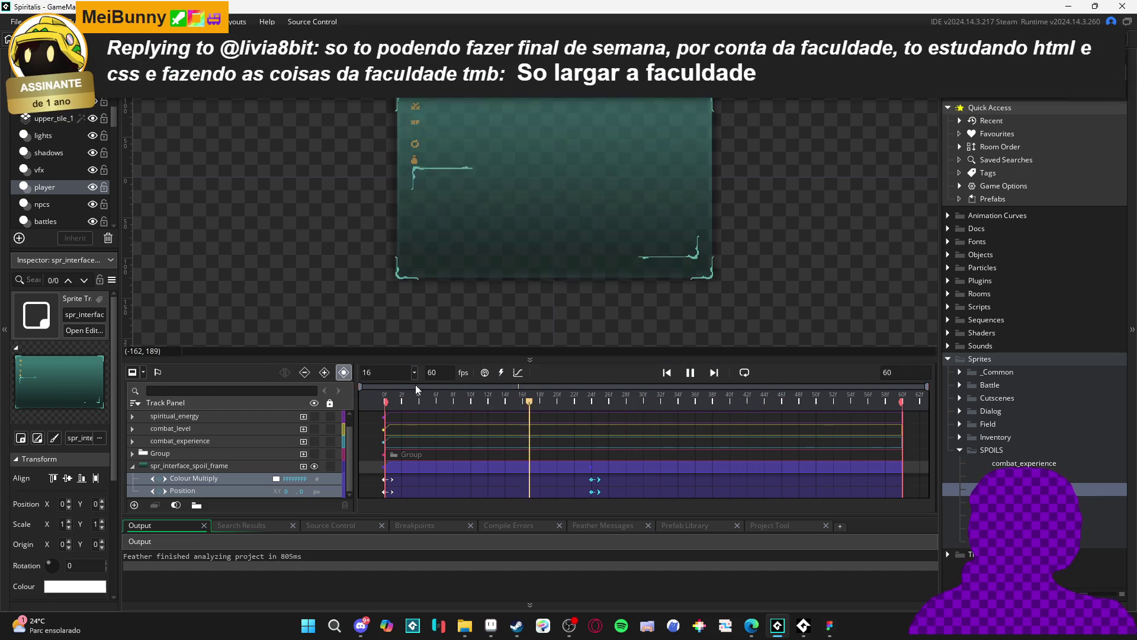
{"action": "key", "text": "space"}
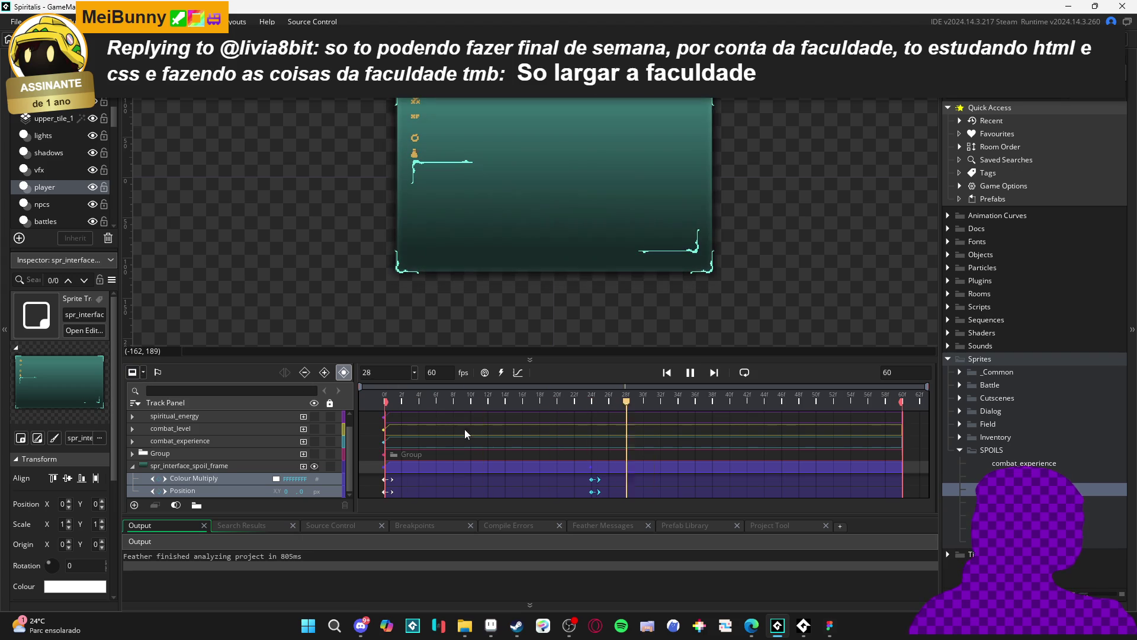
{"action": "key", "text": "space"}
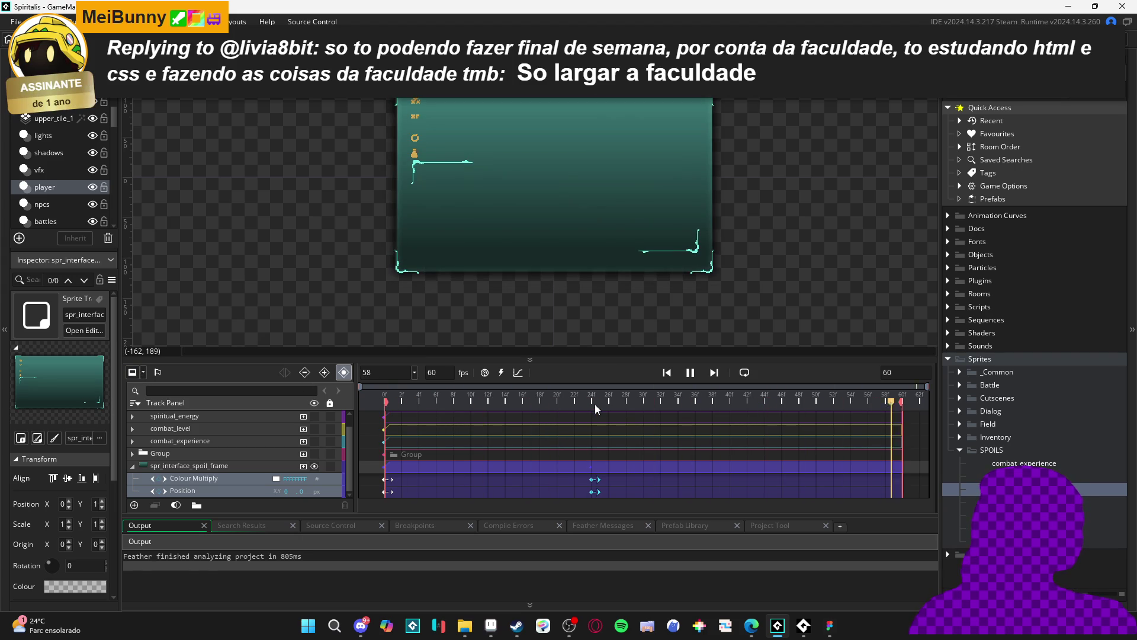
{"action": "key", "text": "space"}
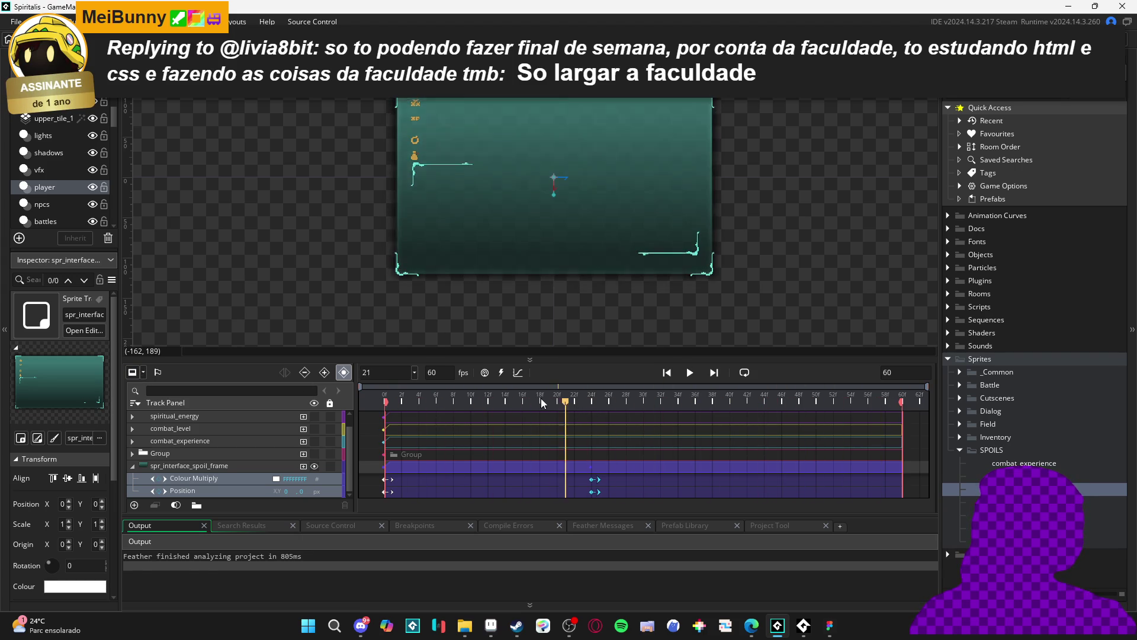
{"action": "key", "text": "space"}
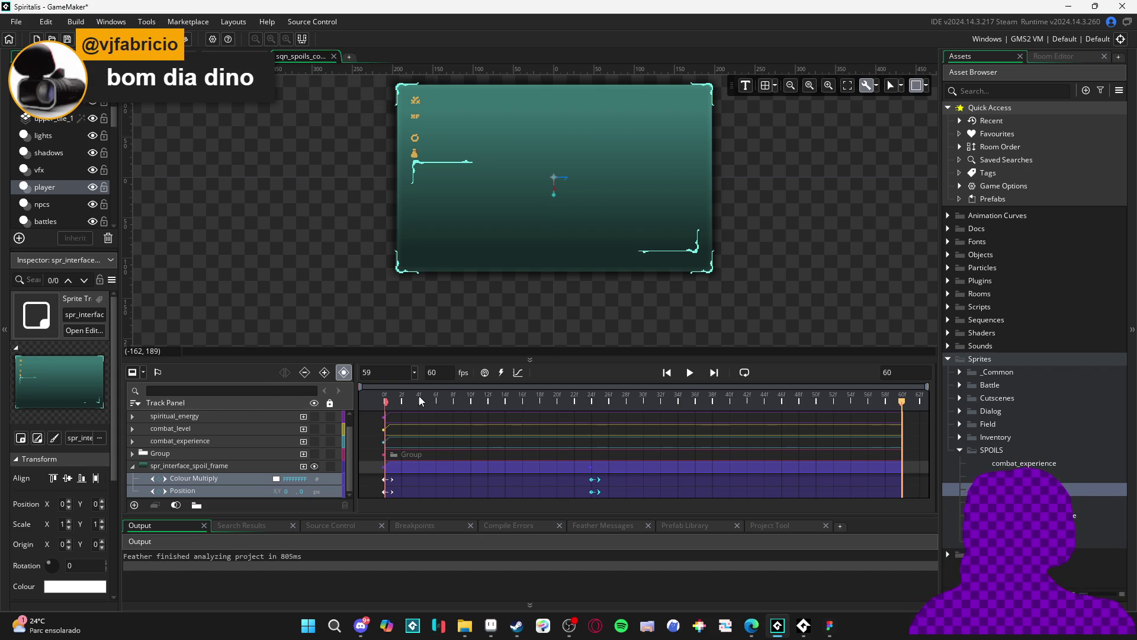
{"action": "mouse_move", "coordinate": [419, 399]}
{"action": "left_mouse_down"}
{"action": "mouse_move", "coordinate": [353, 393]}
{"action": "mouse_move", "coordinate": [601, 404]}
{"action": "mouse_move", "coordinate": [384, 400]}
{"action": "mouse_move", "coordinate": [533, 400]}
{"action": "mouse_move", "coordinate": [634, 424]}
{"action": "mouse_move", "coordinate": [591, 411]}
{"action": "left_mouse_up"}
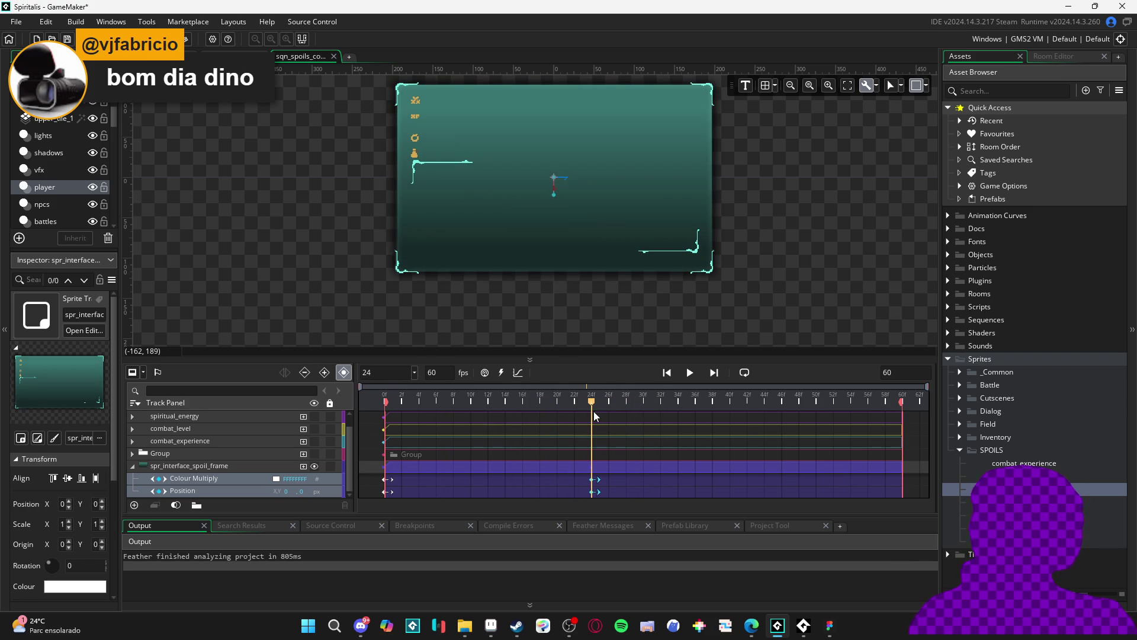
Inspect spiritual_energy's keyframes, briefly showing and hiding the Combat Level label.
{"action": "left_click", "coordinate": [132, 456]}
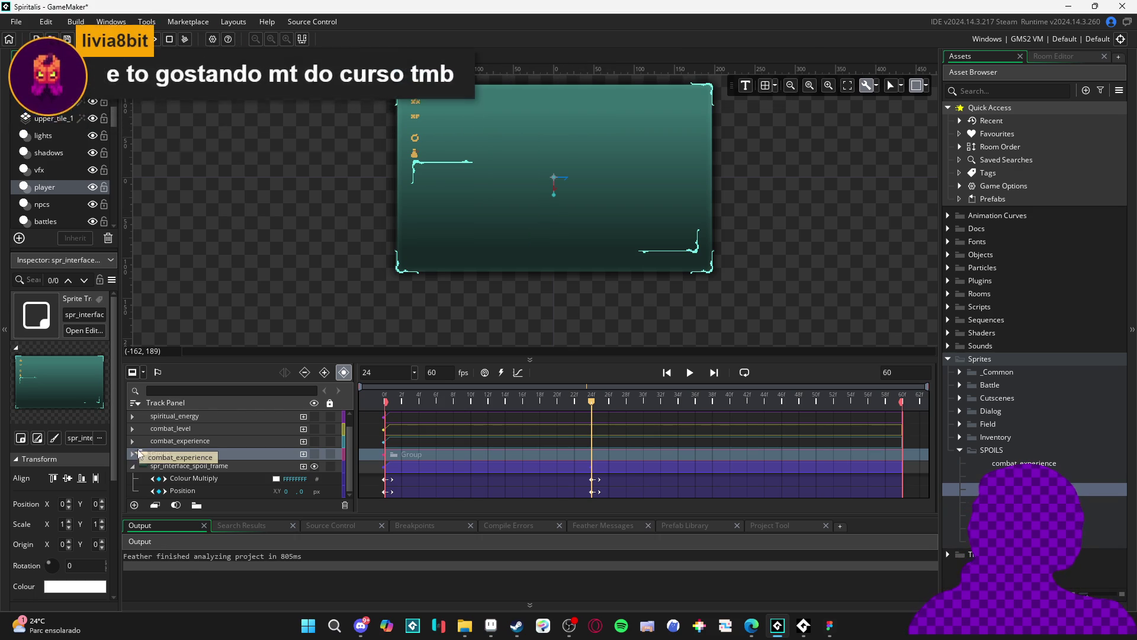
{"action": "left_click", "coordinate": [132, 417]}
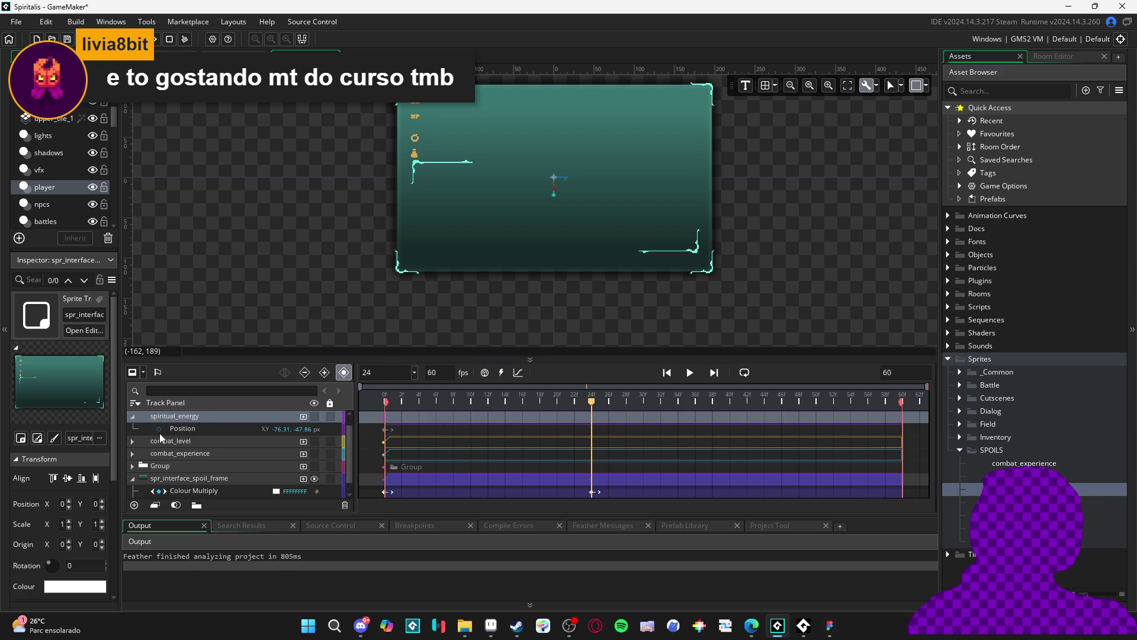
{"action": "left_click", "coordinate": [314, 441]}
{"action": "left_click", "coordinate": [314, 440]}
{"action": "left_click", "coordinate": [258, 445]}
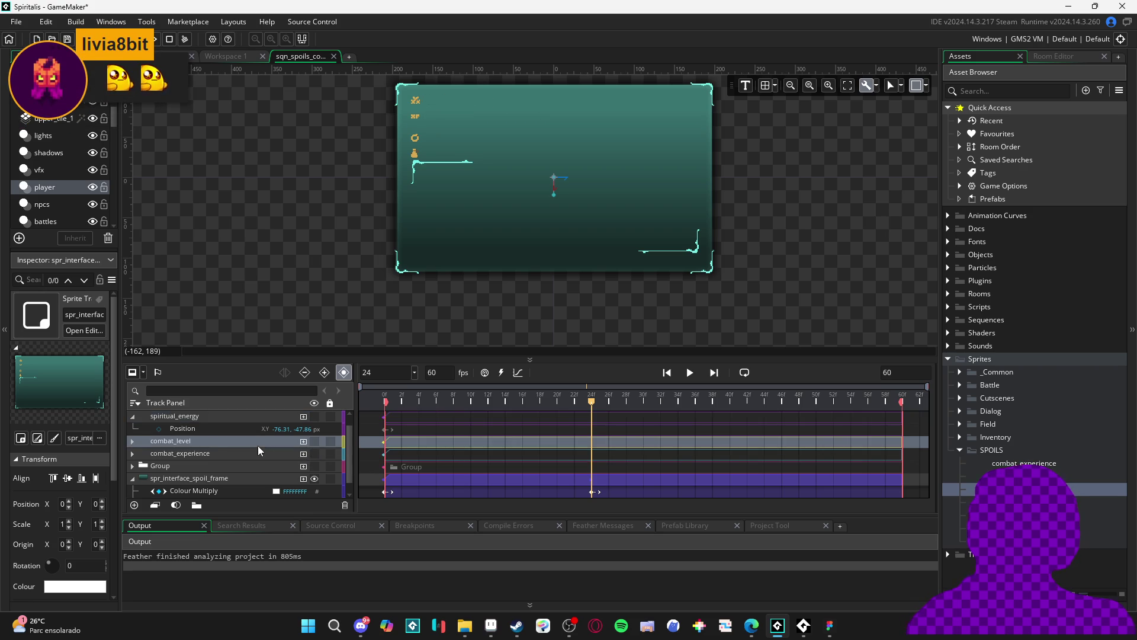
{"action": "left_click", "coordinate": [133, 418]}
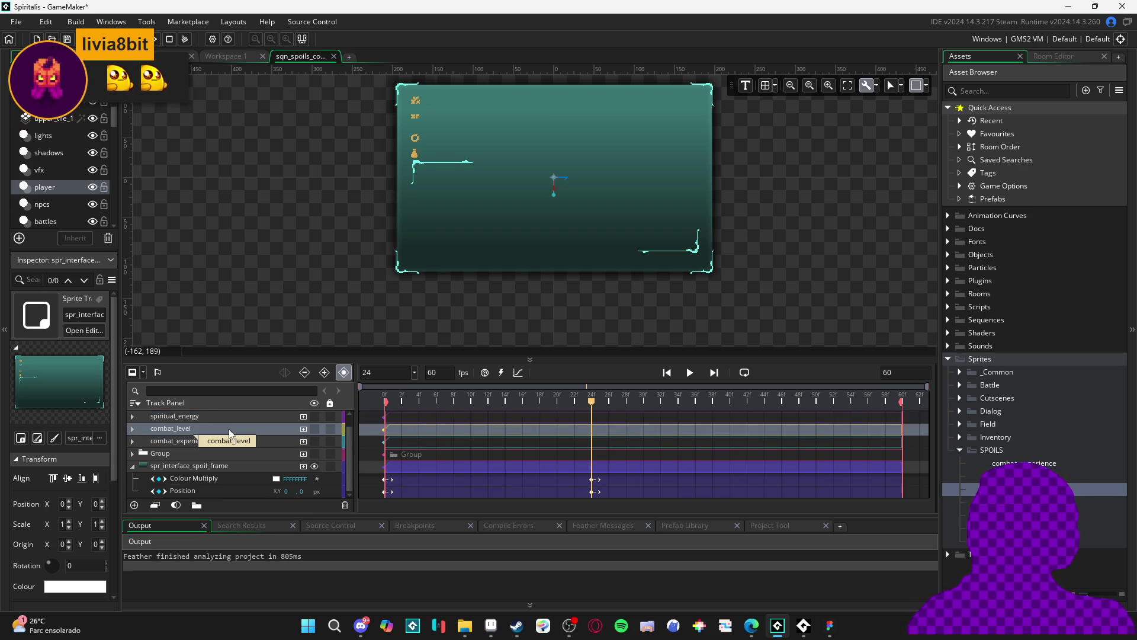
Move combat_level above spiritual_energy in the track list.
{"action": "left_click", "coordinate": [227, 429], "text": "shift"}
{"action": "mouse_move", "coordinate": [227, 428]}
{"action": "left_mouse_down"}
{"action": "mouse_move", "coordinate": [226, 416]}
{"action": "mouse_move", "coordinate": [201, 438]}
{"action": "mouse_move", "coordinate": [213, 445]}
{"action": "mouse_move", "coordinate": [196, 410]}
{"action": "mouse_move", "coordinate": [173, 422]}
{"action": "left_mouse_up"}
{"action": "left_click", "coordinate": [136, 429]}
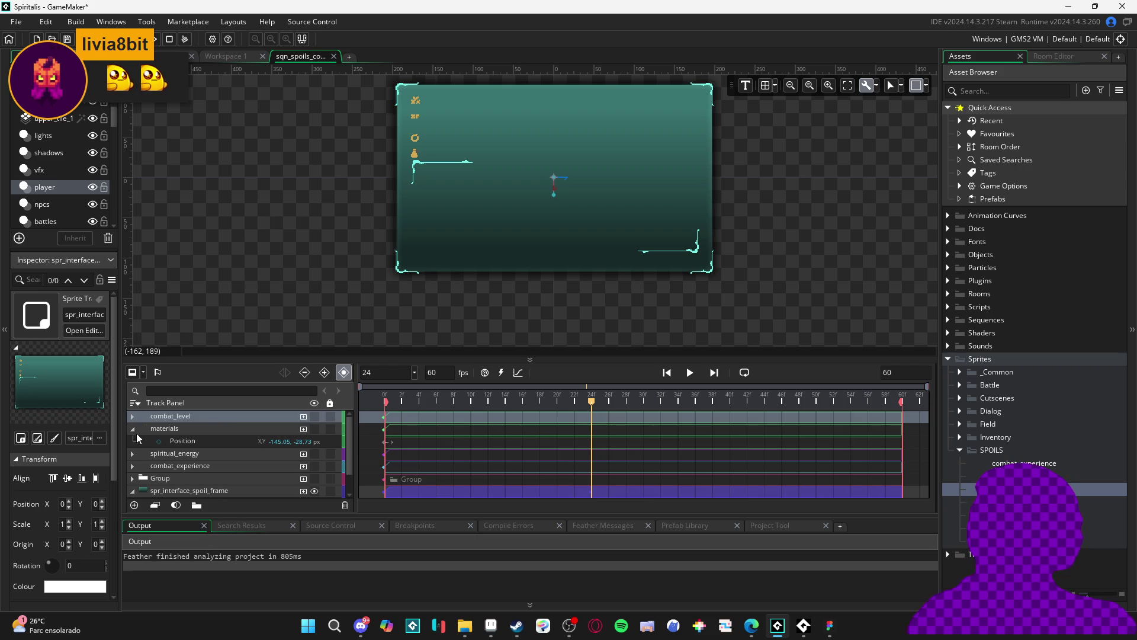
Select the stat tracks and toggle the Combat Experience bar on and off.
{"action": "left_click", "coordinate": [132, 428]}
{"action": "left_click", "coordinate": [257, 419]}
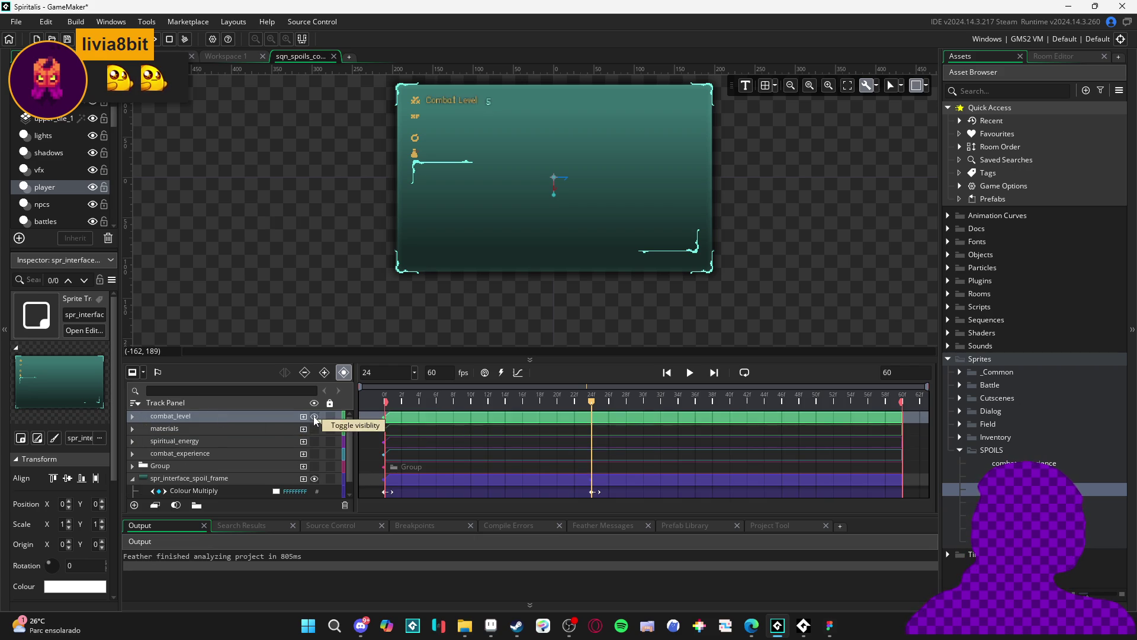
{"action": "left_click", "coordinate": [257, 440]}
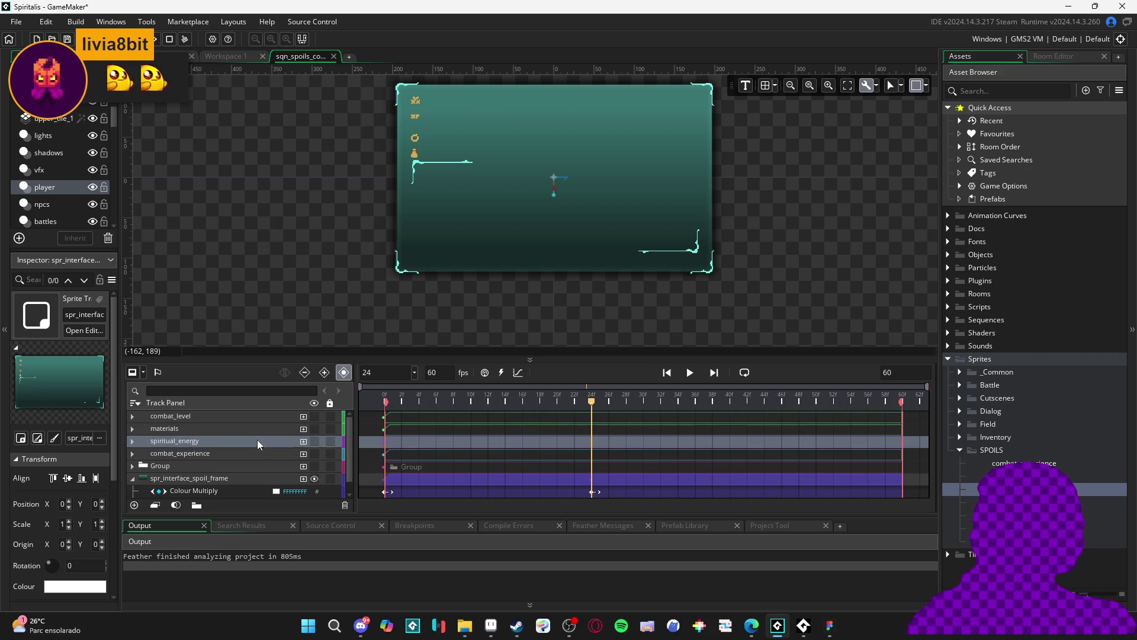
{"action": "left_click", "coordinate": [235, 457]}
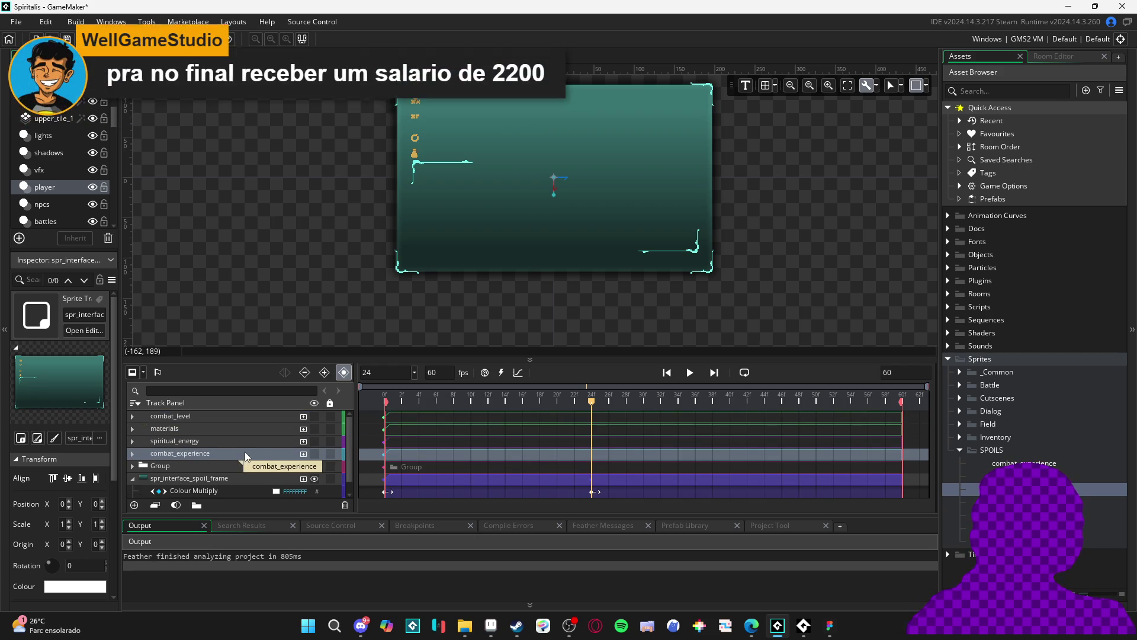
{"action": "left_click", "coordinate": [244, 451], "text": "ctrl"}
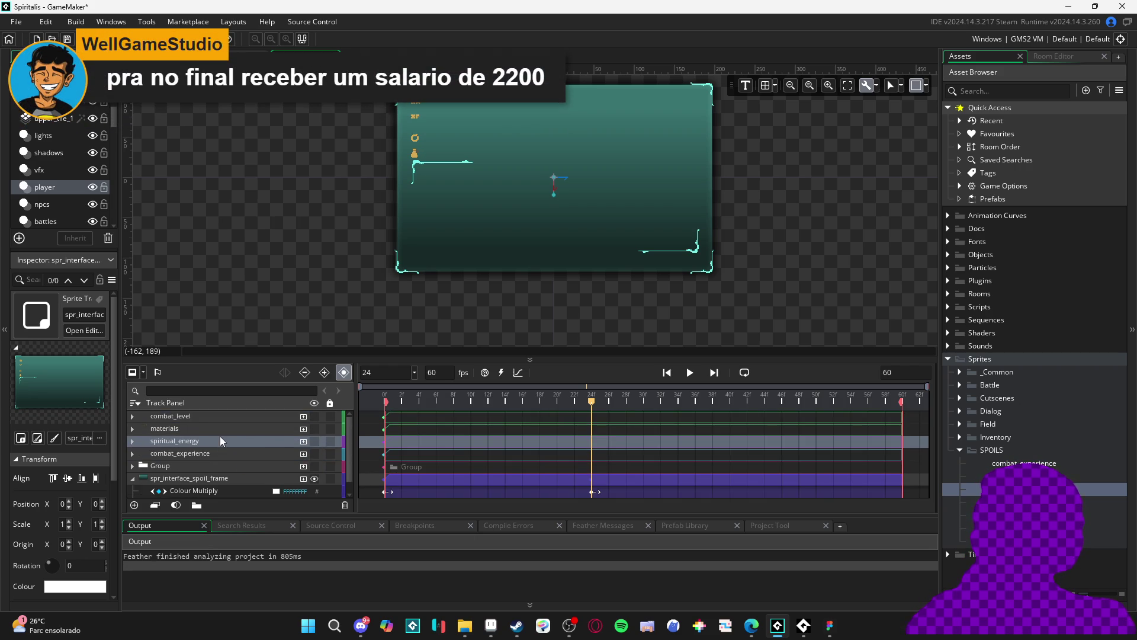
{"action": "left_click", "coordinate": [315, 453]}
{"action": "left_click", "coordinate": [315, 454]}
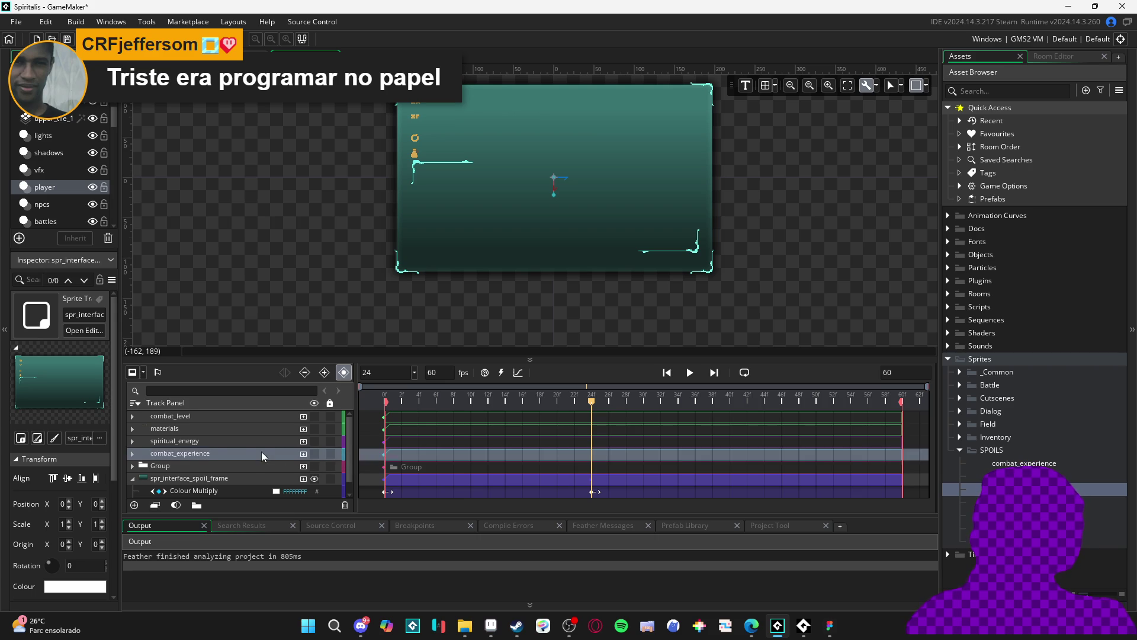
Toggle the Spiritual Energy label's visibility and move spiritual_energy above materials.
{"action": "left_click", "coordinate": [252, 443]}
{"action": "left_click", "coordinate": [313, 441]}
{"action": "left_click", "coordinate": [311, 441]}
{"action": "left_click", "coordinate": [309, 442]}
{"action": "left_click", "coordinate": [311, 440]}
{"action": "left_click_drag", "start_coordinate": [260, 445], "coordinate": [270, 429]}
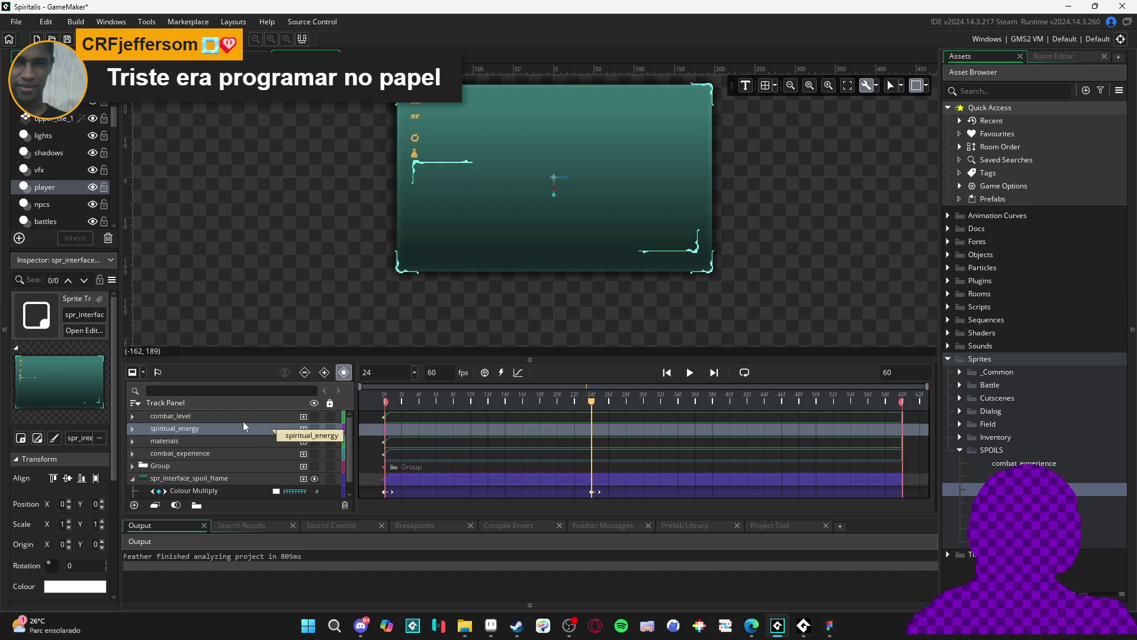
Show the Spiritual Energy 85 label and move combat_experience above spiritual_energy.
{"action": "left_click", "coordinate": [243, 413]}
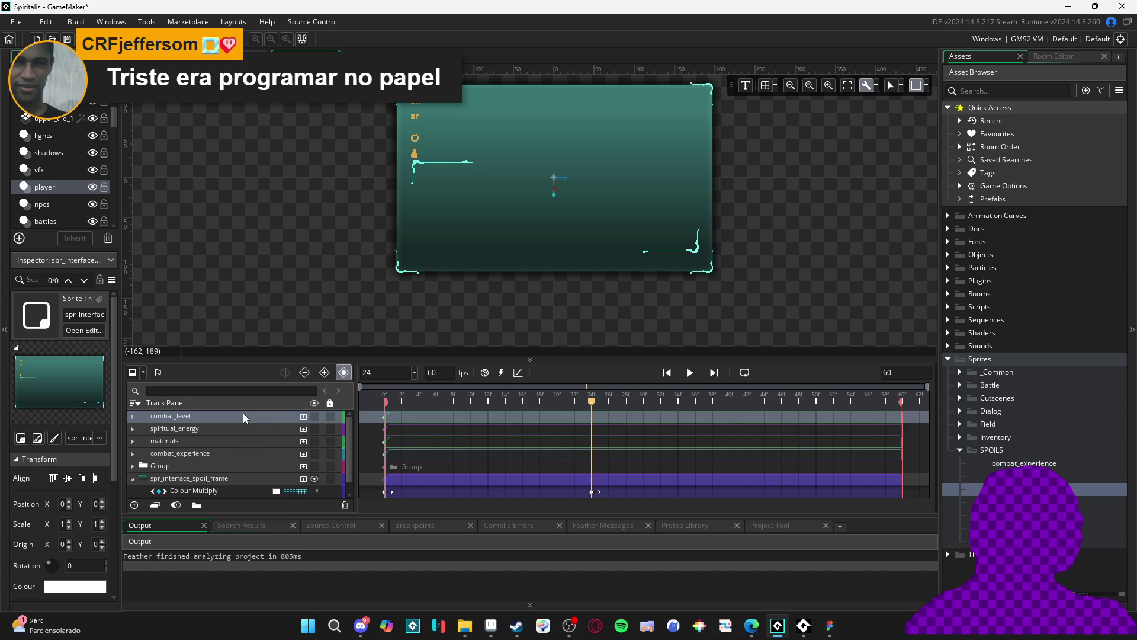
{"action": "left_click", "coordinate": [314, 429]}
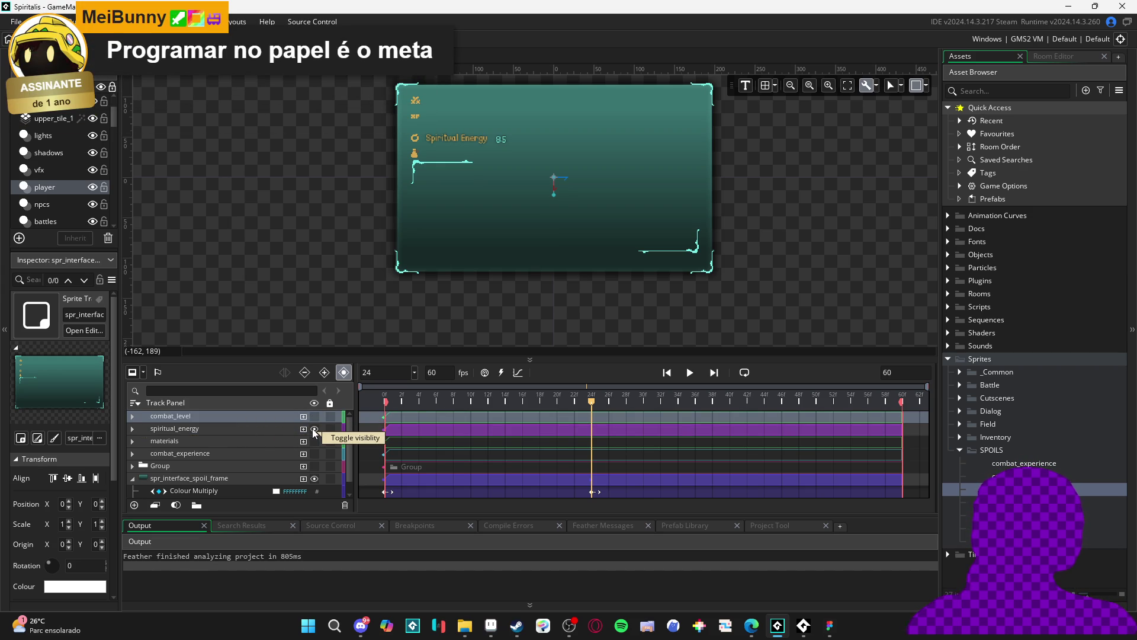
{"action": "left_click", "coordinate": [310, 429]}
{"action": "left_click", "coordinate": [269, 445]}
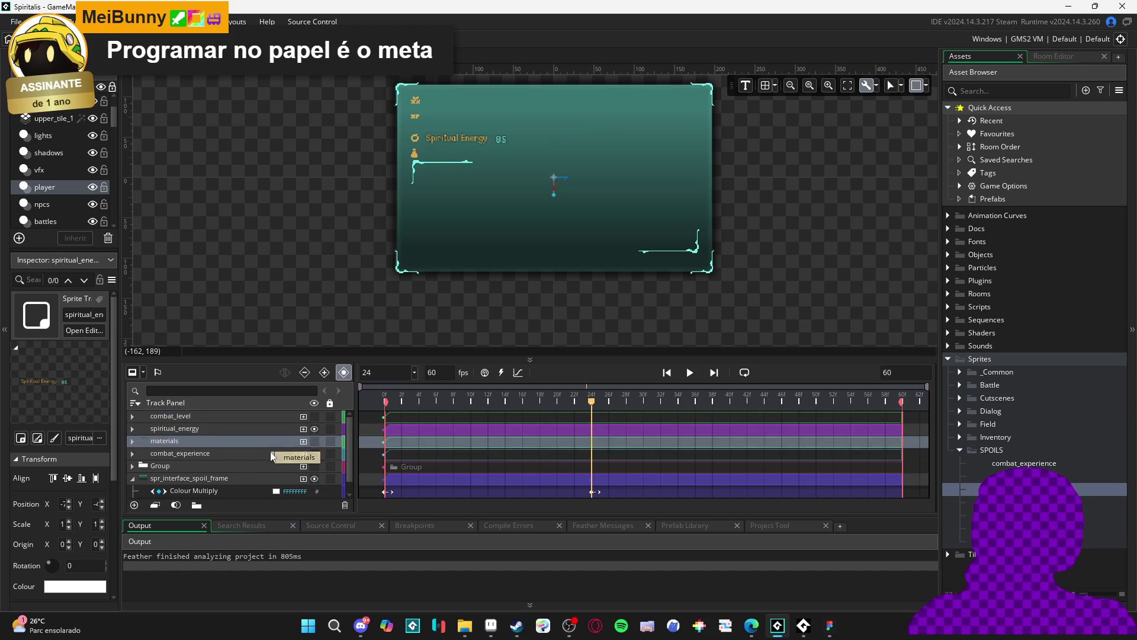
{"action": "left_click", "coordinate": [270, 455]}
{"action": "left_click", "coordinate": [314, 453]}
{"action": "left_click", "coordinate": [314, 453]}
{"action": "left_click", "coordinate": [313, 454]}
{"action": "left_click_drag", "start_coordinate": [261, 453], "coordinate": [261, 428]}
Hide the Combat Level, Combat Experience, Spiritual Energy and materials labels.
{"action": "left_click", "coordinate": [285, 417]}
{"action": "left_click", "coordinate": [313, 417]}
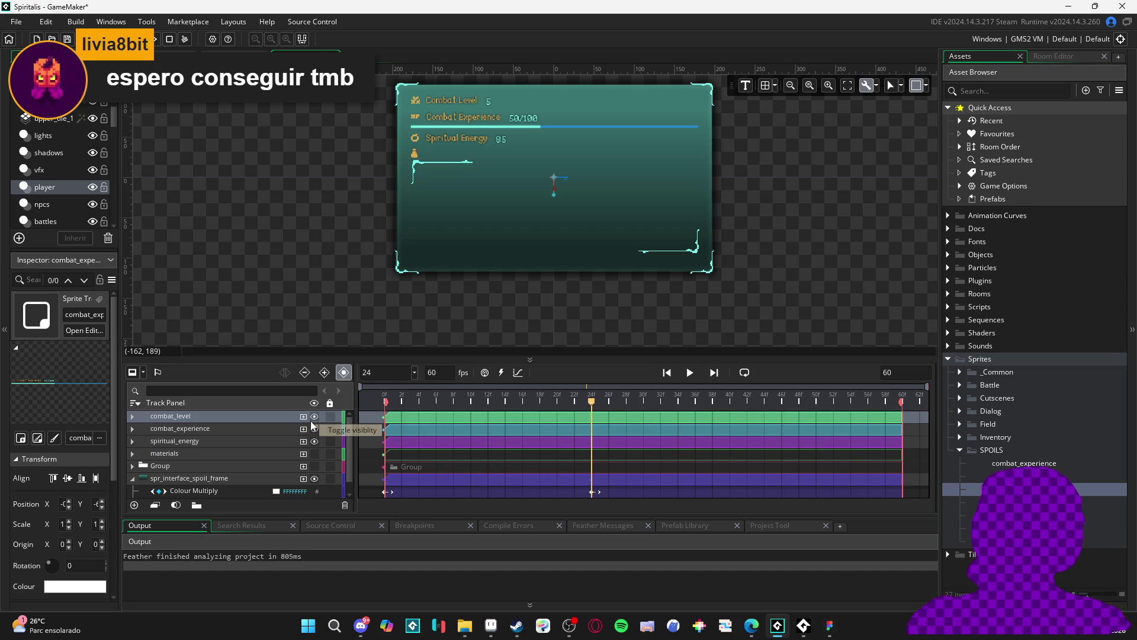
{"action": "left_click", "coordinate": [311, 421]}
{"action": "left_click", "coordinate": [315, 429]}
{"action": "left_click", "coordinate": [315, 429]}
{"action": "left_click", "coordinate": [316, 429]}
{"action": "left_click", "coordinate": [315, 441]}
{"action": "left_click", "coordinate": [315, 441]}
{"action": "left_click", "coordinate": [315, 440]}
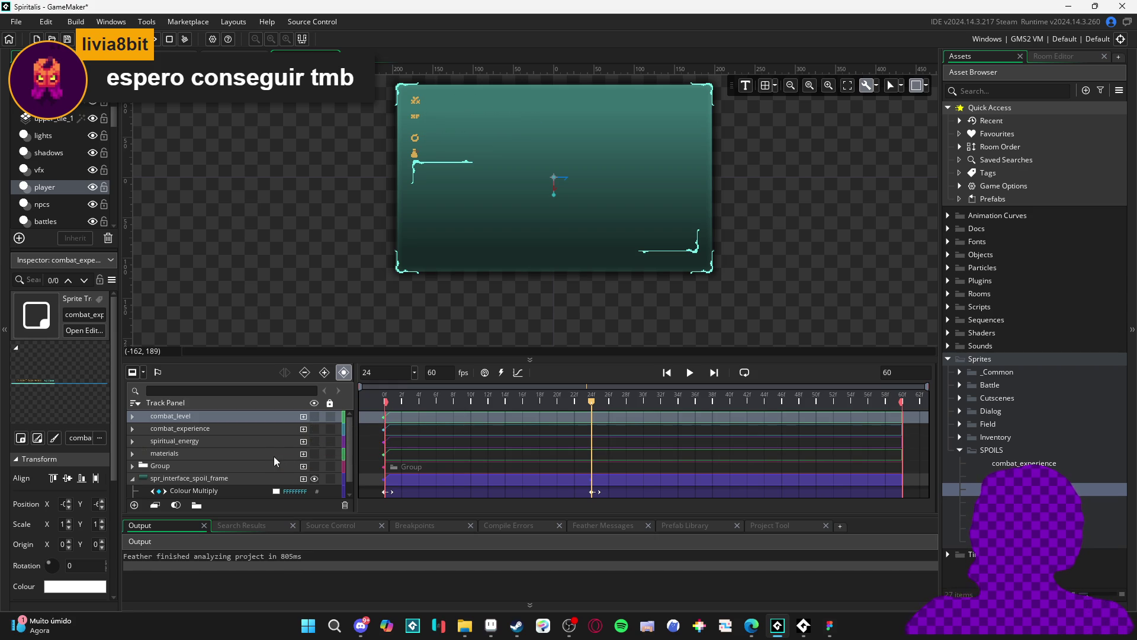
{"action": "left_click", "coordinate": [275, 455]}
{"action": "left_click", "coordinate": [314, 452]}
{"action": "left_click", "coordinate": [314, 452]}
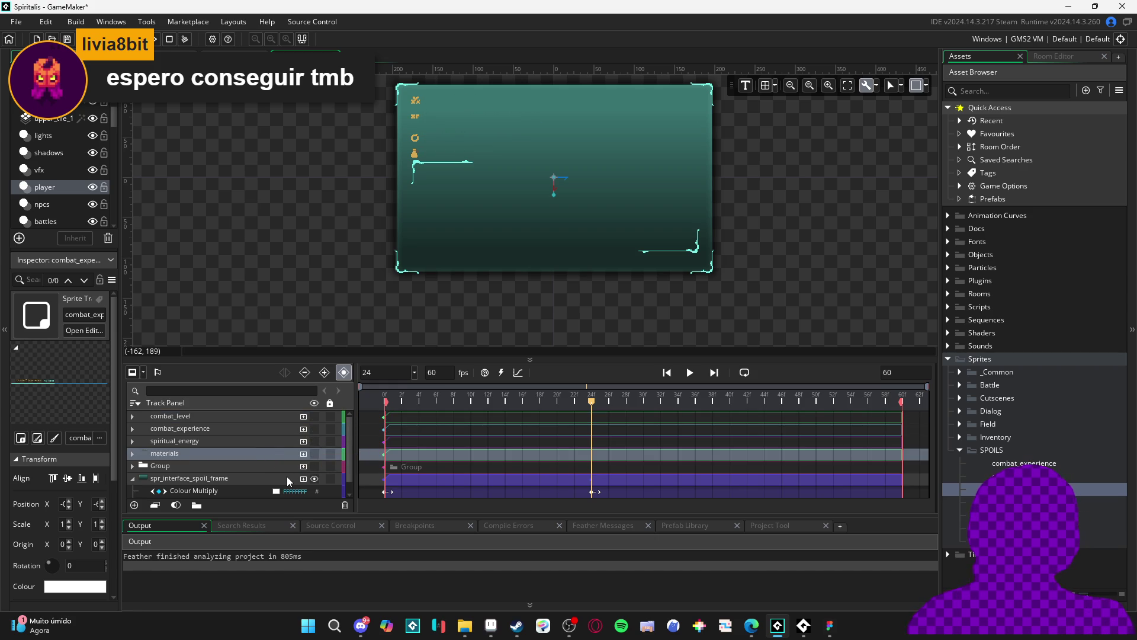
Inspect the spiritual_energy sprite, then filter assets by 'sqn' and reopen sqn_spoils_concepts.
{"action": "double_click", "coordinate": [493, 401]}
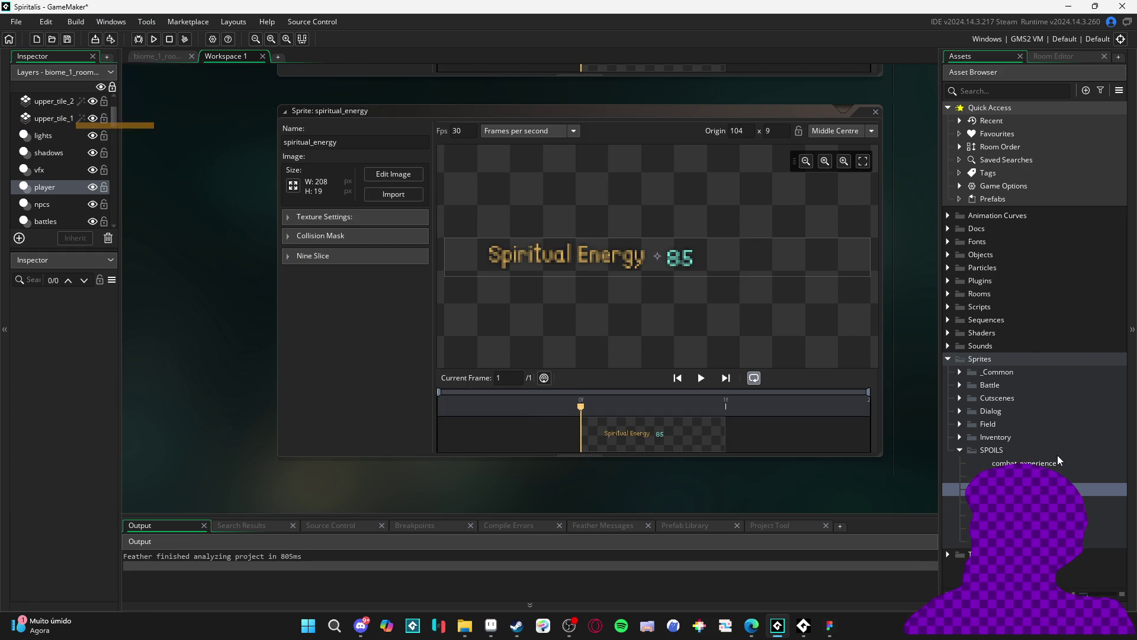
{"action": "left_click", "coordinate": [1007, 90]}
{"action": "type", "text": "sq"}
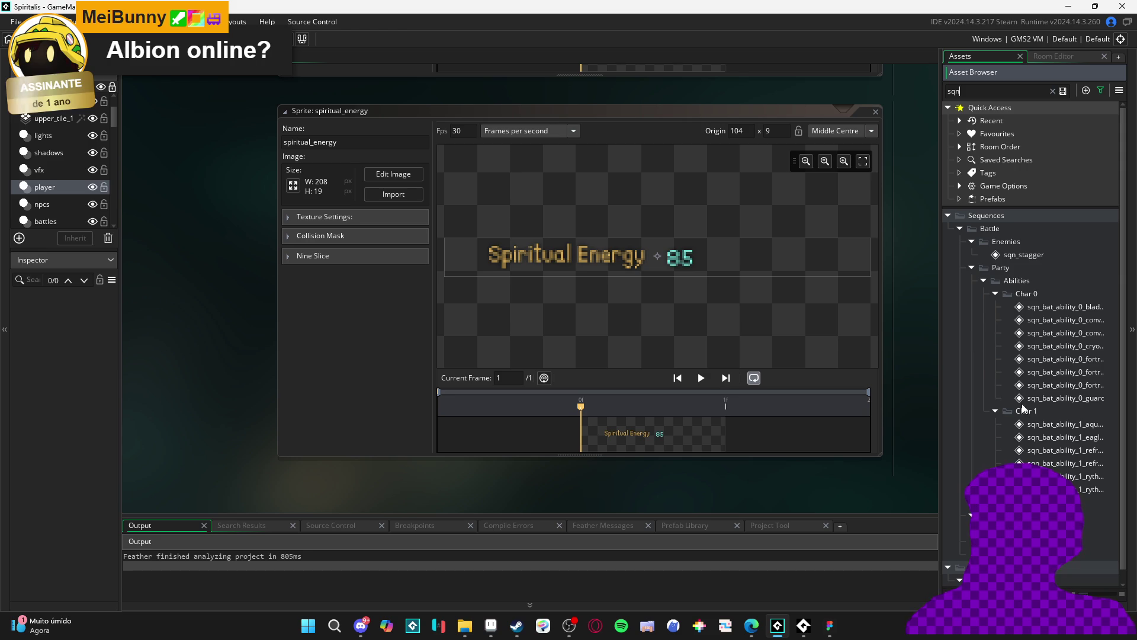
{"action": "type", "text": "n"}
{"action": "double_click", "coordinate": [1006, 580]}
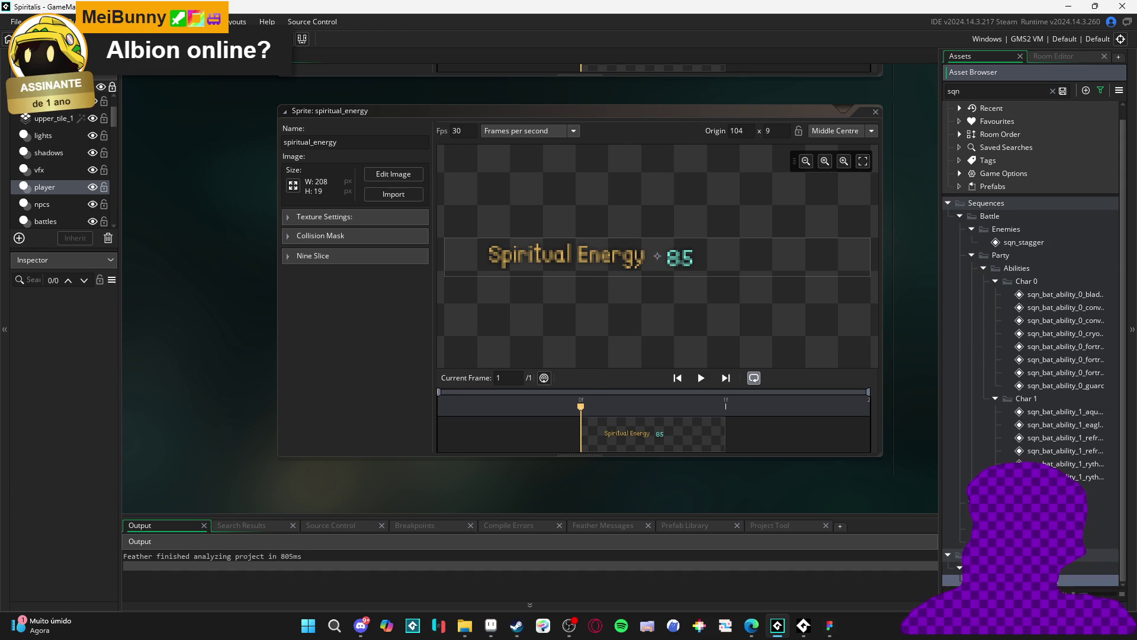
{"action": "scroll", "coordinate": [507, 266], "scroll_direction": "up", "scroll_amount": 1}
{"action": "left_click", "coordinate": [387, 388]}
{"action": "left_click", "coordinate": [385, 388]}
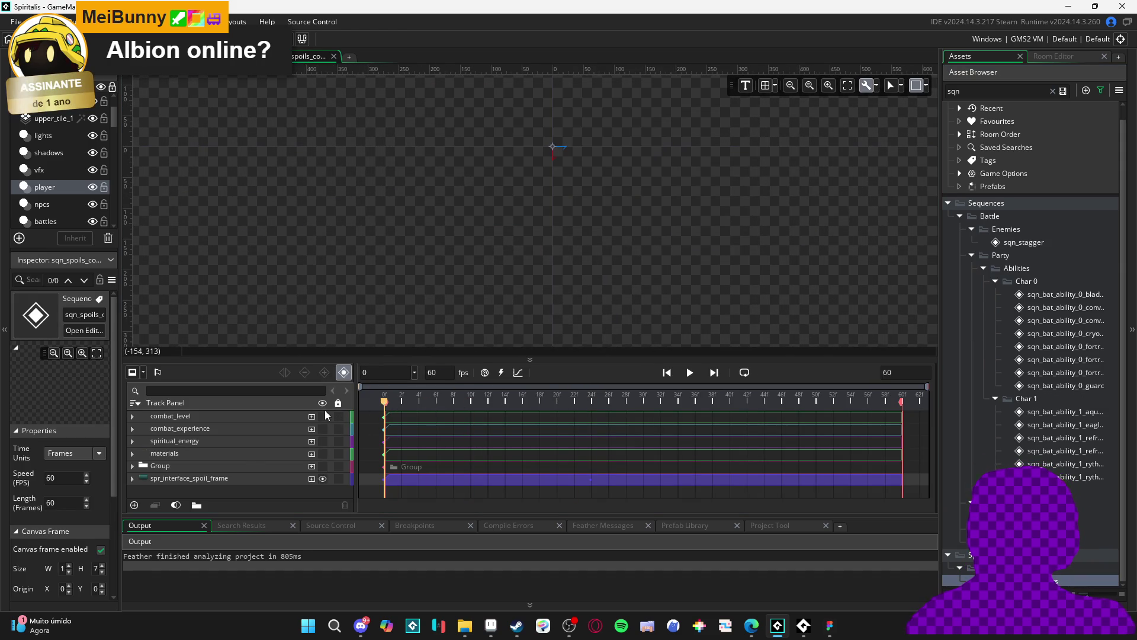
Scrub to frames 17 and 24 with spr_interface_spoil_frame expanded, then switch to YouTube.
{"action": "left_click", "coordinate": [417, 417]}
{"action": "mouse_move", "coordinate": [429, 405]}
{"action": "left_mouse_down"}
{"action": "mouse_move", "coordinate": [603, 400]}
{"action": "mouse_move", "coordinate": [478, 401]}
{"action": "mouse_move", "coordinate": [535, 403]}
{"action": "left_mouse_up"}
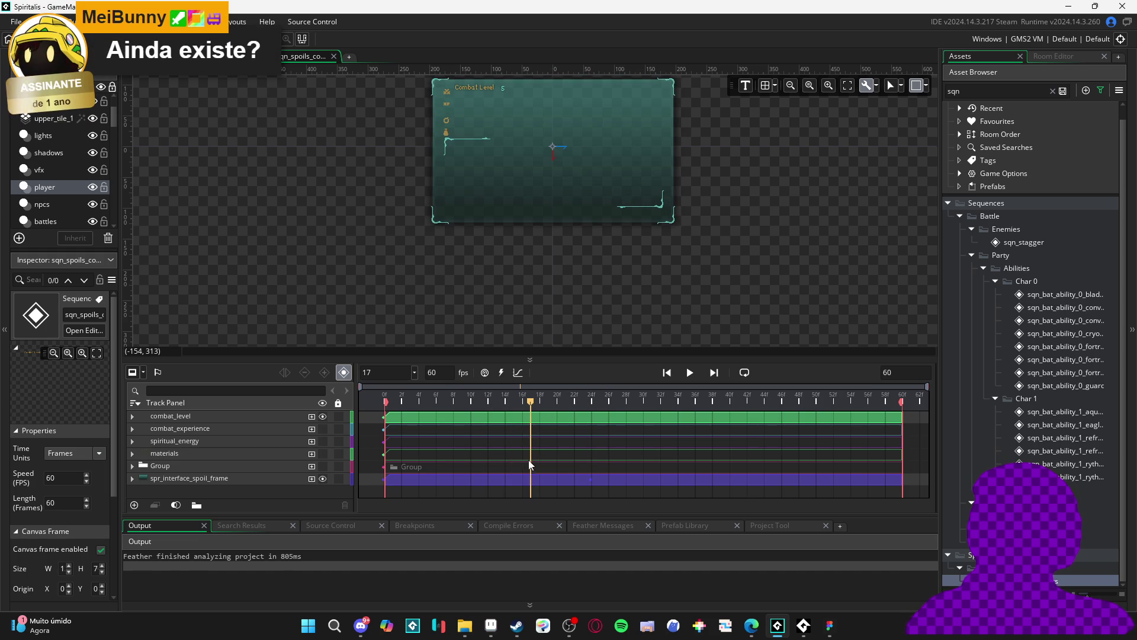
{"action": "left_click", "coordinate": [132, 478]}
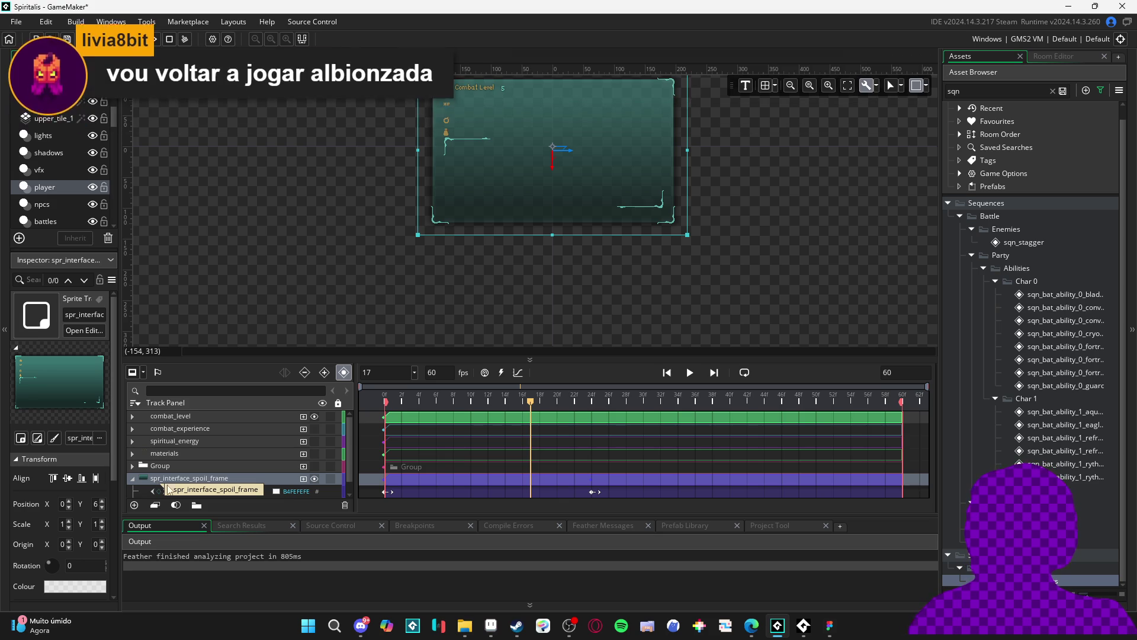
{"action": "left_click_drag", "start_coordinate": [577, 413], "coordinate": [592, 403]}
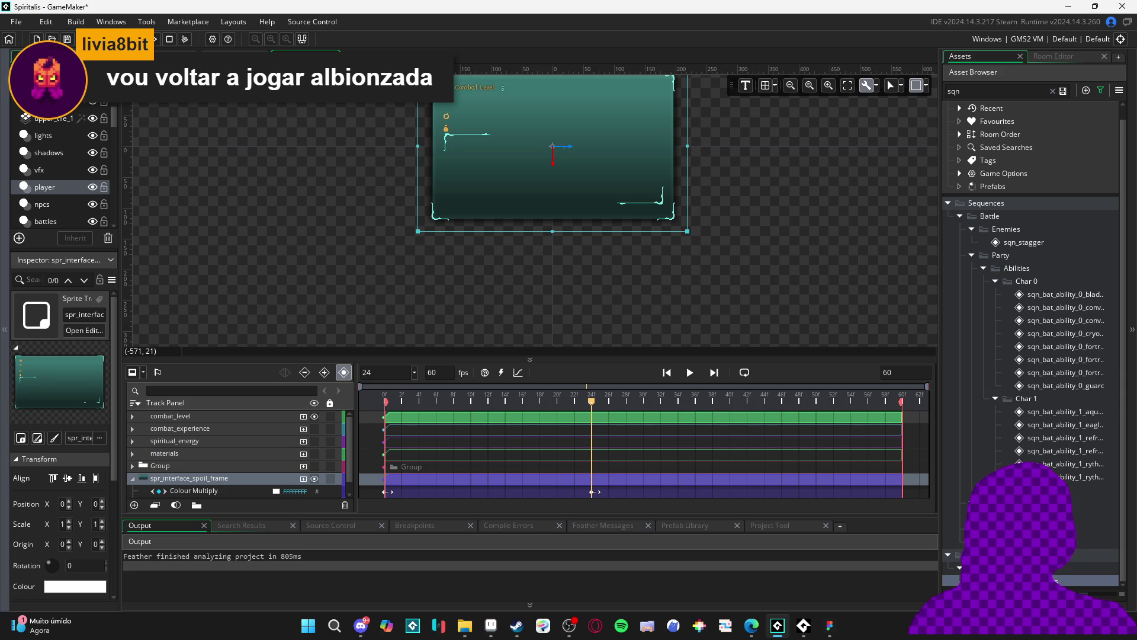
{"action": "key", "text": "alt+Tab"}
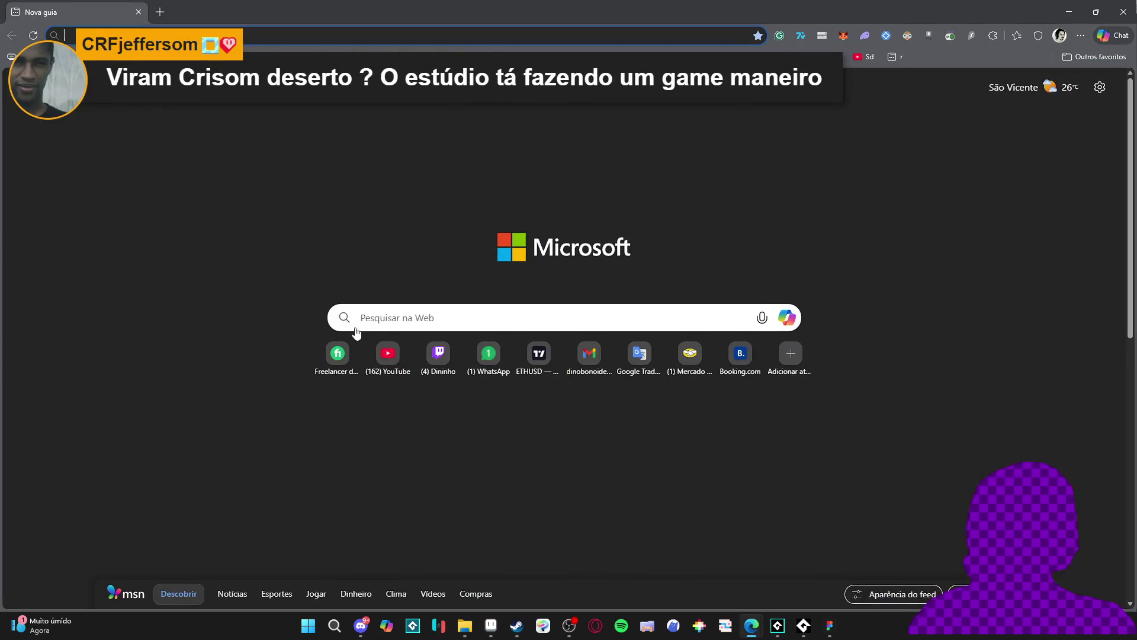
{"action": "left_click", "coordinate": [383, 353]}
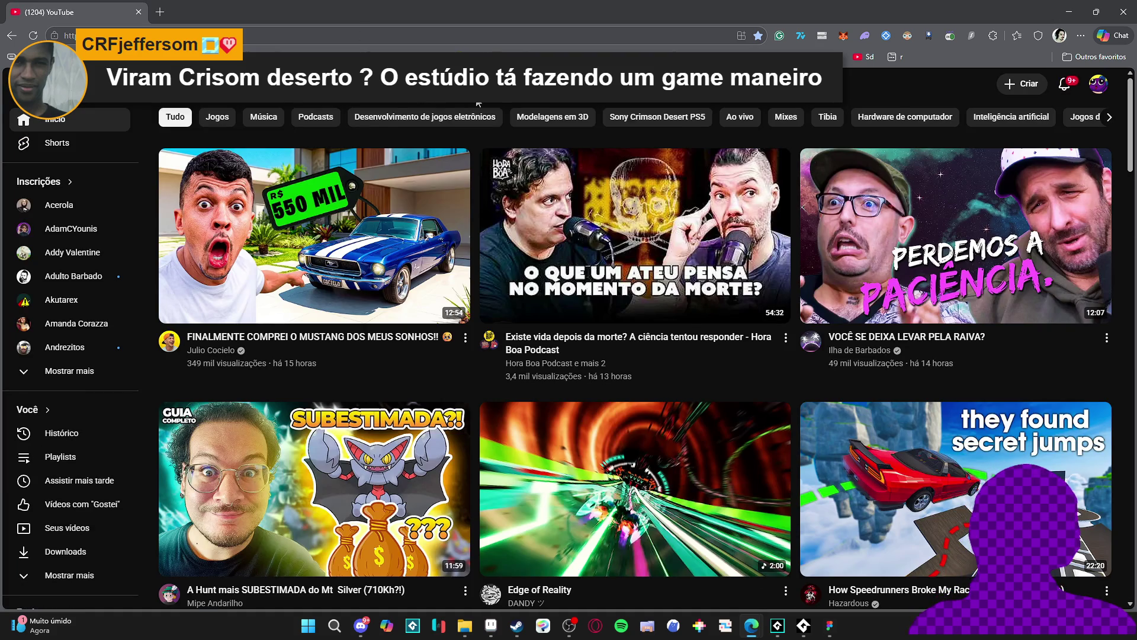
Search YouTube for 'albion online visual rework' and open the Albion Online Reformulação Visual video.
{"action": "left_click", "coordinate": [479, 83]}
{"action": "type", "text": "albion online"}
{"action": "key", "text": "Return"}
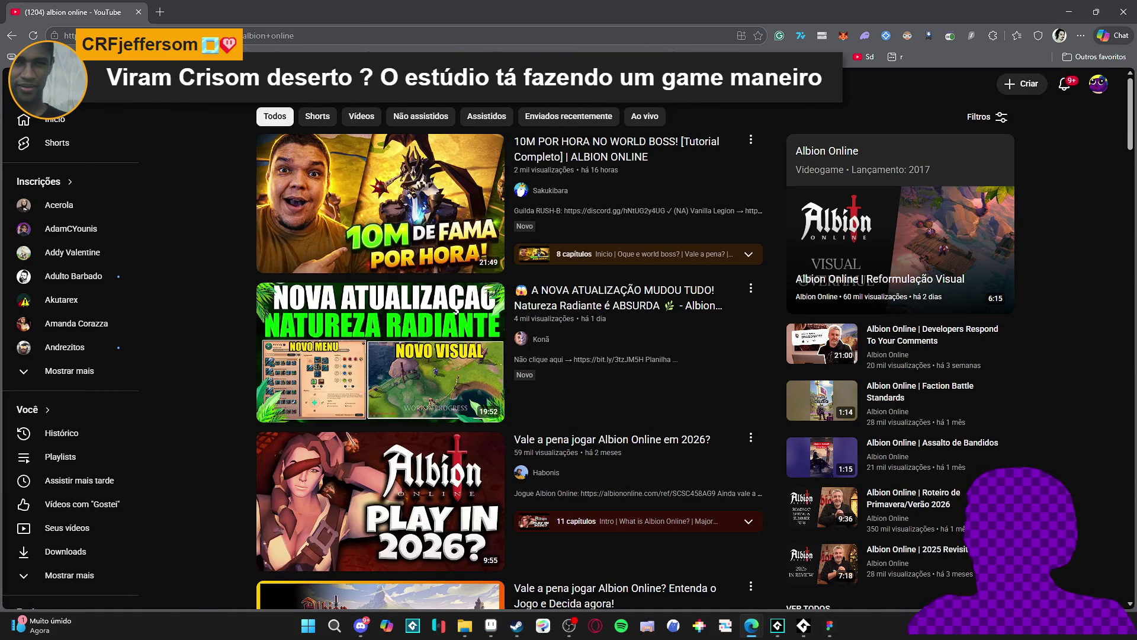
{"action": "left_click", "coordinate": [478, 83]}
{"action": "type", "text": "rework"}
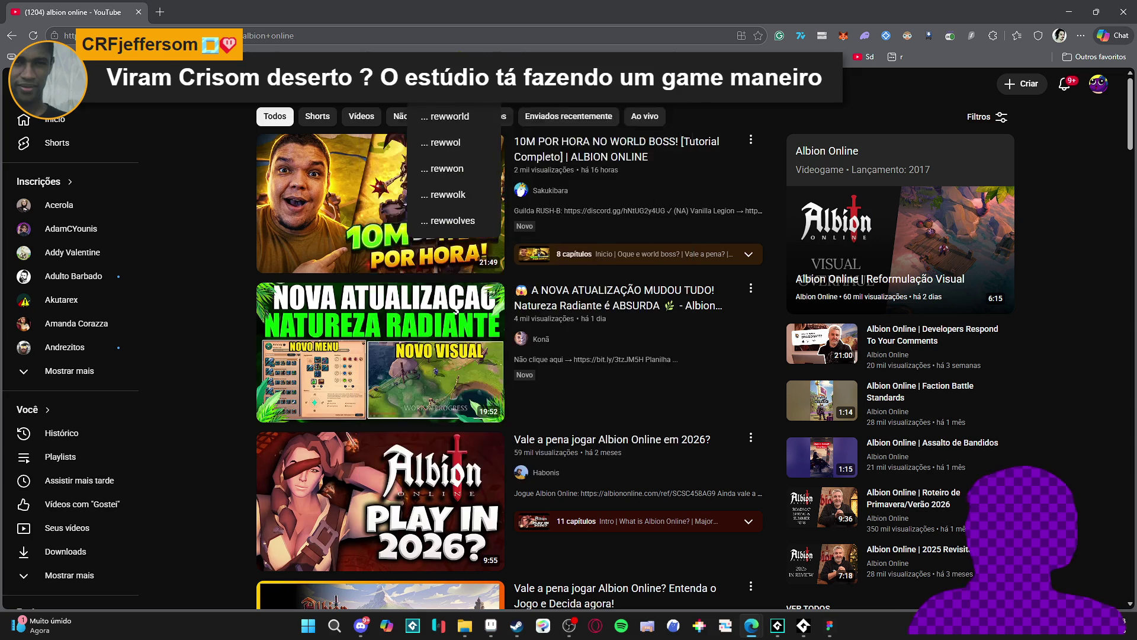
{"action": "type", "text": "new"}
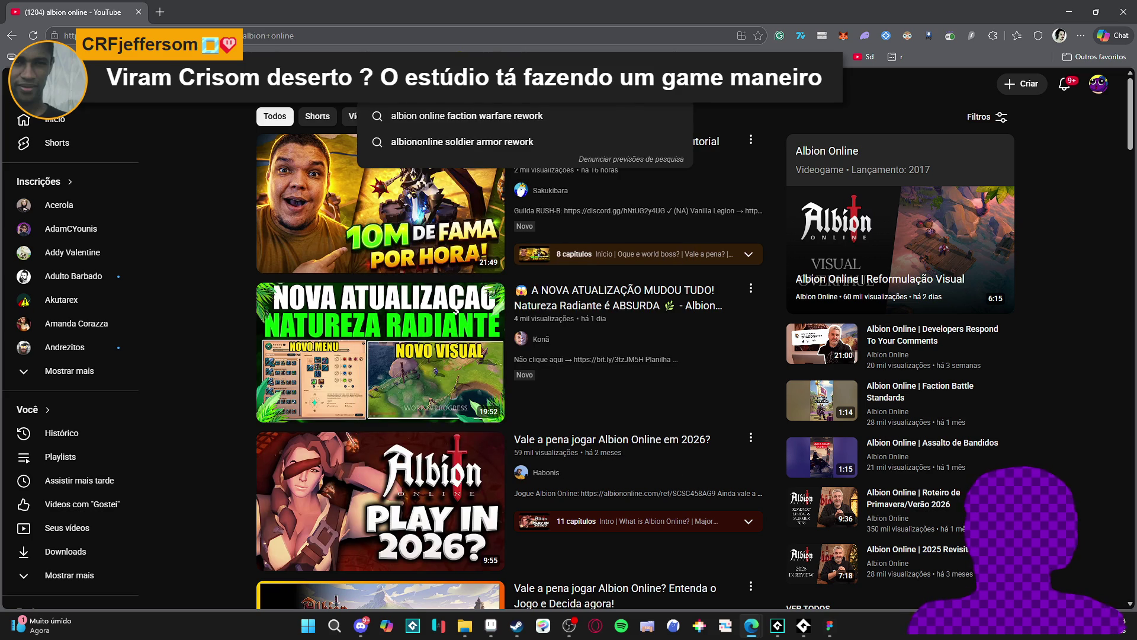
{"action": "key", "text": "Return"}
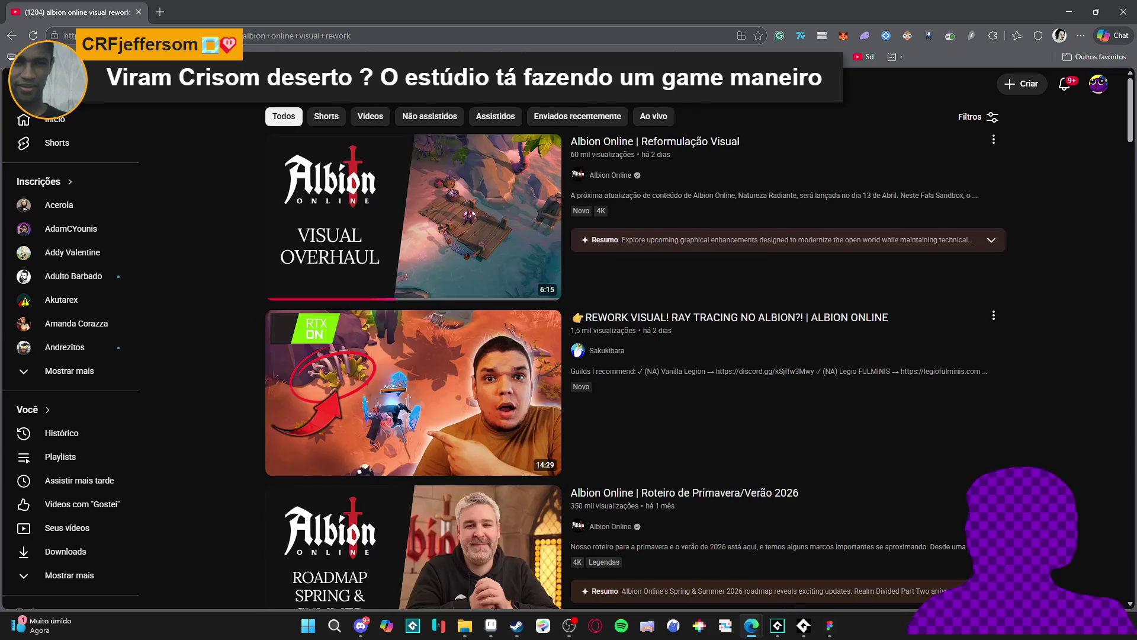
{"action": "left_click", "coordinate": [465, 299]}
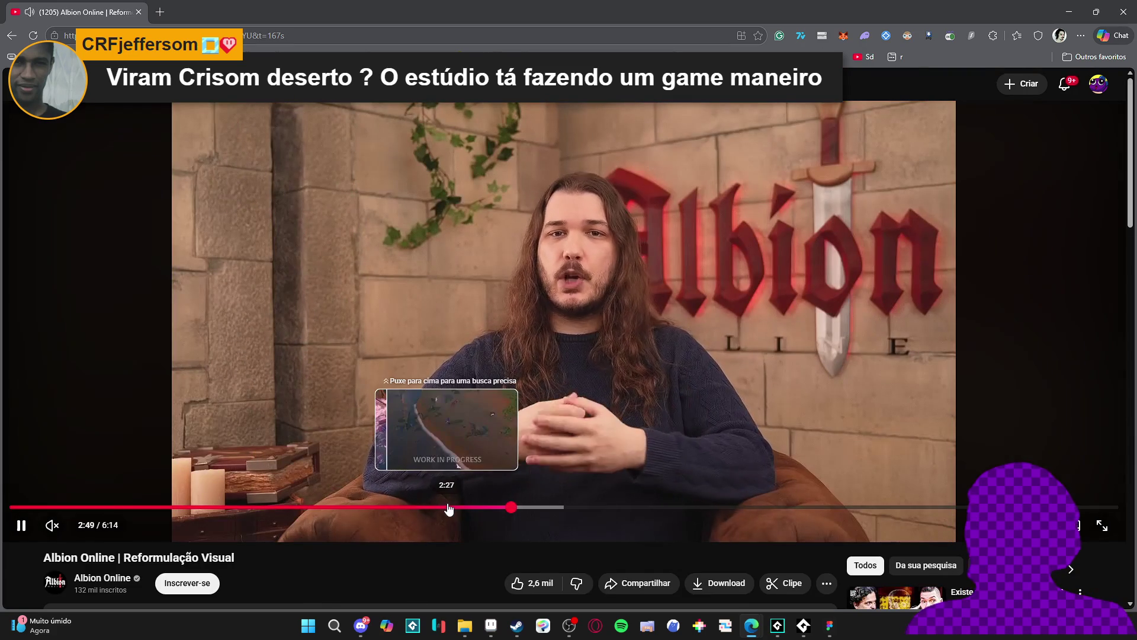
Seek to 2:27 and pause repeatedly on the before/after comparison scenes.
{"action": "left_click", "coordinate": [450, 508]}
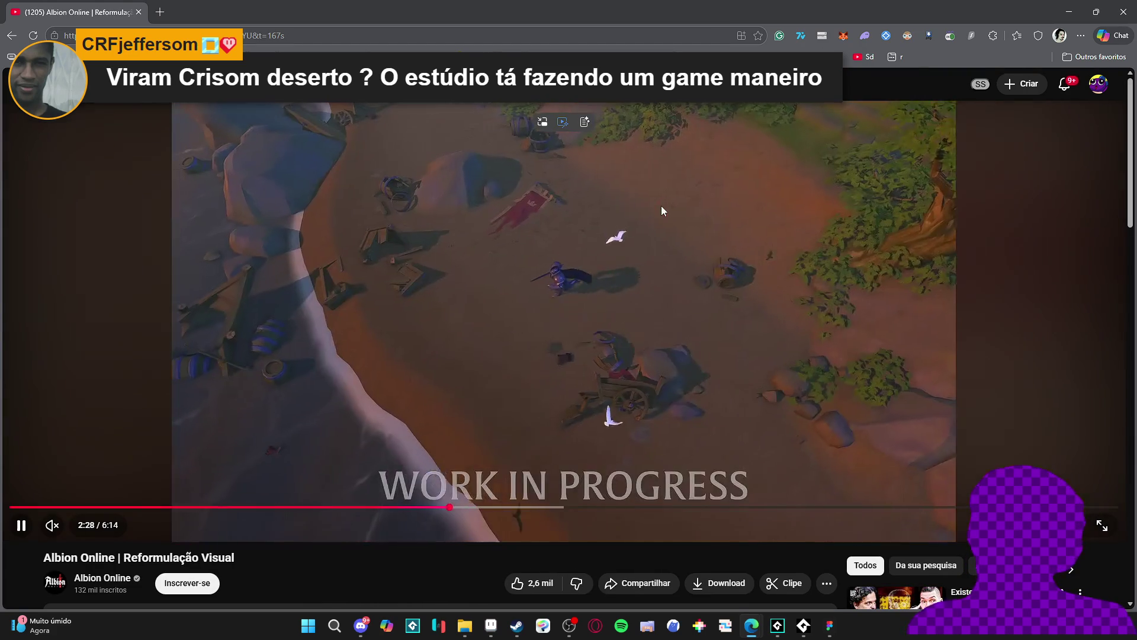
{"action": "left_click", "coordinate": [692, 240]}
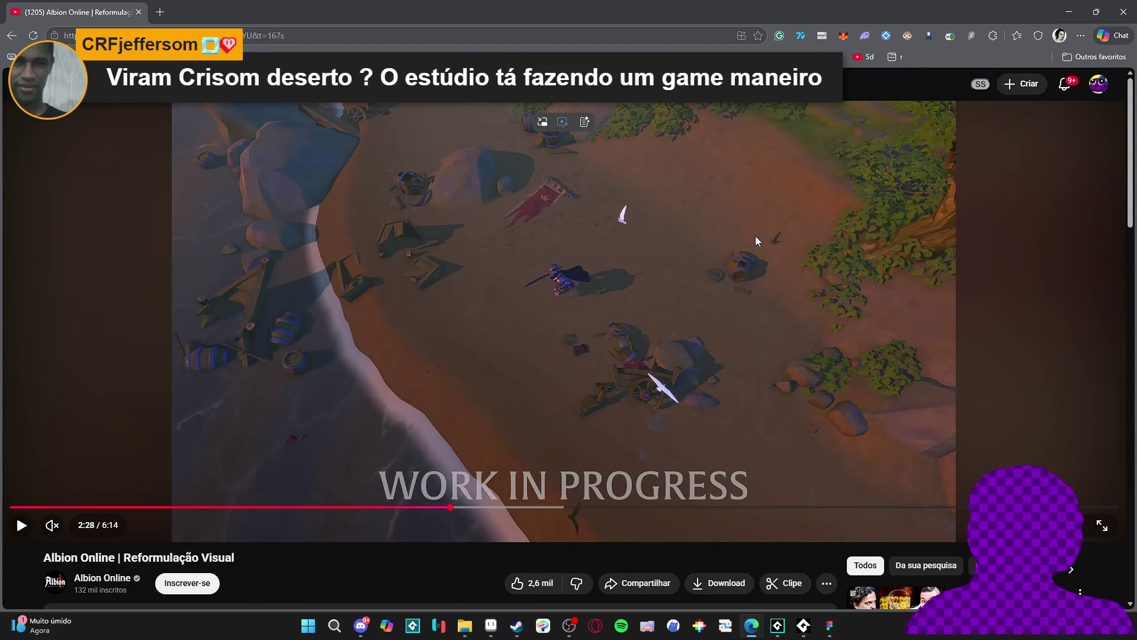
{"action": "left_click", "coordinate": [841, 244]}
{"action": "left_click", "coordinate": [895, 268]}
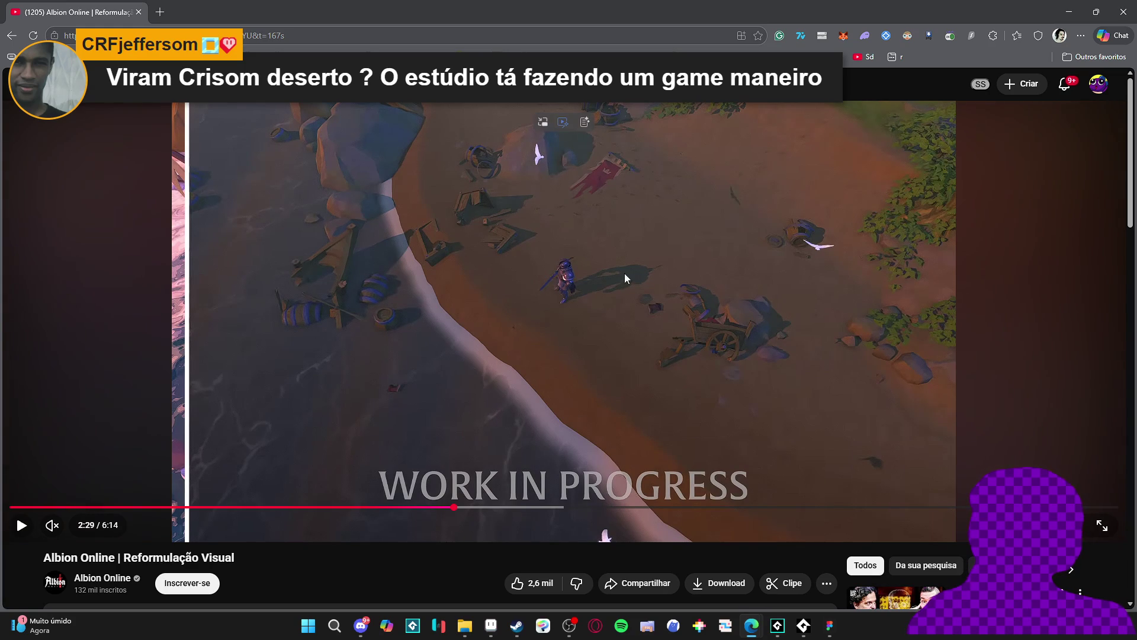
{"action": "left_click", "coordinate": [919, 236]}
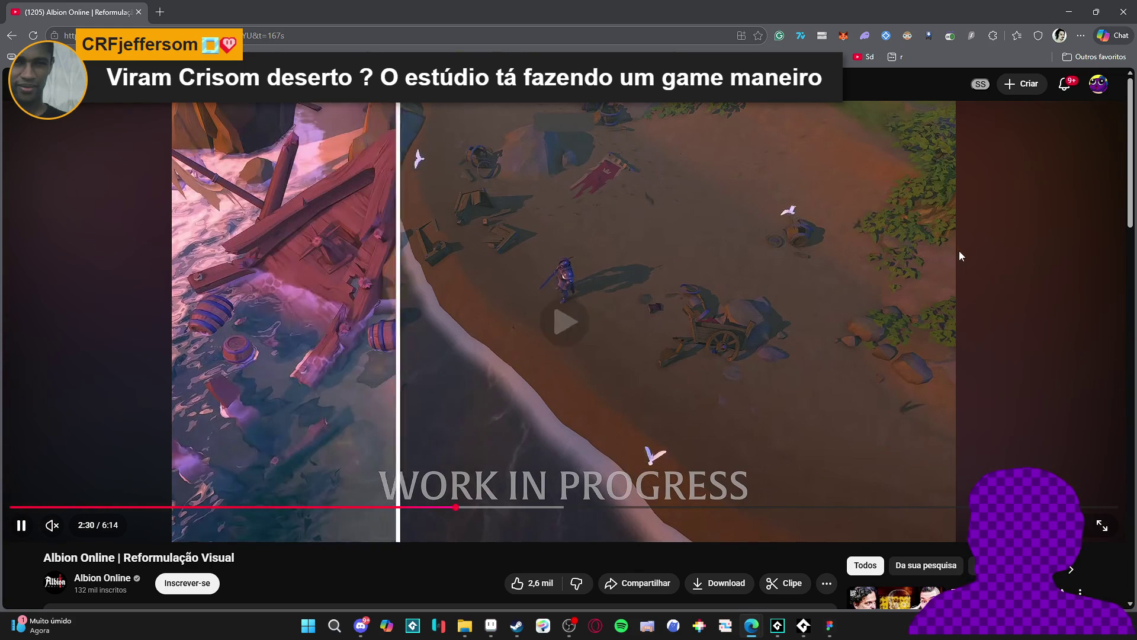
{"action": "left_click", "coordinate": [942, 287]}
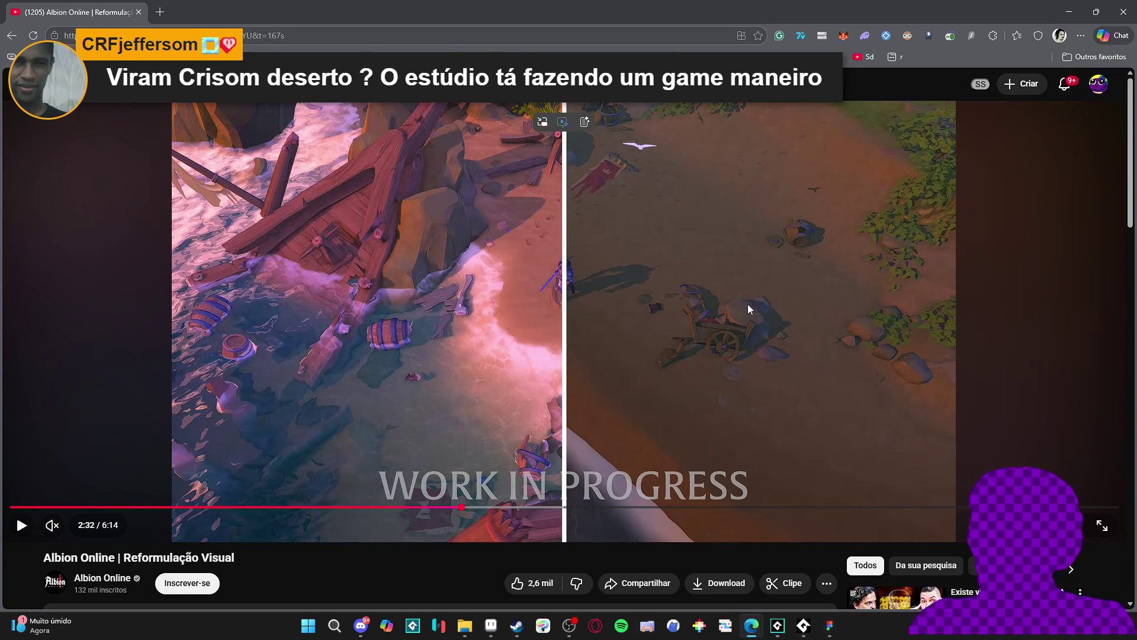
{"action": "left_click", "coordinate": [770, 295]}
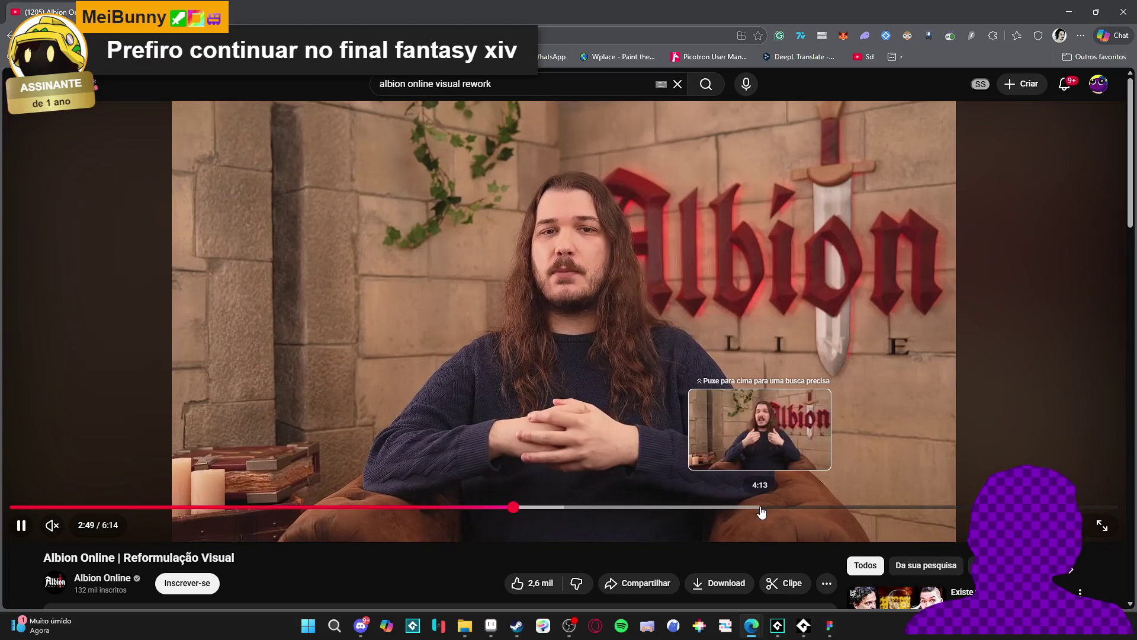
Skip to about 4:12, return and pause on the Unity editor footage, then close the browser.
{"action": "left_click", "coordinate": [761, 508]}
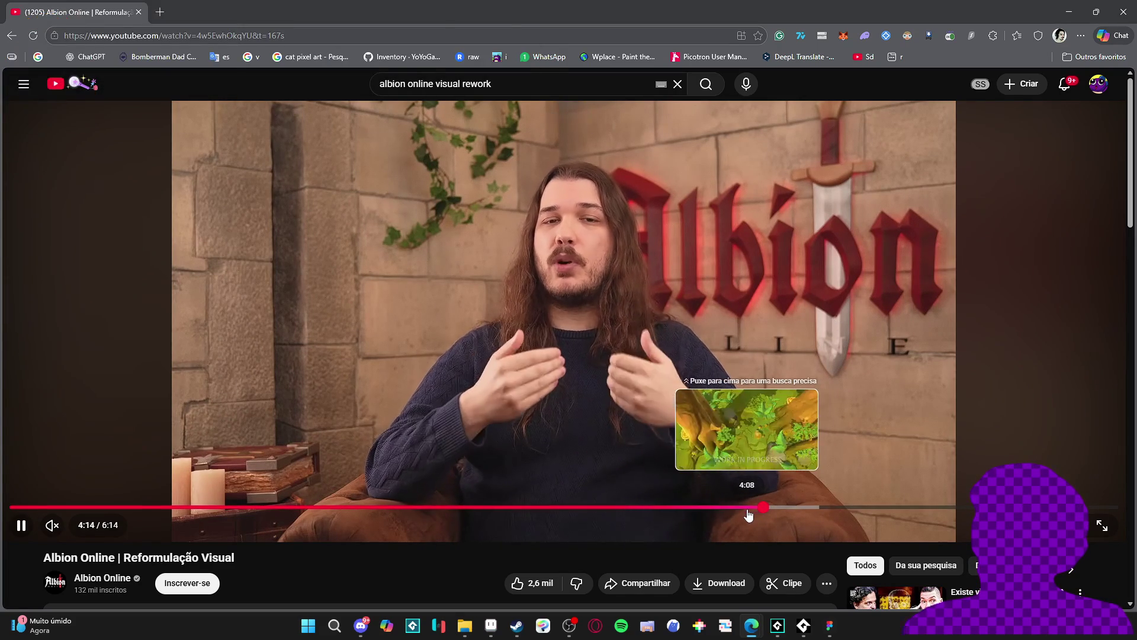
{"action": "key", "text": "Left"}
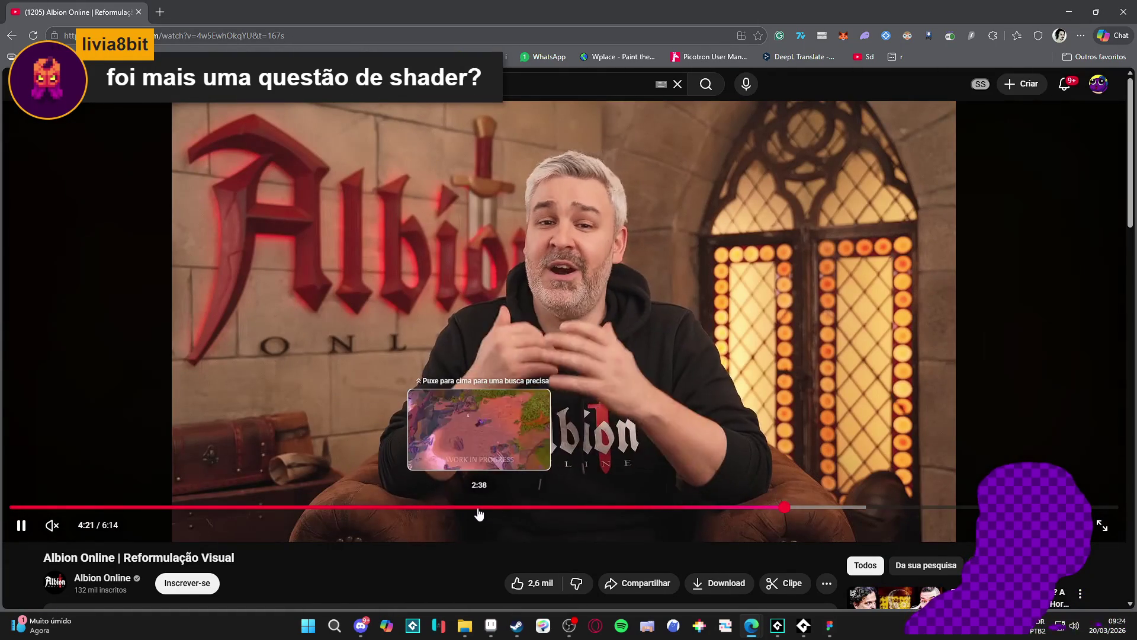
{"action": "left_click", "coordinate": [405, 507]}
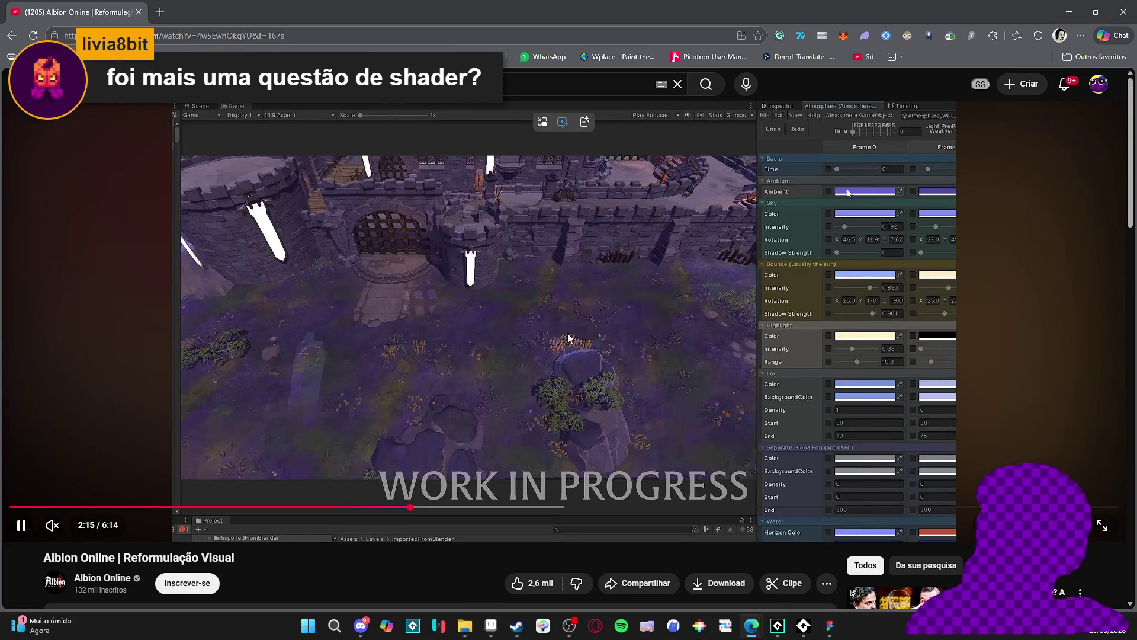
{"action": "left_click", "coordinate": [570, 333]}
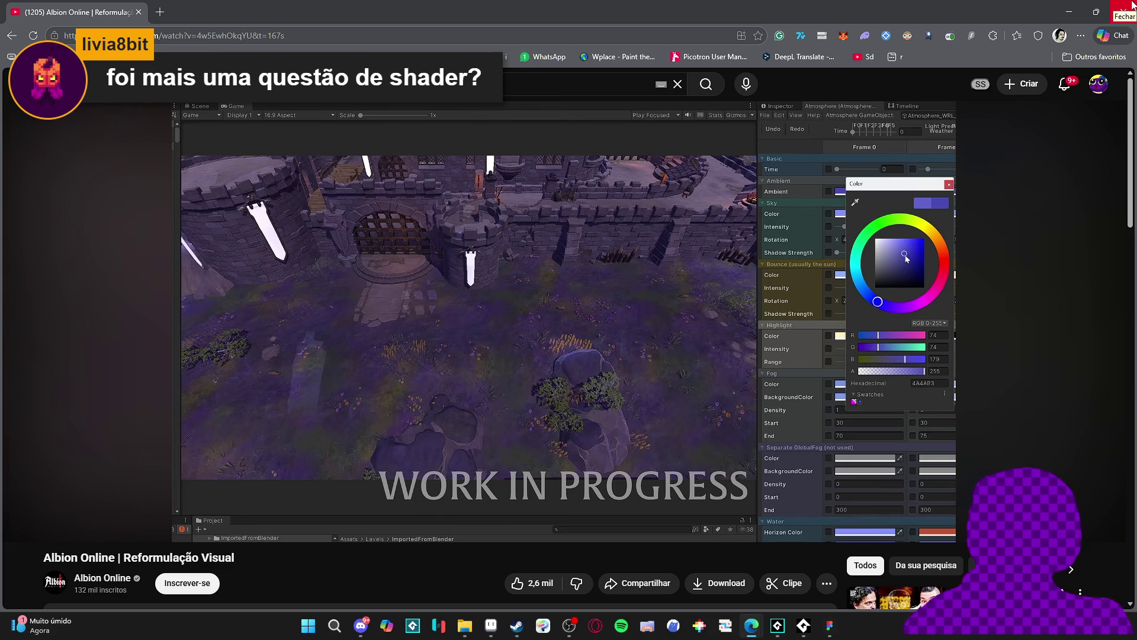
{"action": "left_click", "coordinate": [1133, 5]}
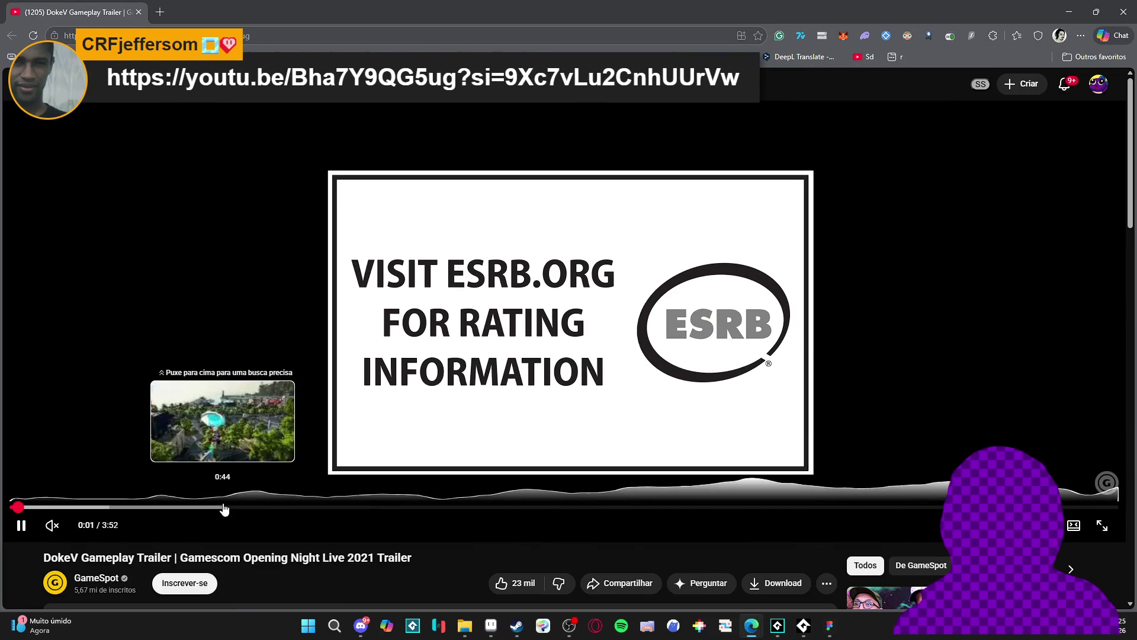
Skip the DokeV trailer past its rating card into gameplay and pause at 0:57.
{"action": "left_click", "coordinate": [226, 507]}
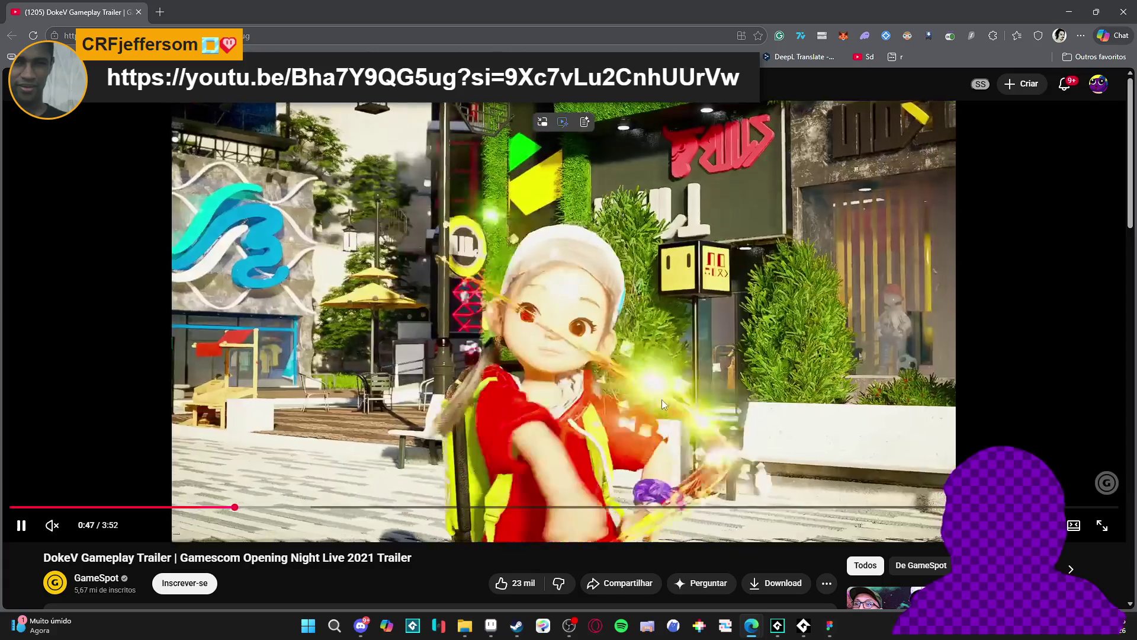
{"action": "left_click", "coordinate": [662, 400]}
{"action": "scroll", "coordinate": [260, 432], "scroll_direction": "down", "scroll_amount": 1}
{"action": "scroll", "coordinate": [272, 419], "scroll_direction": "up", "scroll_amount": 1}
{"action": "left_click", "coordinate": [258, 488]}
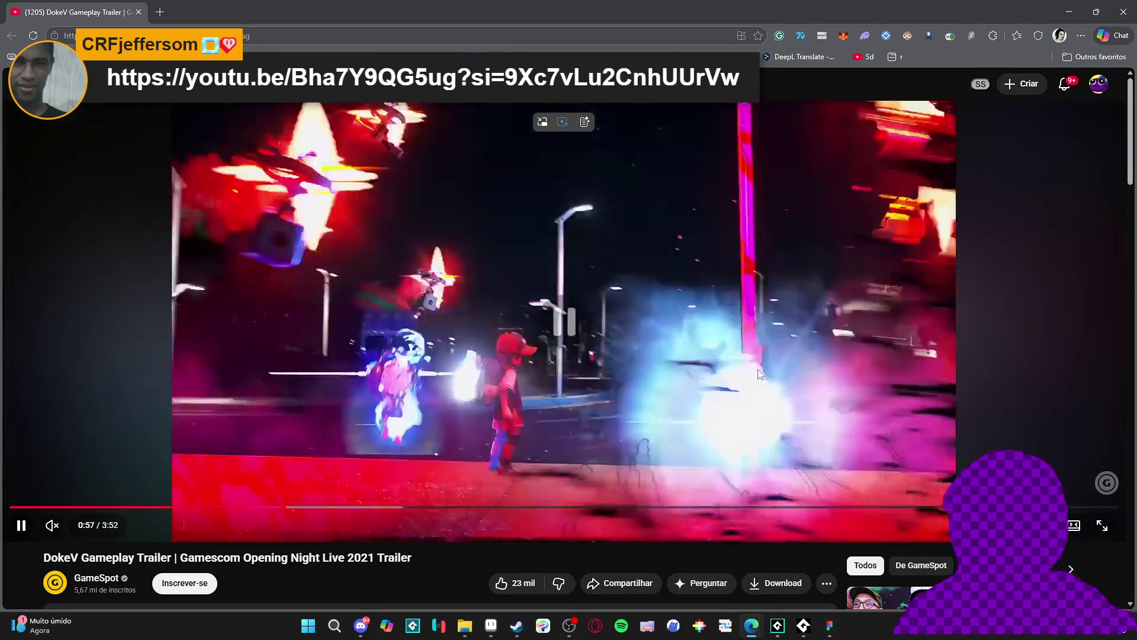
{"action": "left_click", "coordinate": [610, 449]}
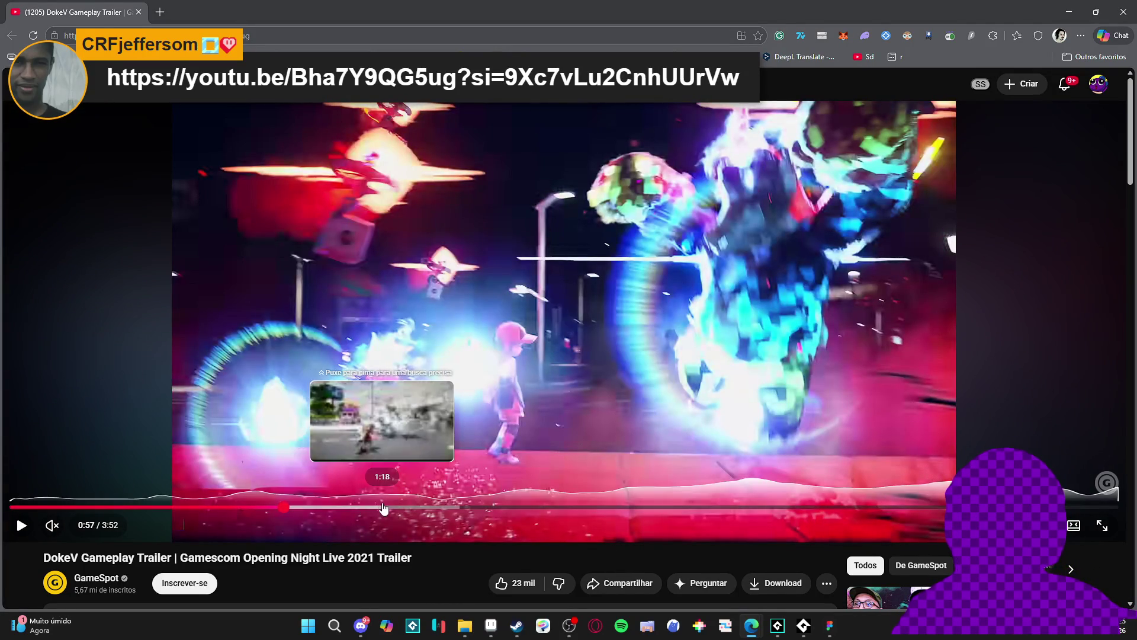
Jump to 1:18 in the trailer, watch briefly, pause, and return to GameMaker.
{"action": "left_click", "coordinate": [382, 507]}
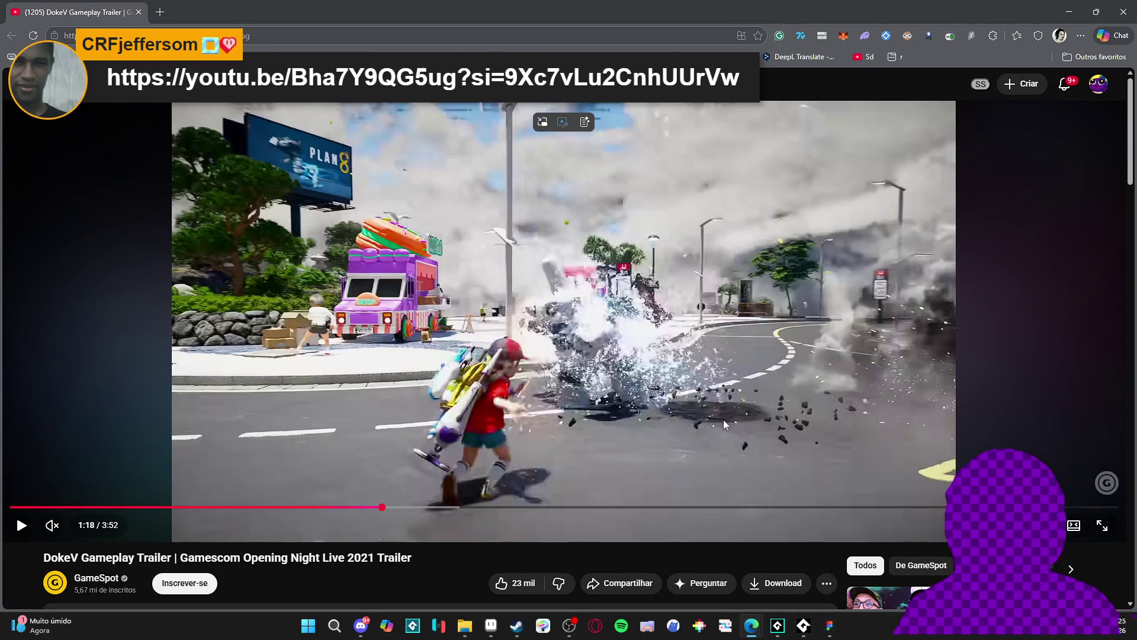
{"action": "left_click", "coordinate": [686, 287]}
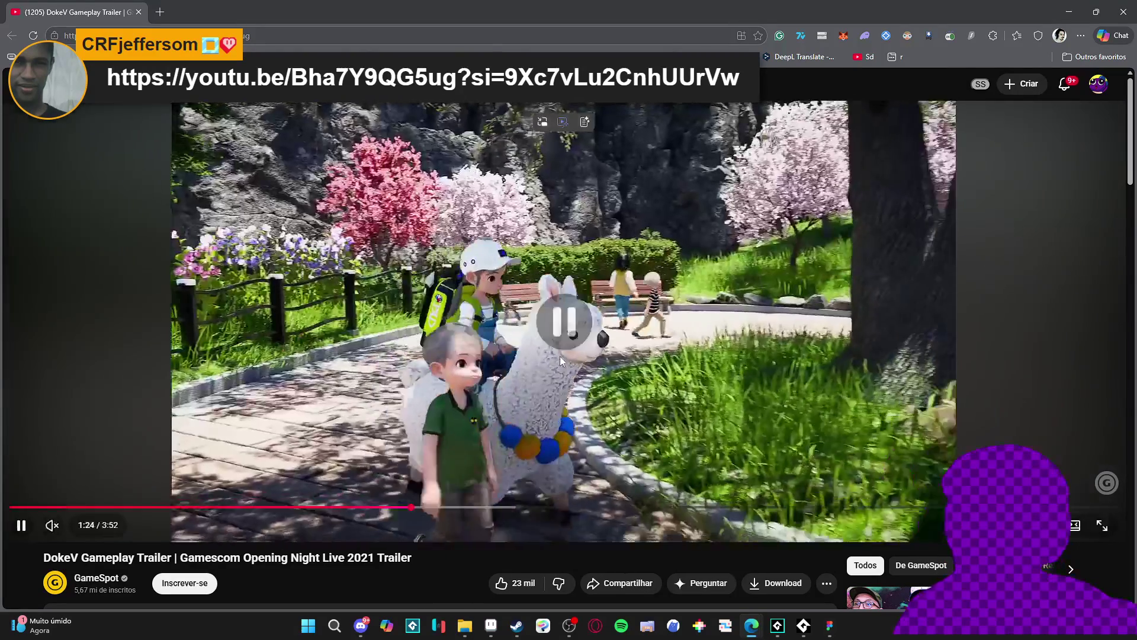
{"action": "left_click", "coordinate": [675, 343]}
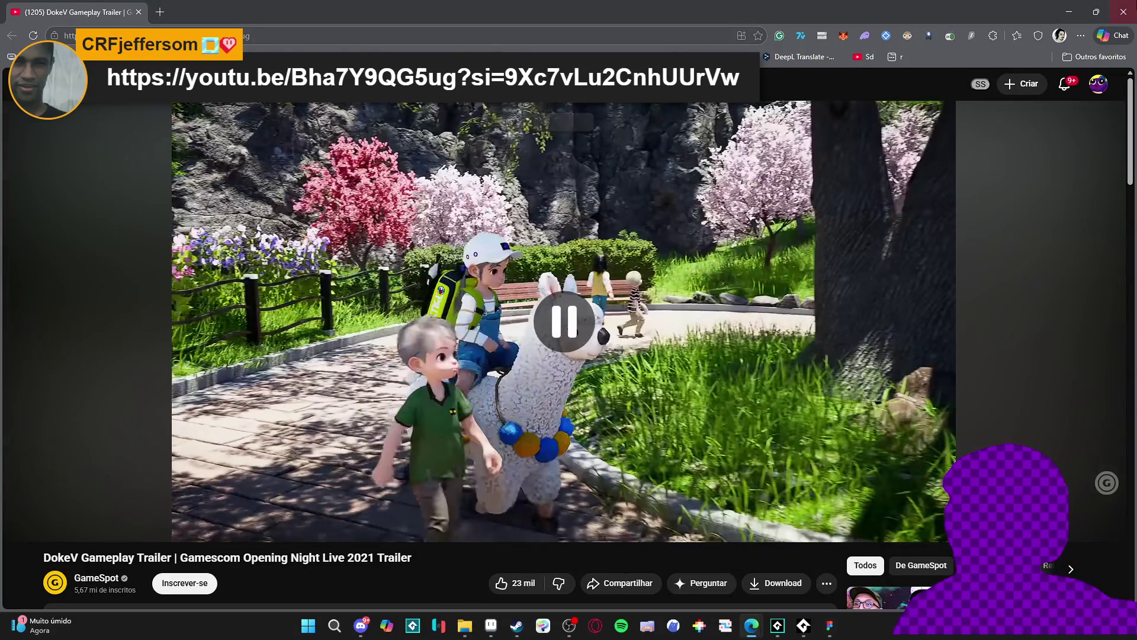
{"action": "key", "text": "alt+Tab"}
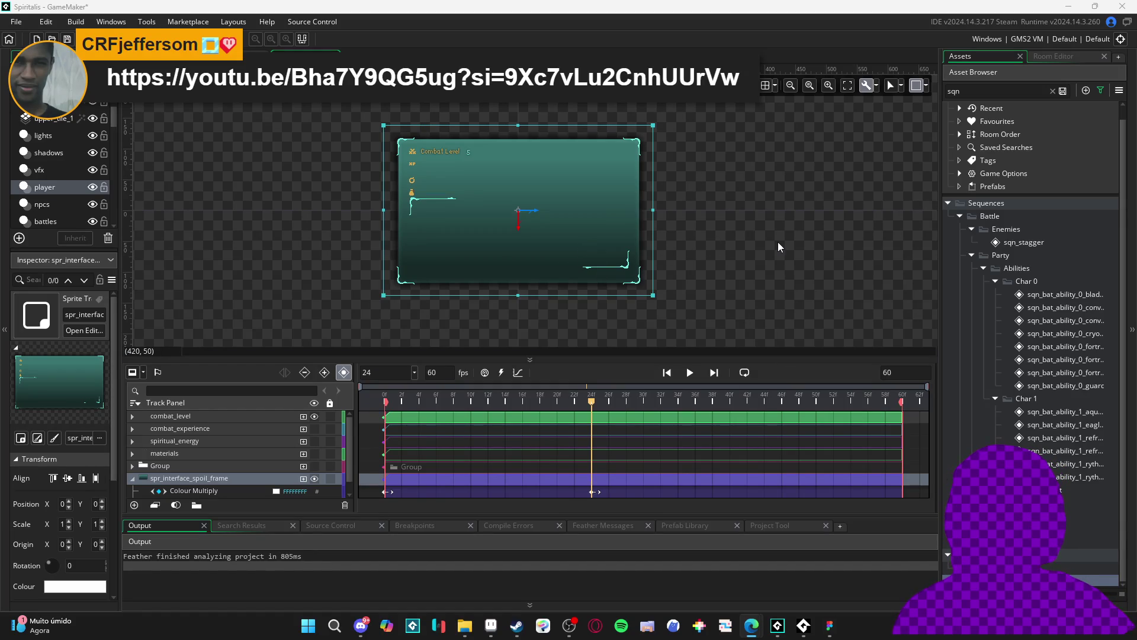
{"action": "mouse_move", "coordinate": [567, 404]}
{"action": "left_mouse_down"}
{"action": "mouse_move", "coordinate": [398, 402]}
{"action": "mouse_move", "coordinate": [584, 402]}
{"action": "mouse_move", "coordinate": [346, 402]}
{"action": "mouse_move", "coordinate": [668, 403]}
{"action": "mouse_move", "coordinate": [292, 394]}
{"action": "mouse_move", "coordinate": [599, 402]}
{"action": "mouse_move", "coordinate": [386, 405]}
{"action": "mouse_move", "coordinate": [594, 402]}
{"action": "mouse_move", "coordinate": [424, 402]}
{"action": "mouse_move", "coordinate": [607, 439]}
{"action": "left_mouse_up"}
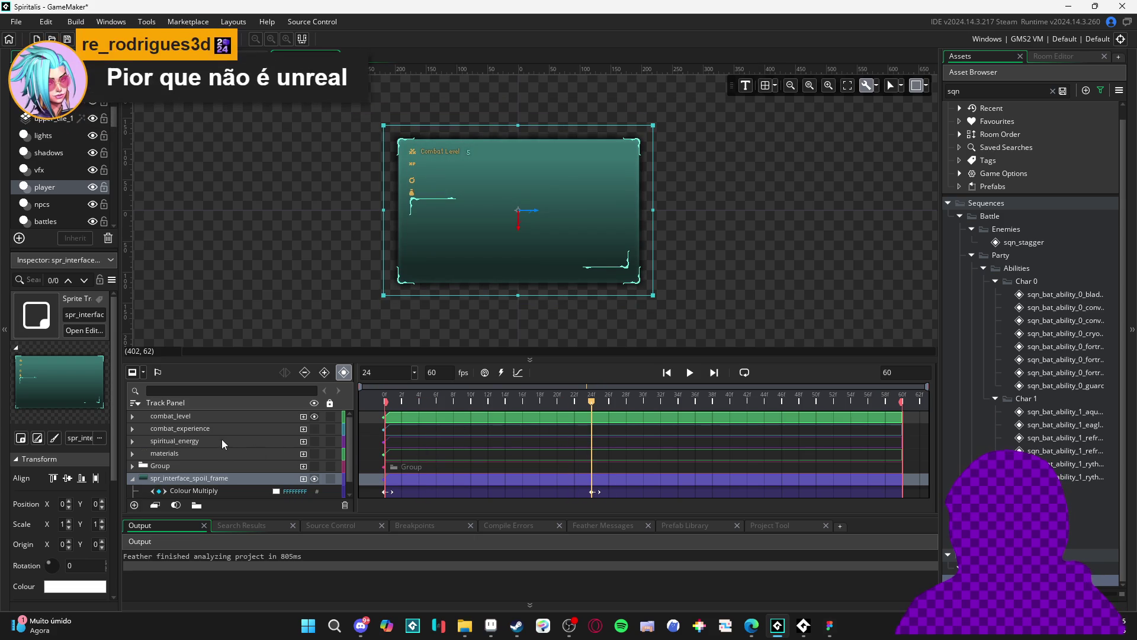
{"action": "left_click_drag", "start_coordinate": [557, 410], "coordinate": [612, 417]}
{"action": "mouse_move", "coordinate": [597, 419]}
{"action": "left_mouse_down"}
{"action": "mouse_move", "coordinate": [556, 408]}
{"action": "mouse_move", "coordinate": [596, 403]}
{"action": "mouse_move", "coordinate": [584, 408]}
{"action": "left_mouse_up"}
{"action": "left_click", "coordinate": [593, 499]}
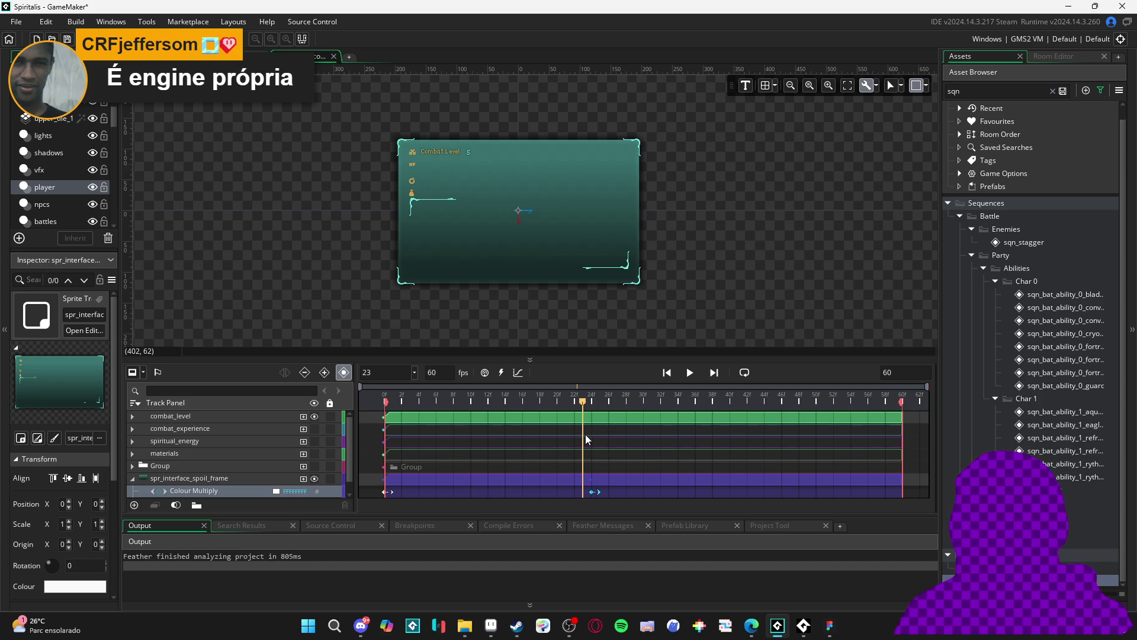
{"action": "mouse_move", "coordinate": [585, 398]}
{"action": "left_mouse_down"}
{"action": "mouse_move", "coordinate": [520, 414]}
{"action": "mouse_move", "coordinate": [603, 416]}
{"action": "mouse_move", "coordinate": [573, 426]}
{"action": "mouse_move", "coordinate": [593, 422]}
{"action": "left_mouse_up"}
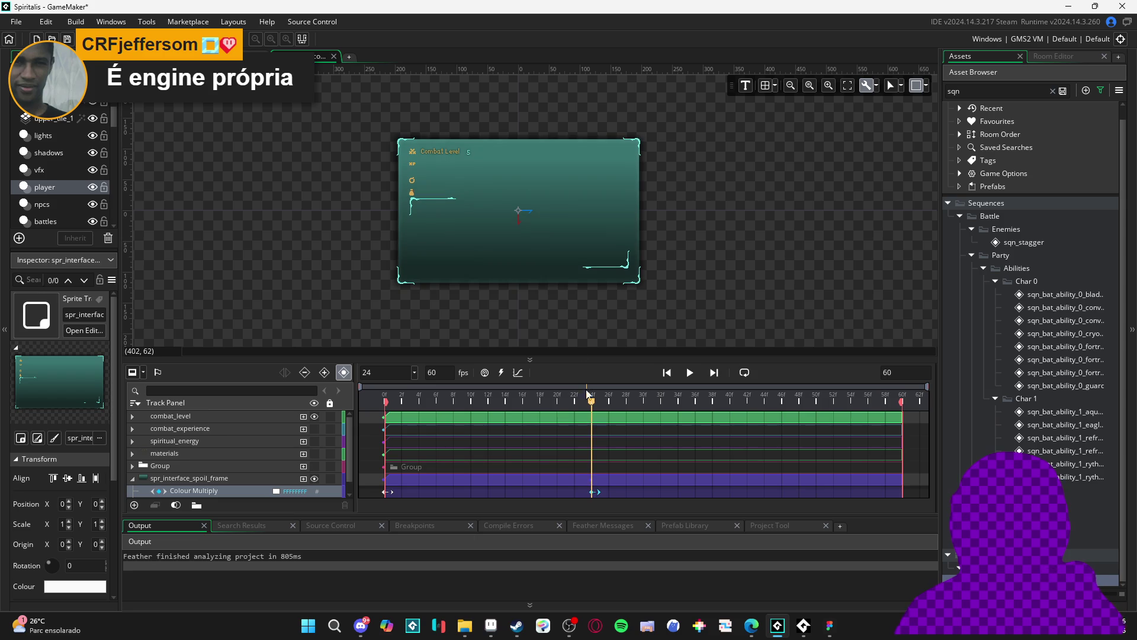
{"action": "left_click", "coordinate": [453, 155]}
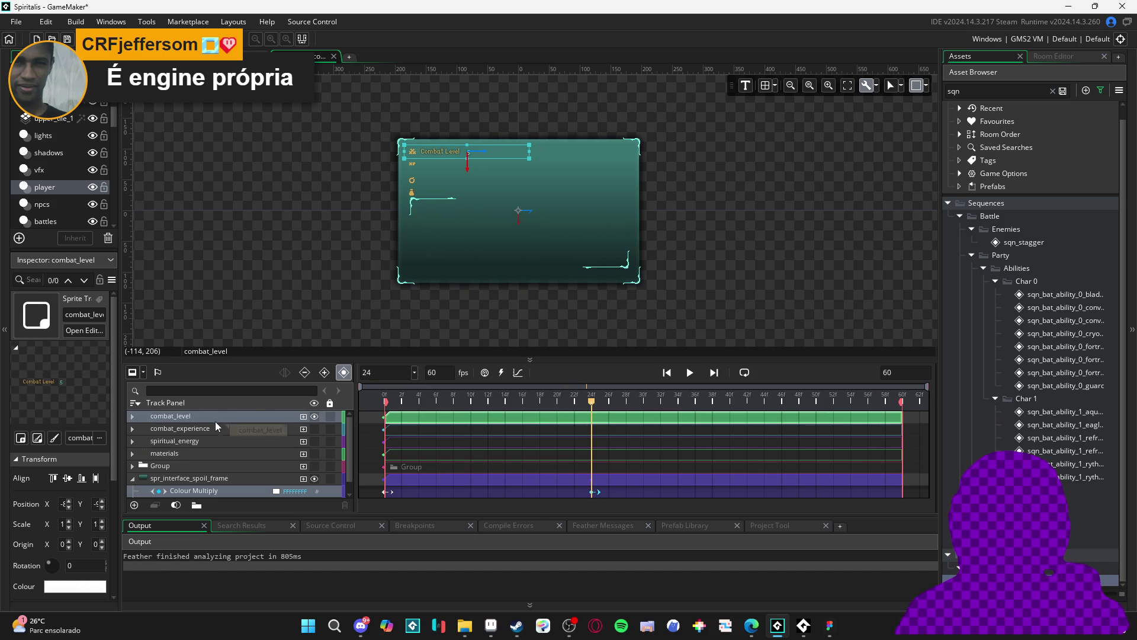
{"action": "left_click", "coordinate": [133, 417]}
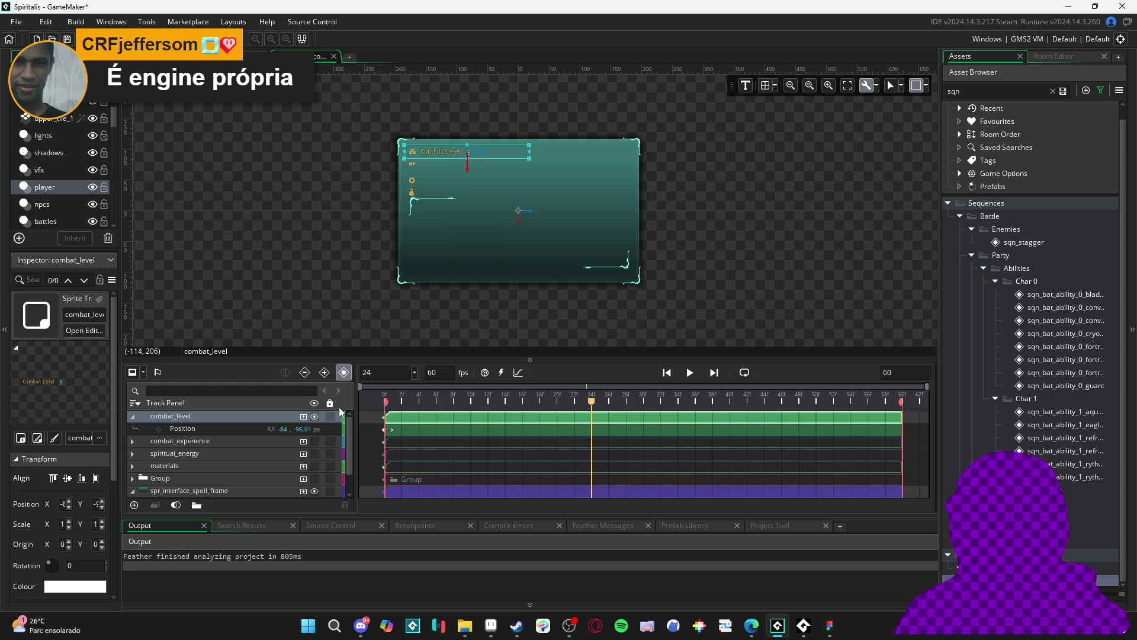
{"action": "mouse_move", "coordinate": [573, 403]}
{"action": "left_mouse_down"}
{"action": "mouse_move", "coordinate": [386, 402]}
{"action": "mouse_move", "coordinate": [587, 409]}
{"action": "left_mouse_up"}
{"action": "left_click", "coordinate": [583, 402]}
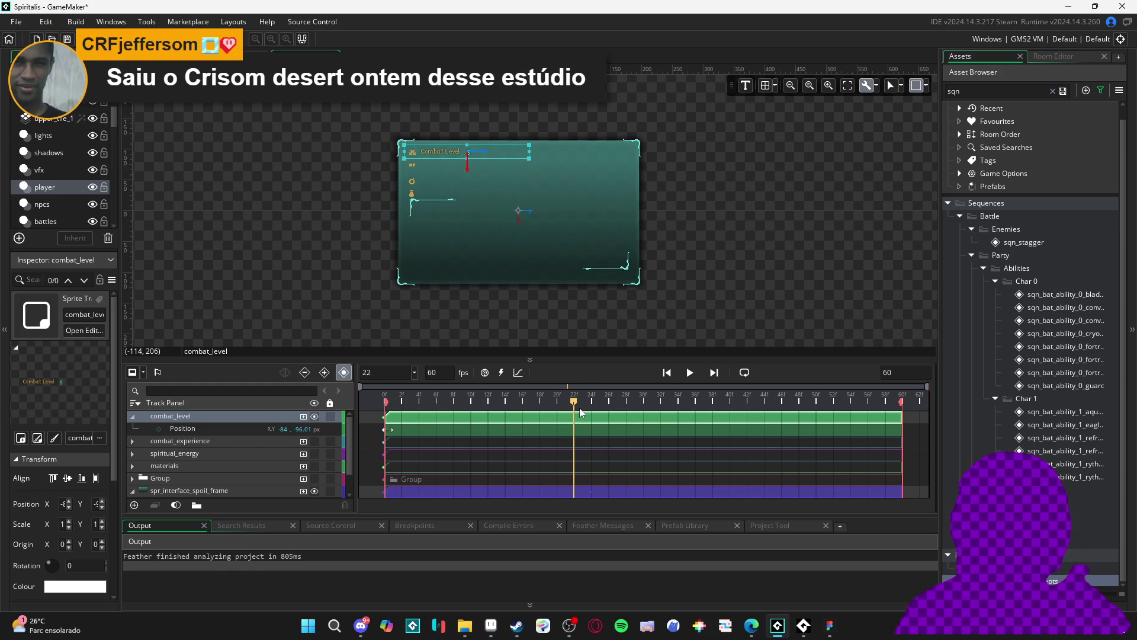
{"action": "left_click", "coordinate": [593, 409]}
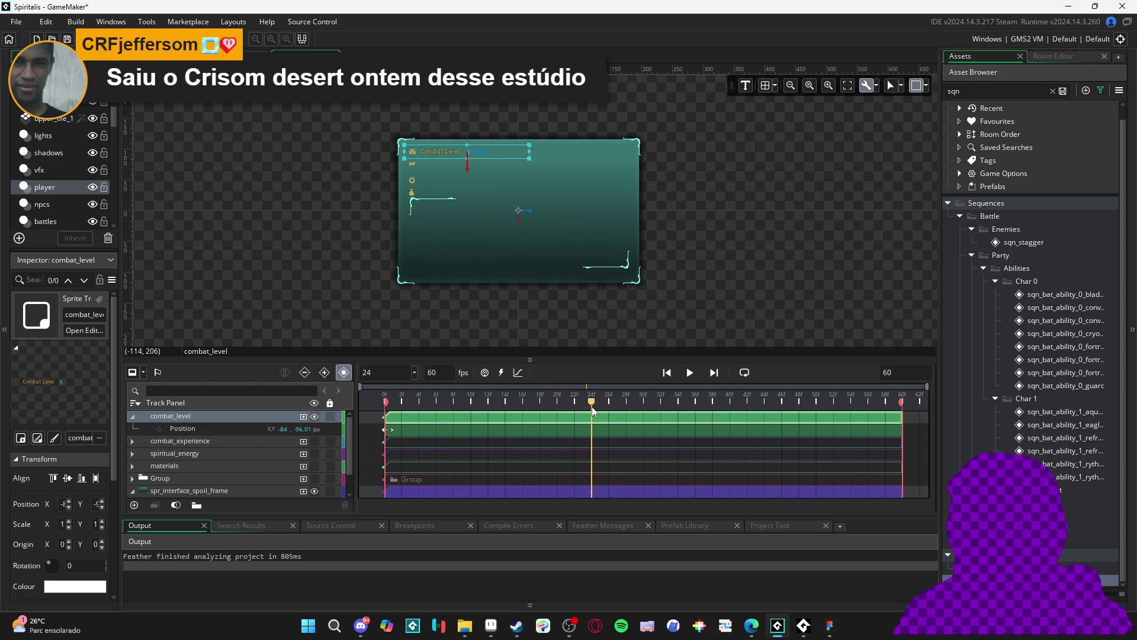
{"action": "mouse_move", "coordinate": [496, 212]}
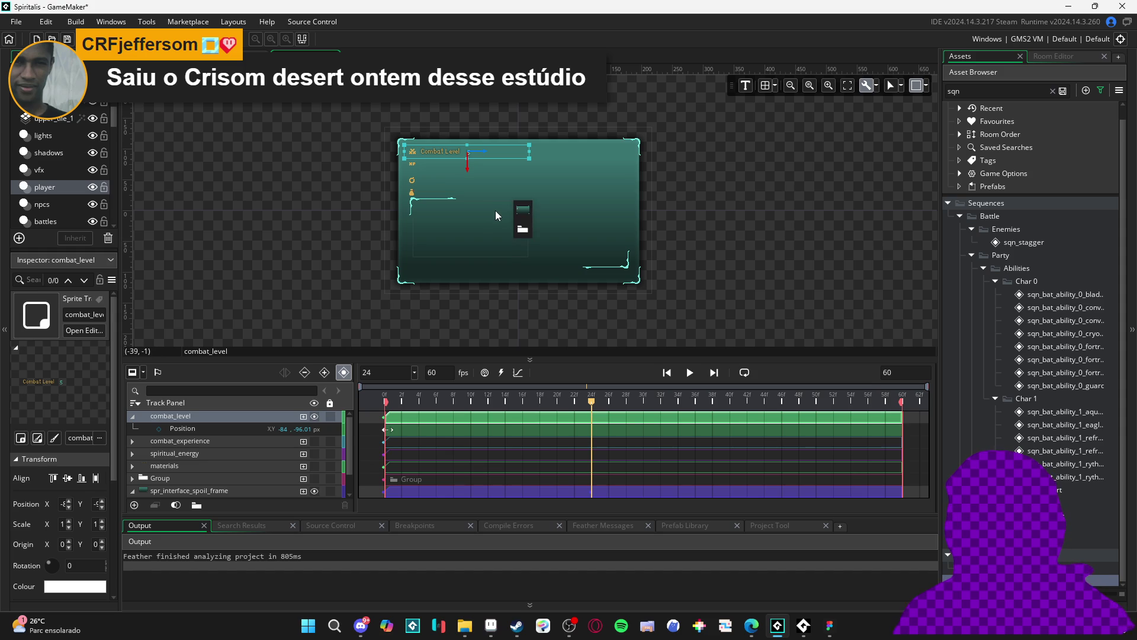
{"action": "scroll", "coordinate": [491, 210], "scroll_direction": "up", "scroll_amount": 3}
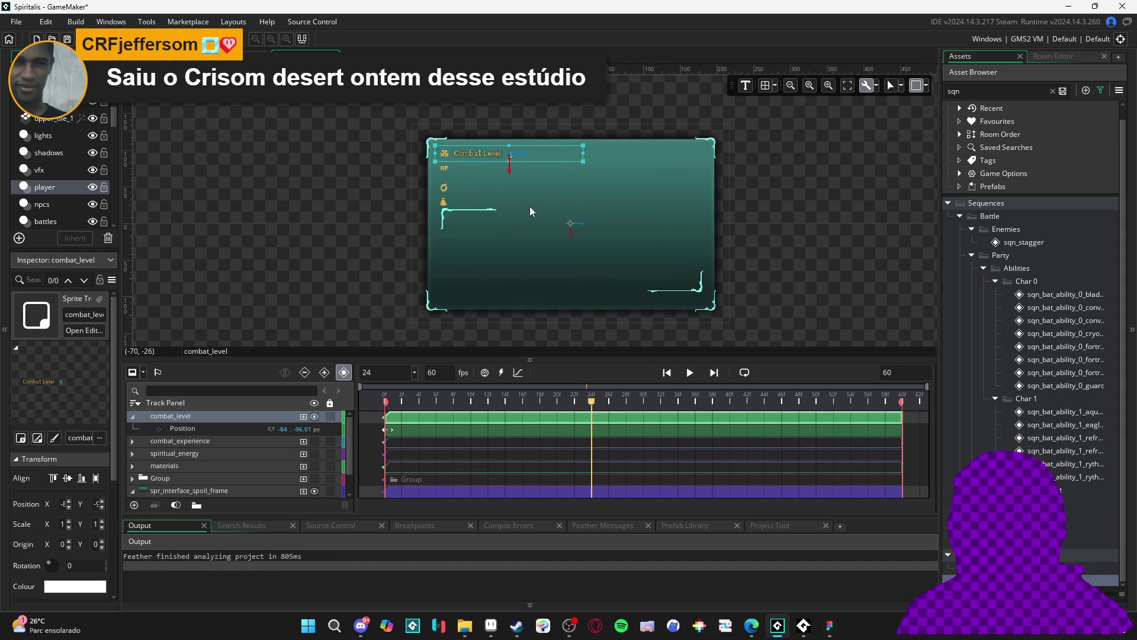
{"action": "scroll", "coordinate": [555, 246], "scroll_direction": "up", "scroll_amount": 2}
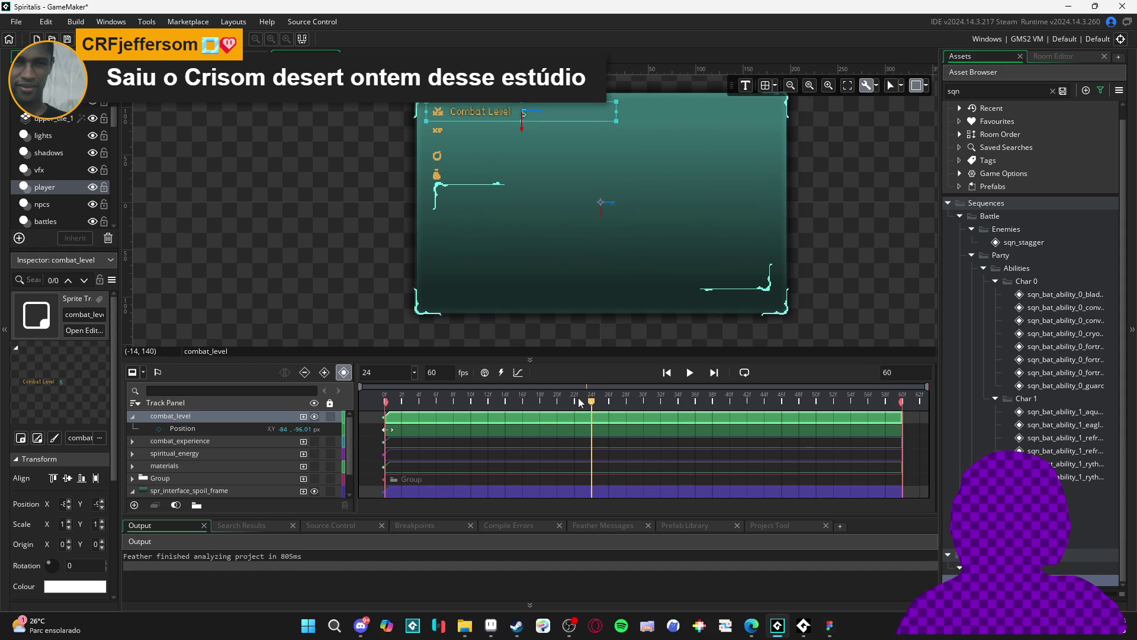
{"action": "left_click_drag", "start_coordinate": [633, 359], "coordinate": [633, 334]}
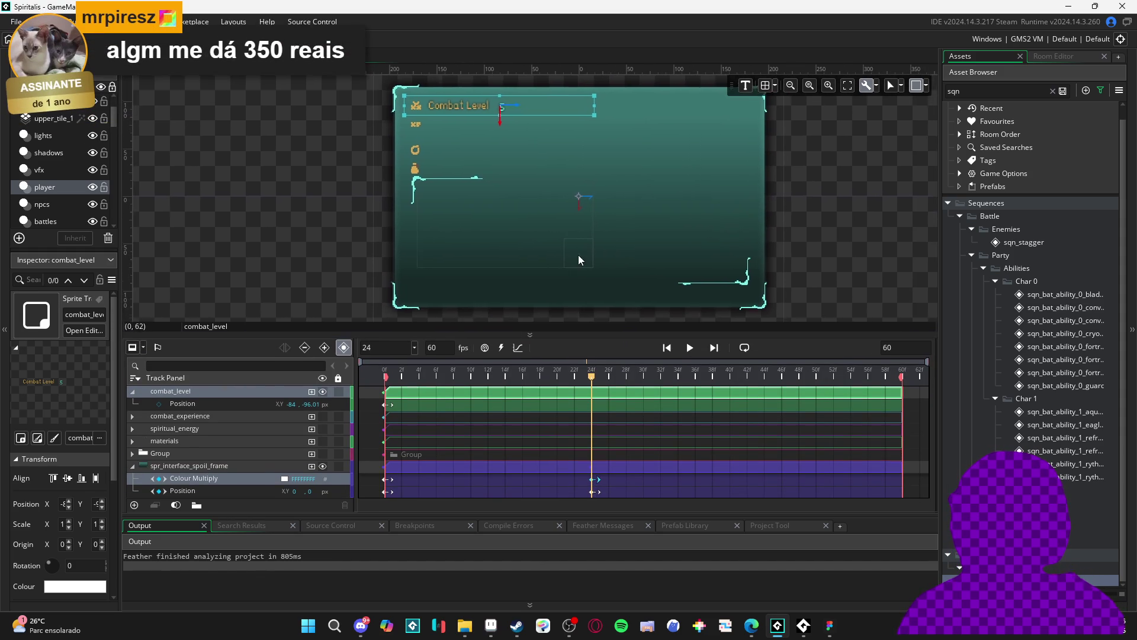
{"action": "left_click_drag", "start_coordinate": [594, 262], "coordinate": [538, 263]}
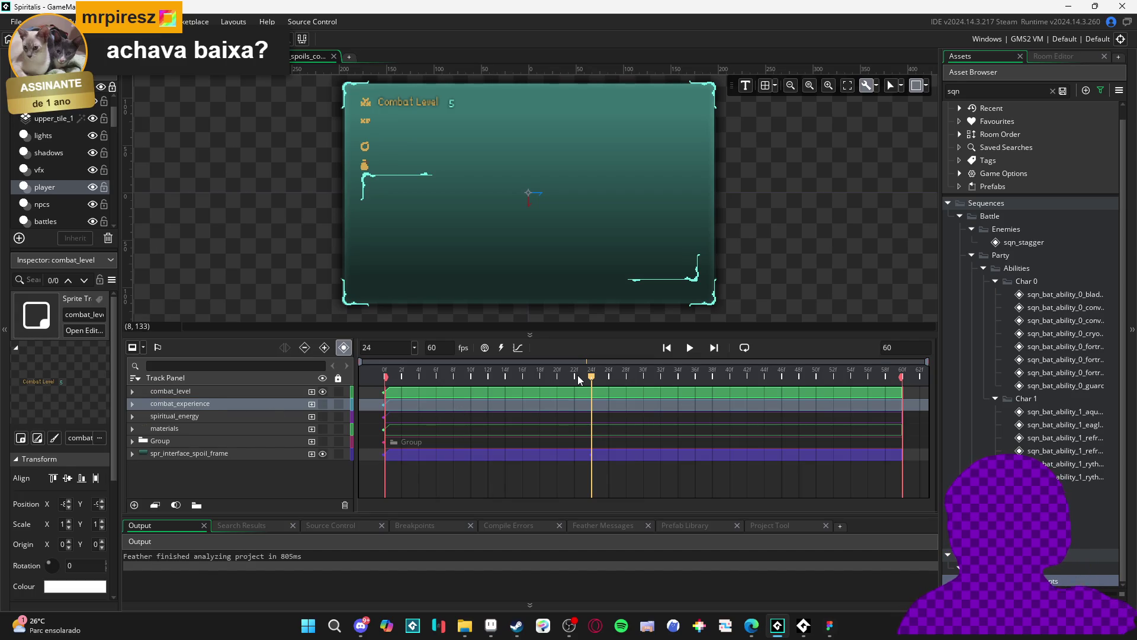
{"action": "left_click", "coordinate": [133, 404]}
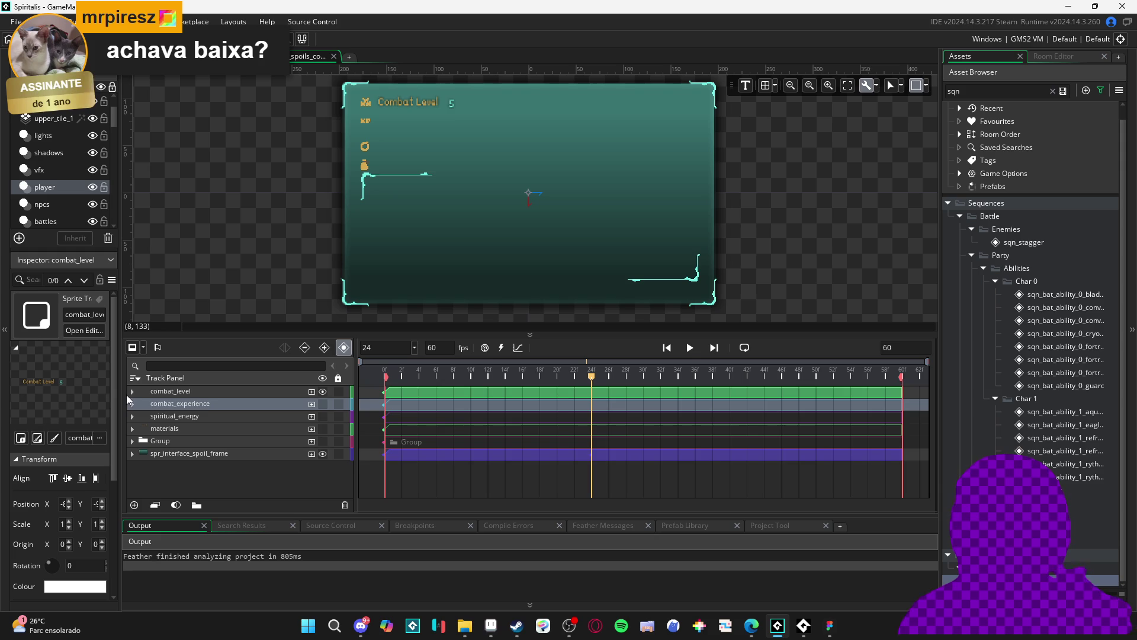
Expand combat_level's Position keyframes and scrub frames 19–24 to check the Combat Level label.
{"action": "left_click", "coordinate": [135, 392]}
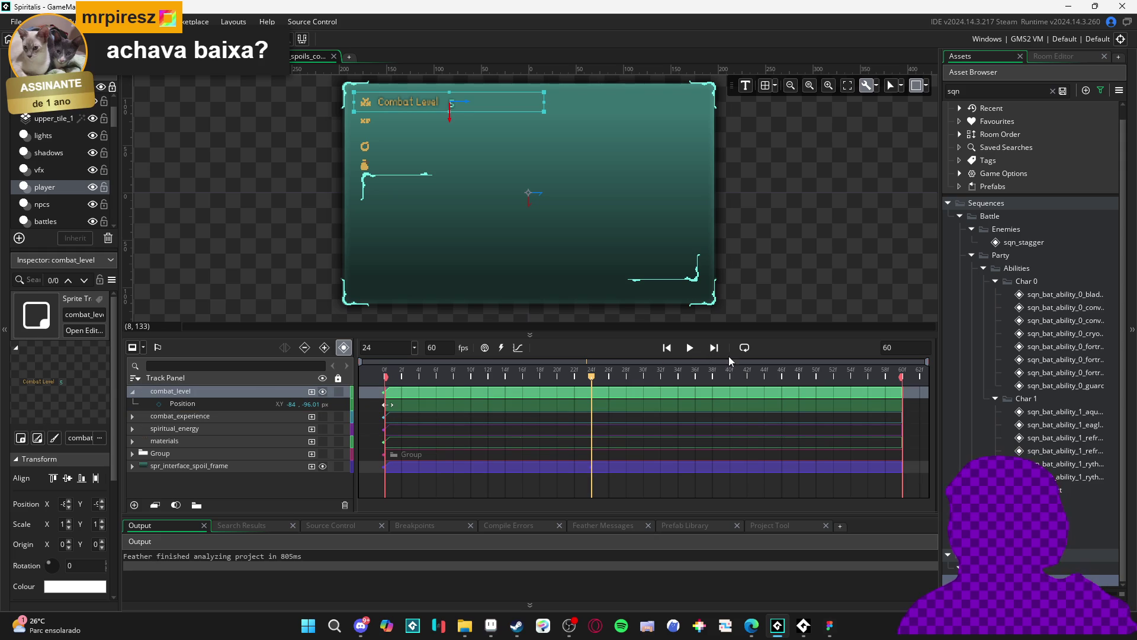
{"action": "mouse_move", "coordinate": [594, 373]}
{"action": "left_mouse_down"}
{"action": "mouse_move", "coordinate": [620, 375]}
{"action": "mouse_move", "coordinate": [582, 380]}
{"action": "left_mouse_up"}
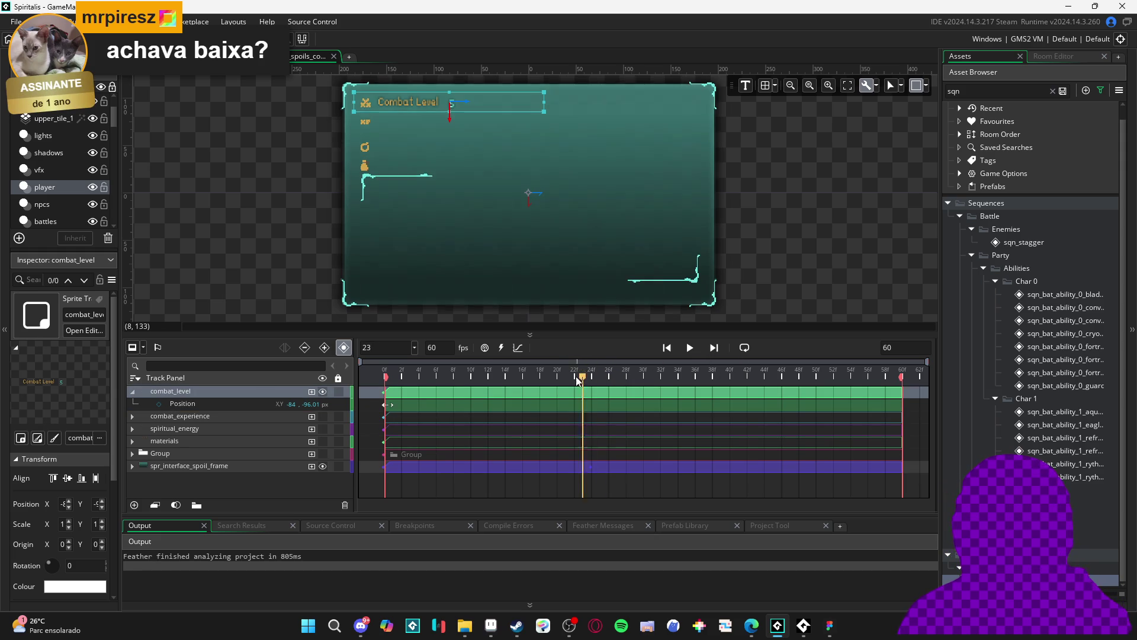
{"action": "left_click", "coordinate": [590, 379]}
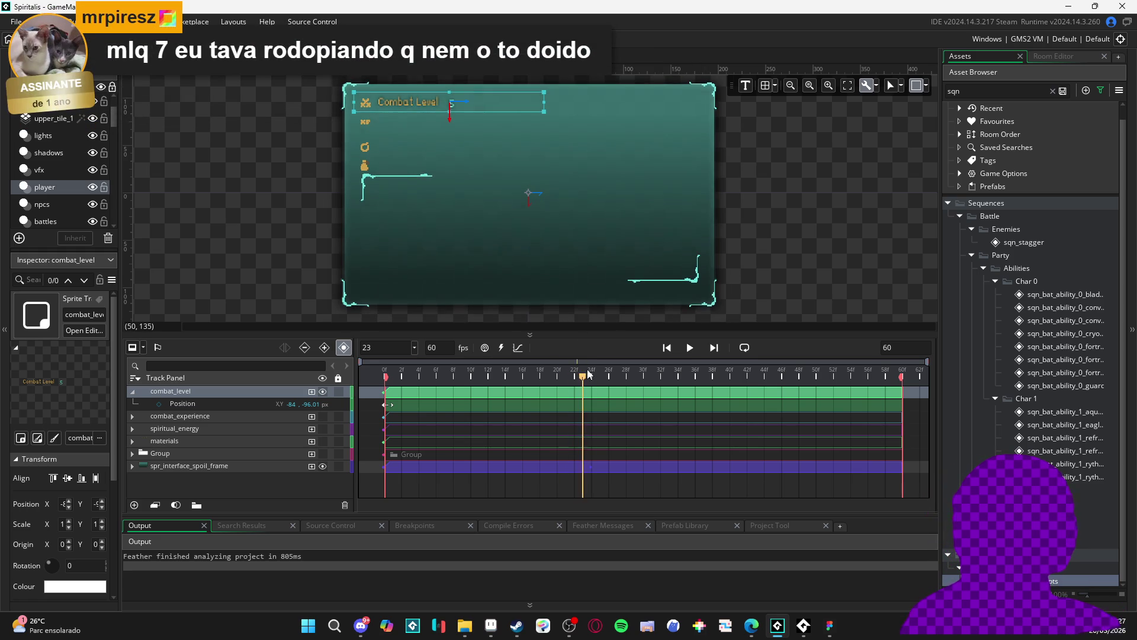
{"action": "left_click_drag", "start_coordinate": [597, 373], "coordinate": [582, 371]}
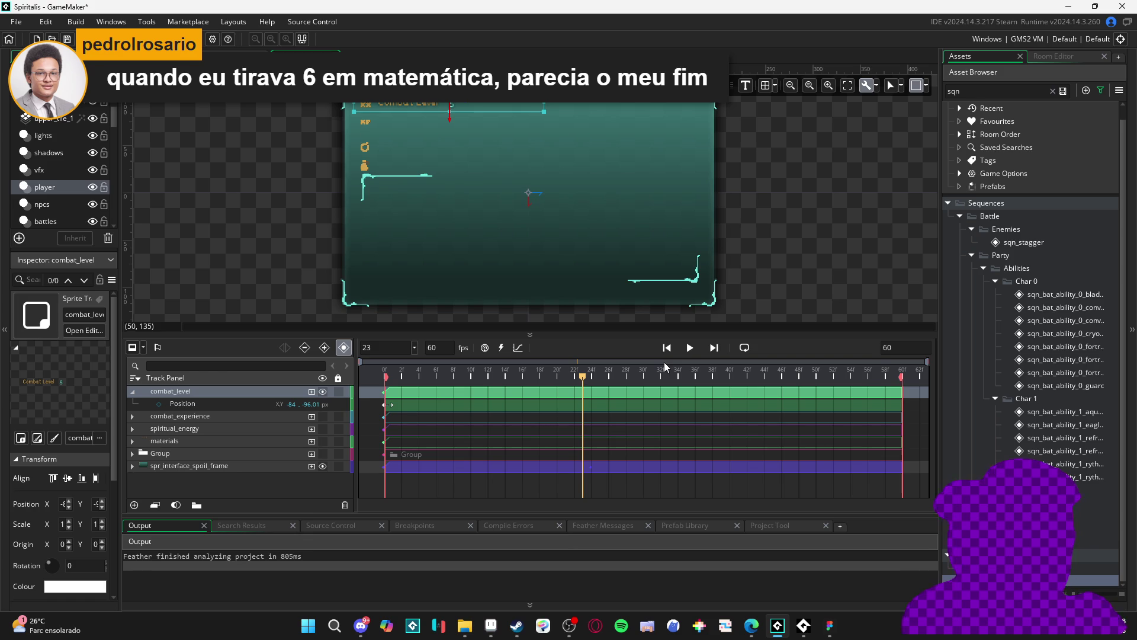
{"action": "left_click", "coordinate": [546, 367]}
{"action": "mouse_move", "coordinate": [546, 367]}
{"action": "left_mouse_down"}
{"action": "mouse_move", "coordinate": [609, 370]}
{"action": "mouse_move", "coordinate": [565, 360]}
{"action": "mouse_move", "coordinate": [586, 364]}
{"action": "mouse_move", "coordinate": [577, 354]}
{"action": "mouse_move", "coordinate": [591, 351]}
{"action": "left_mouse_up"}
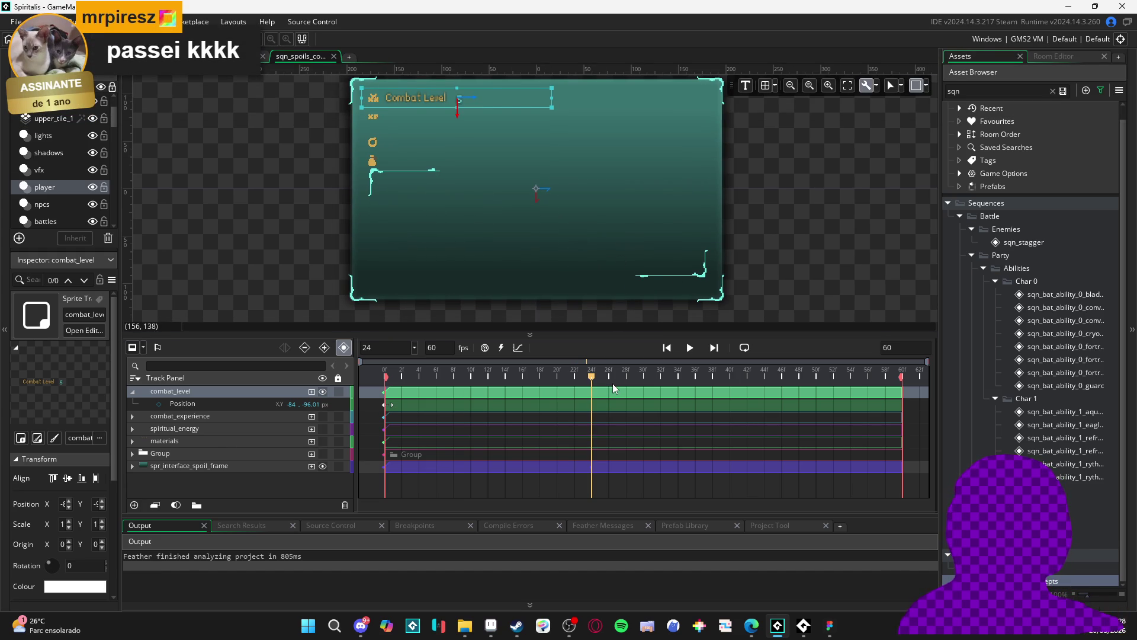
{"action": "scroll", "coordinate": [556, 268], "scroll_direction": "down", "scroll_amount": 1}
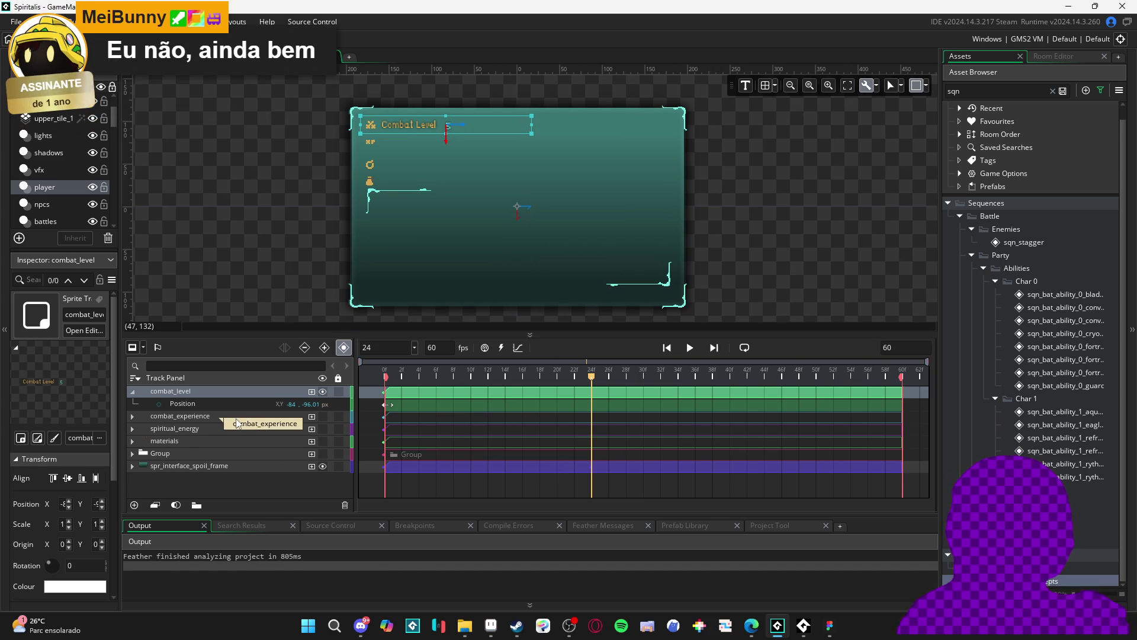
{"action": "left_click", "coordinate": [312, 393]}
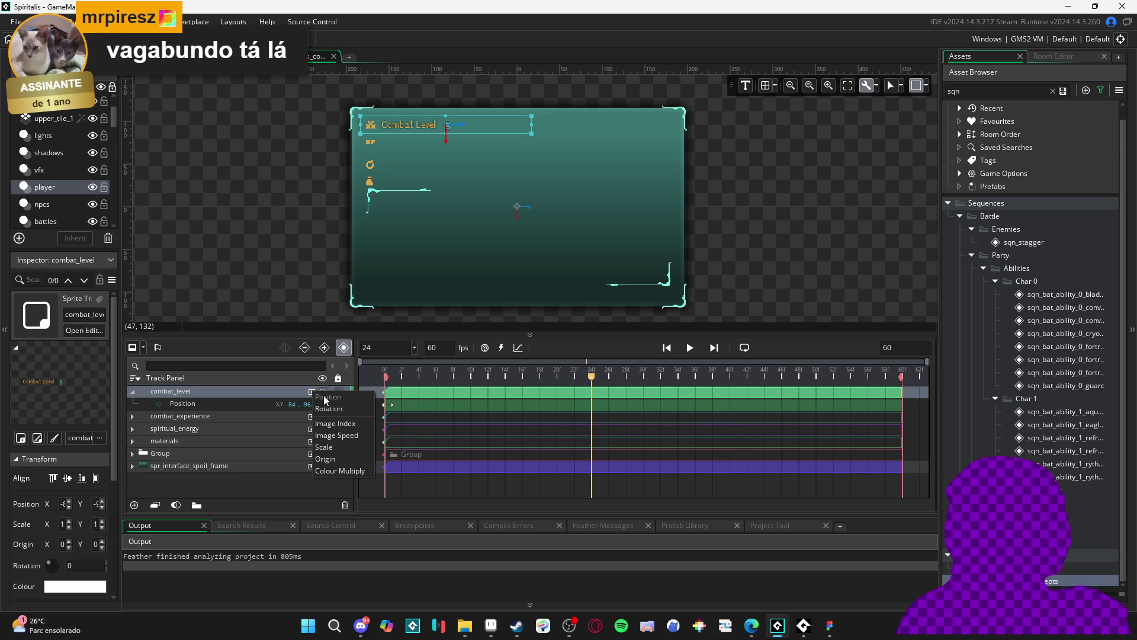
Add a Colour Multiply track to combat_level, key it at frame 24, and set alpha 0 at frame 0.
{"action": "left_click", "coordinate": [349, 471]}
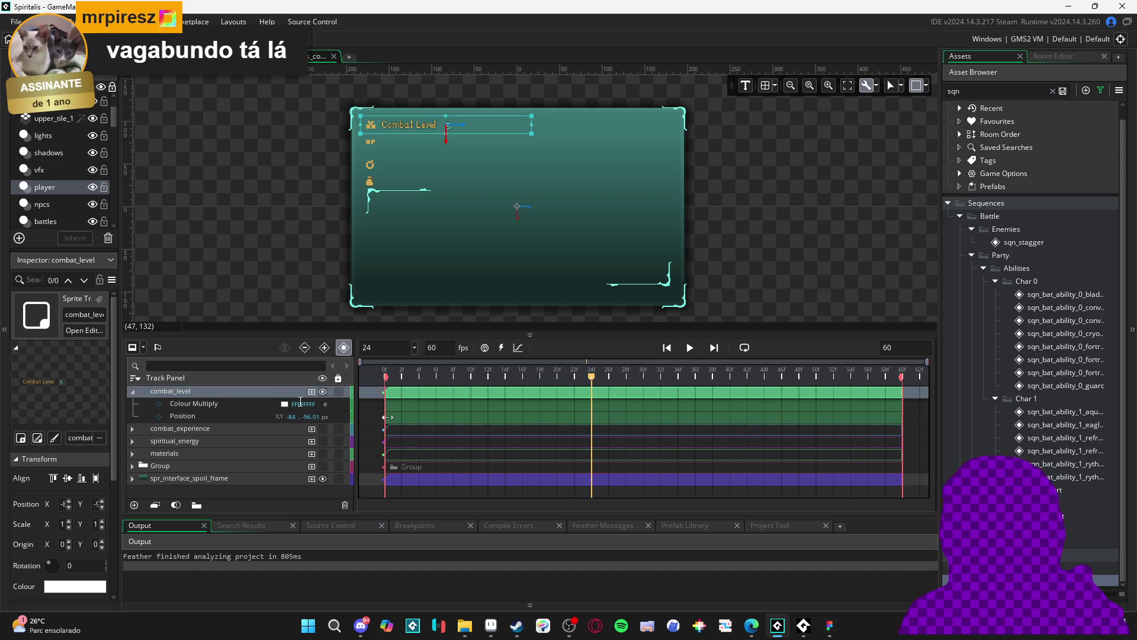
{"action": "left_click", "coordinate": [163, 403]}
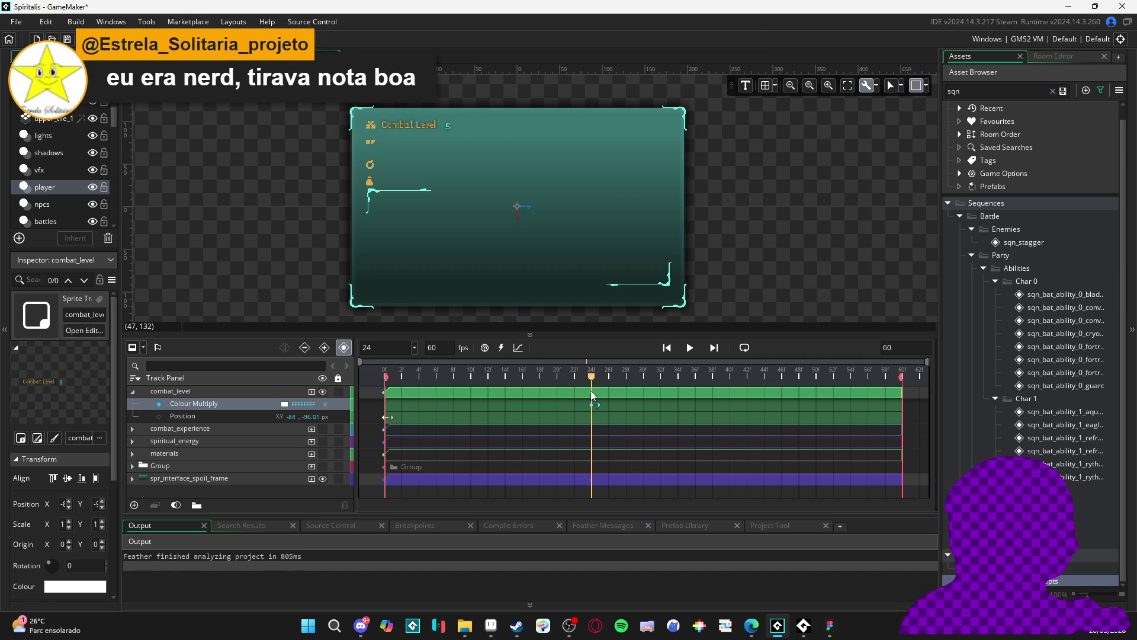
{"action": "left_click", "coordinate": [362, 366]}
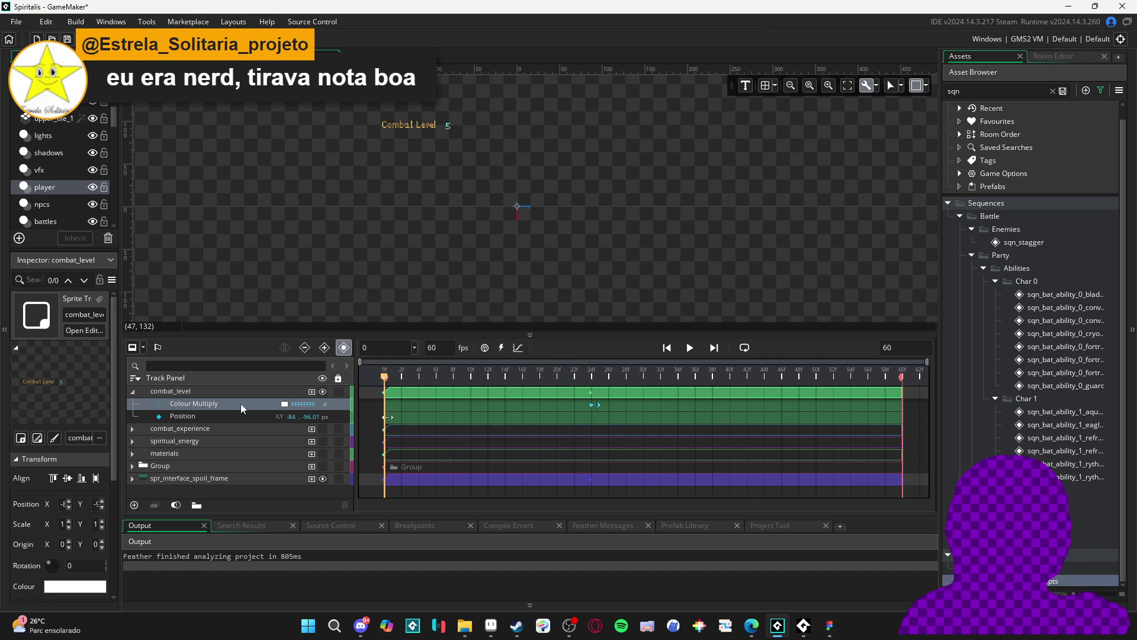
{"action": "left_click", "coordinate": [284, 404]}
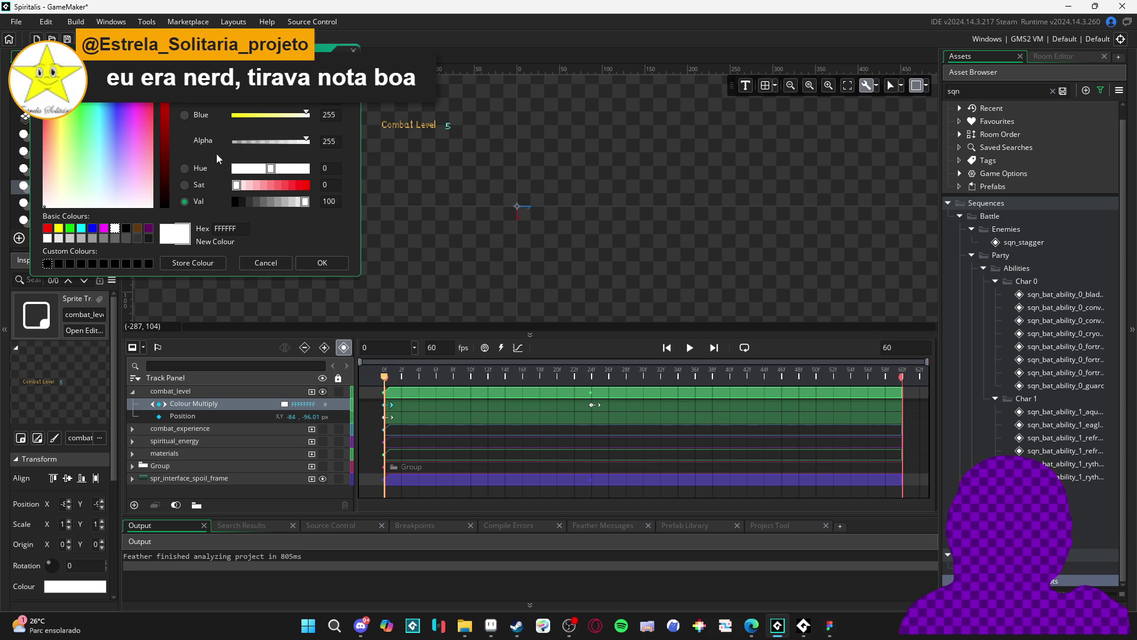
{"action": "left_click_drag", "start_coordinate": [242, 144], "coordinate": [203, 142]}
{"action": "left_click", "coordinate": [331, 265]}
{"action": "mouse_move", "coordinate": [425, 379]}
{"action": "left_mouse_down"}
{"action": "mouse_move", "coordinate": [592, 381]}
{"action": "mouse_move", "coordinate": [386, 379]}
{"action": "mouse_move", "coordinate": [591, 380]}
{"action": "mouse_move", "coordinate": [388, 380]}
{"action": "mouse_move", "coordinate": [453, 379]}
{"action": "left_mouse_up"}
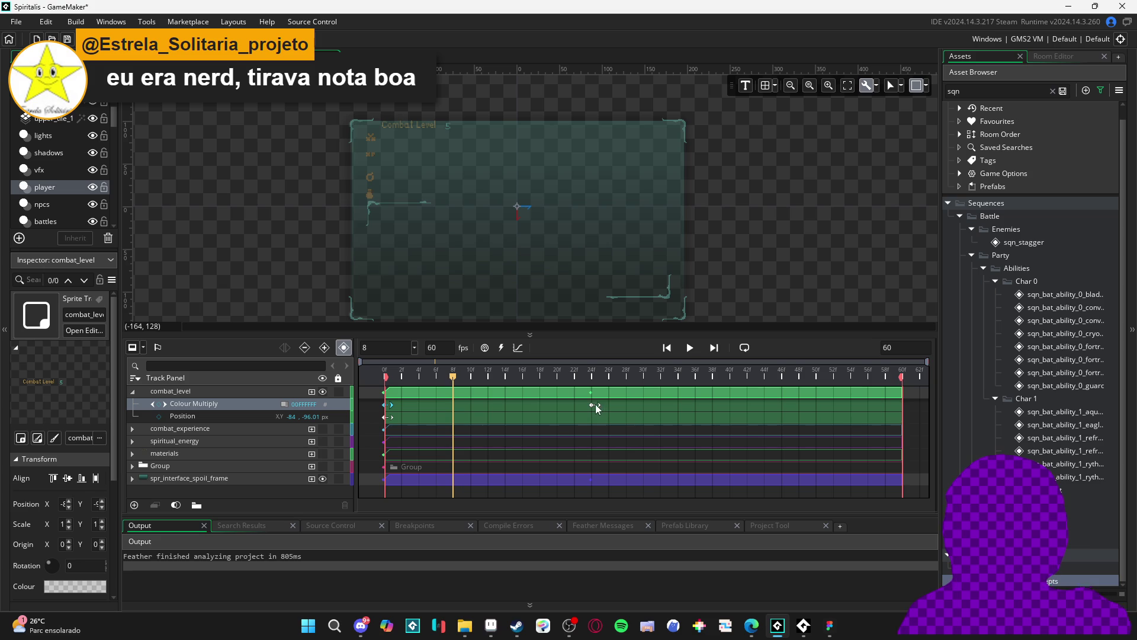
Set combat_level's colour alpha to 0 at frame 8 too, and scrub to preview the fade-in.
{"action": "left_click", "coordinate": [284, 405]}
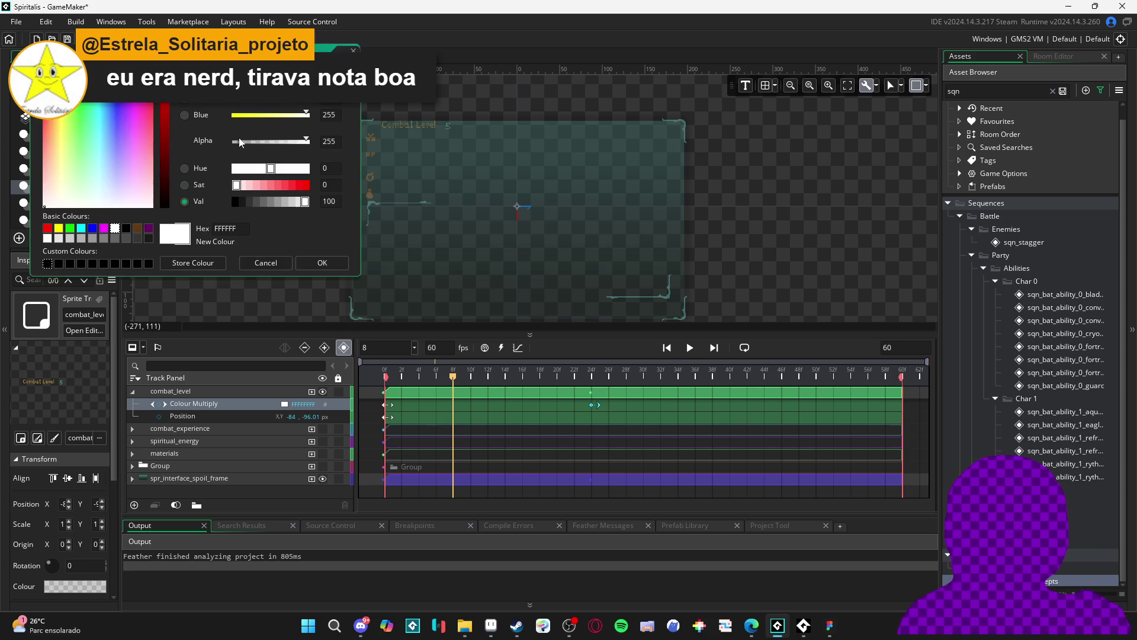
{"action": "left_click_drag", "start_coordinate": [244, 145], "coordinate": [217, 148]}
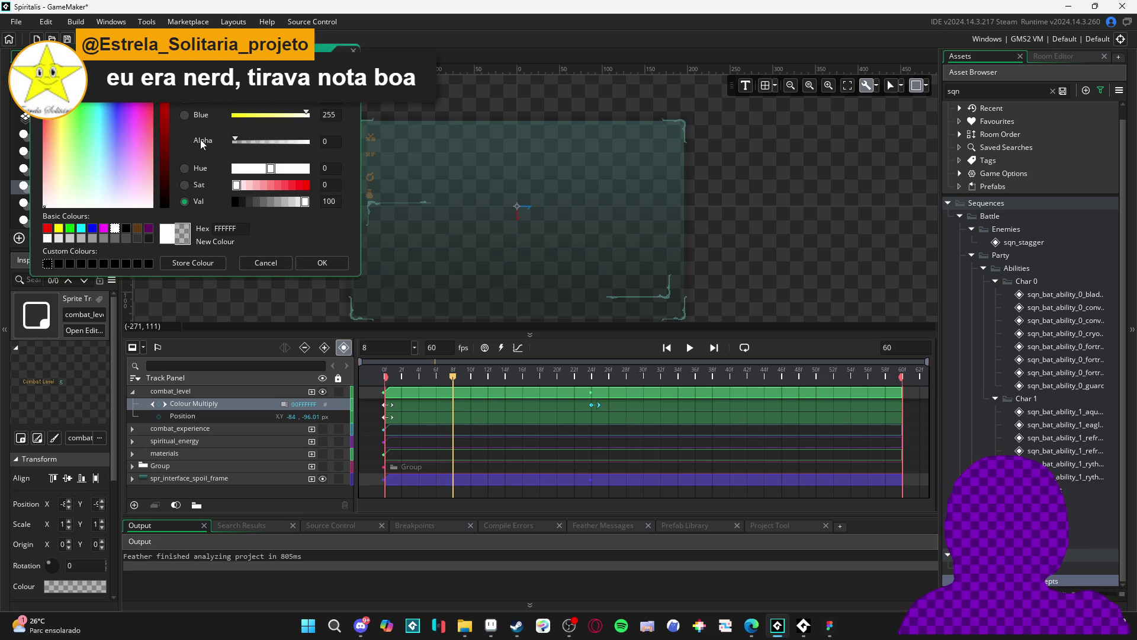
{"action": "left_click", "coordinate": [322, 263]}
{"action": "mouse_move", "coordinate": [413, 373]}
{"action": "left_mouse_down"}
{"action": "mouse_move", "coordinate": [386, 372]}
{"action": "mouse_move", "coordinate": [650, 380]}
{"action": "mouse_move", "coordinate": [628, 379]}
{"action": "left_mouse_up"}
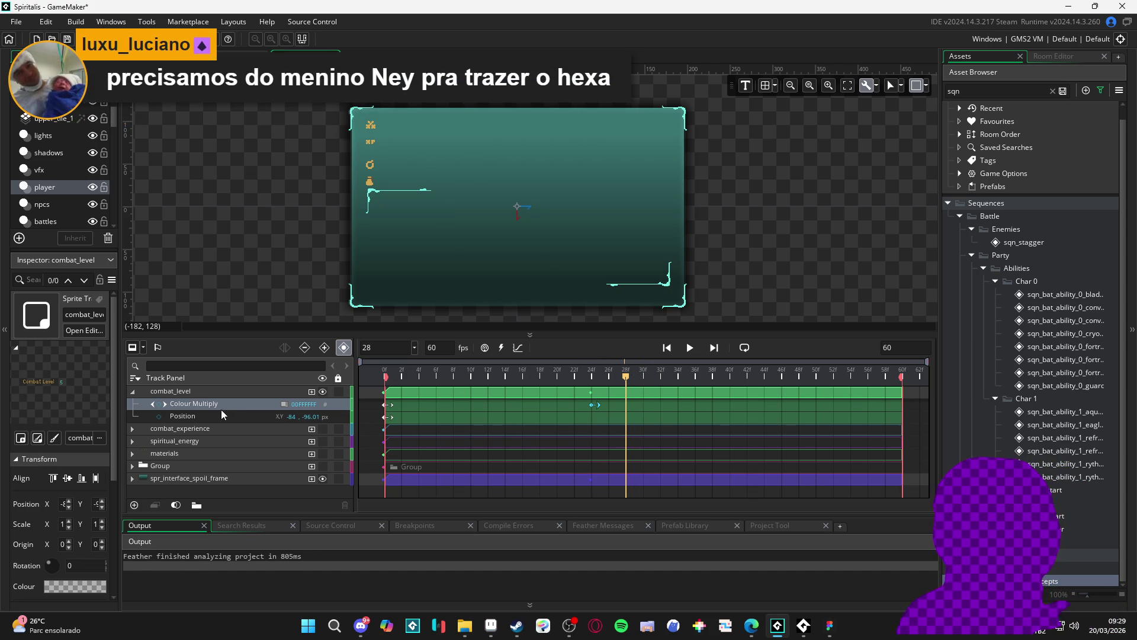
At frame 28, set combat_level's Colour Multiply alpha back to 255, then play the sequence.
{"action": "left_click", "coordinate": [284, 404]}
{"action": "left_click_drag", "start_coordinate": [290, 143], "coordinate": [335, 147]}
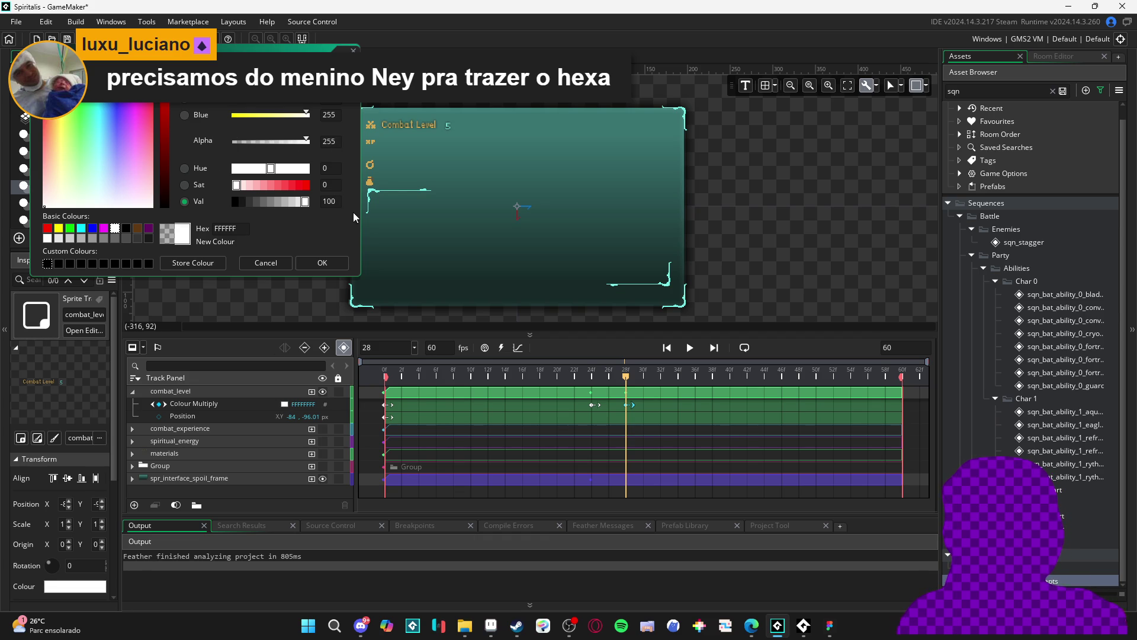
{"action": "left_click", "coordinate": [320, 264]}
{"action": "mouse_move", "coordinate": [612, 380]}
{"action": "left_mouse_down"}
{"action": "mouse_move", "coordinate": [578, 375]}
{"action": "mouse_move", "coordinate": [633, 379]}
{"action": "mouse_move", "coordinate": [556, 379]}
{"action": "left_mouse_up"}
{"action": "key", "text": "space"}
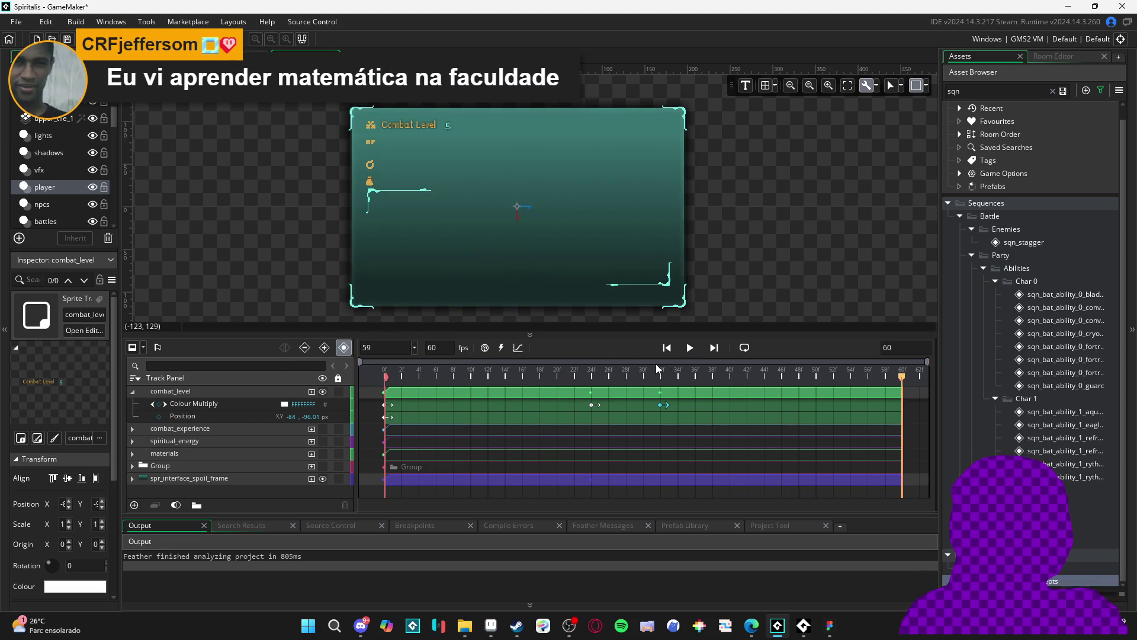
{"action": "left_click", "coordinate": [690, 348]}
Move combat_level's Colour Multiply keyframes from frames 18/24 to 24/30 and play the sequence.
{"action": "left_click", "coordinate": [592, 404]}
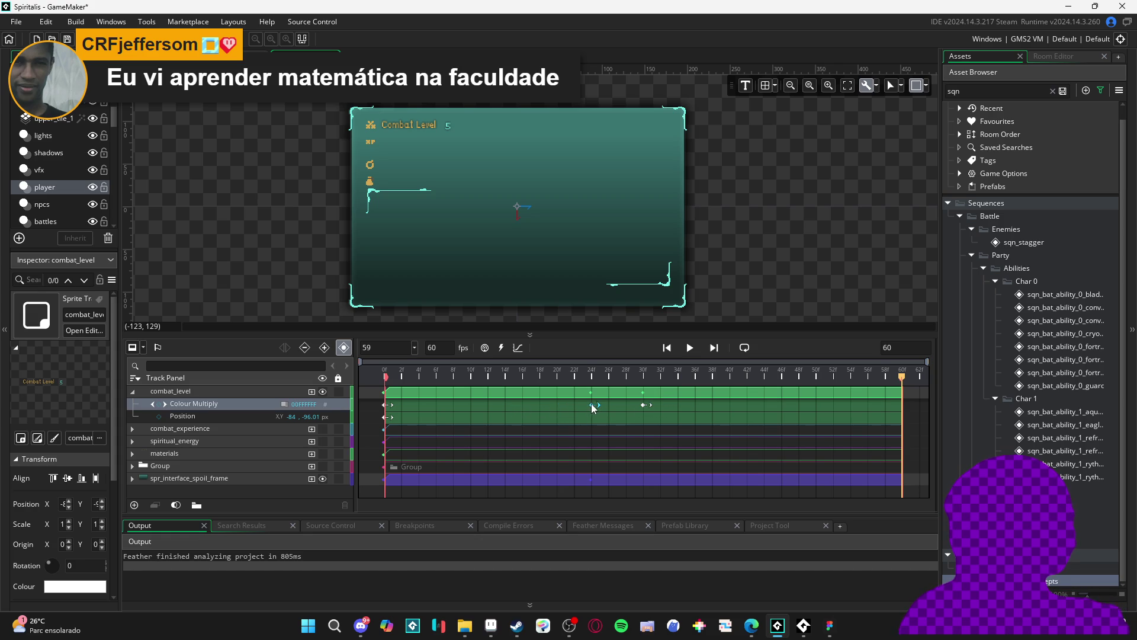
{"action": "mouse_move", "coordinate": [606, 407]}
{"action": "left_mouse_down"}
{"action": "mouse_move", "coordinate": [647, 406]}
{"action": "mouse_move", "coordinate": [591, 407]}
{"action": "left_mouse_up"}
{"action": "left_click", "coordinate": [644, 407]}
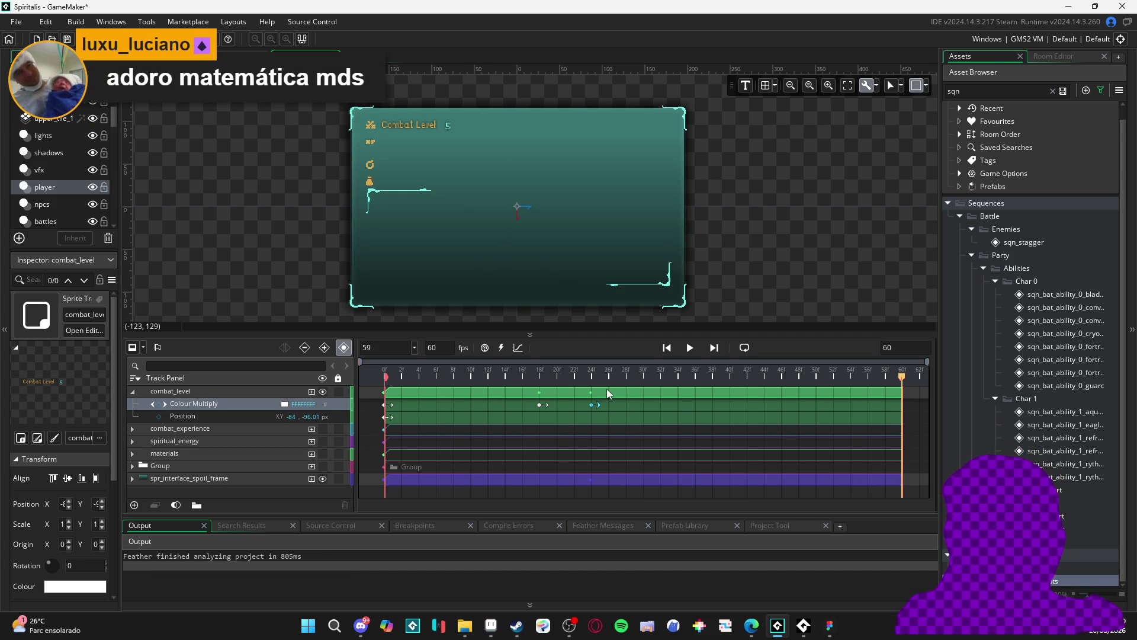
{"action": "key", "text": "space"}
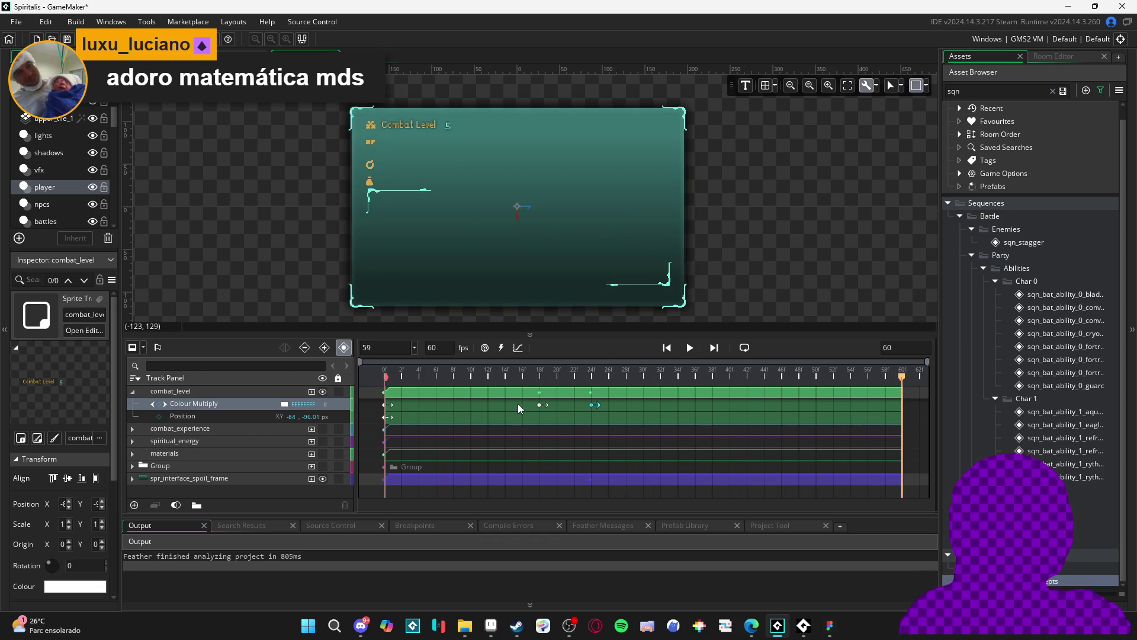
{"action": "mouse_move", "coordinate": [541, 374]}
{"action": "left_mouse_down"}
{"action": "mouse_move", "coordinate": [602, 384]}
{"action": "mouse_move", "coordinate": [593, 388]}
{"action": "left_mouse_up"}
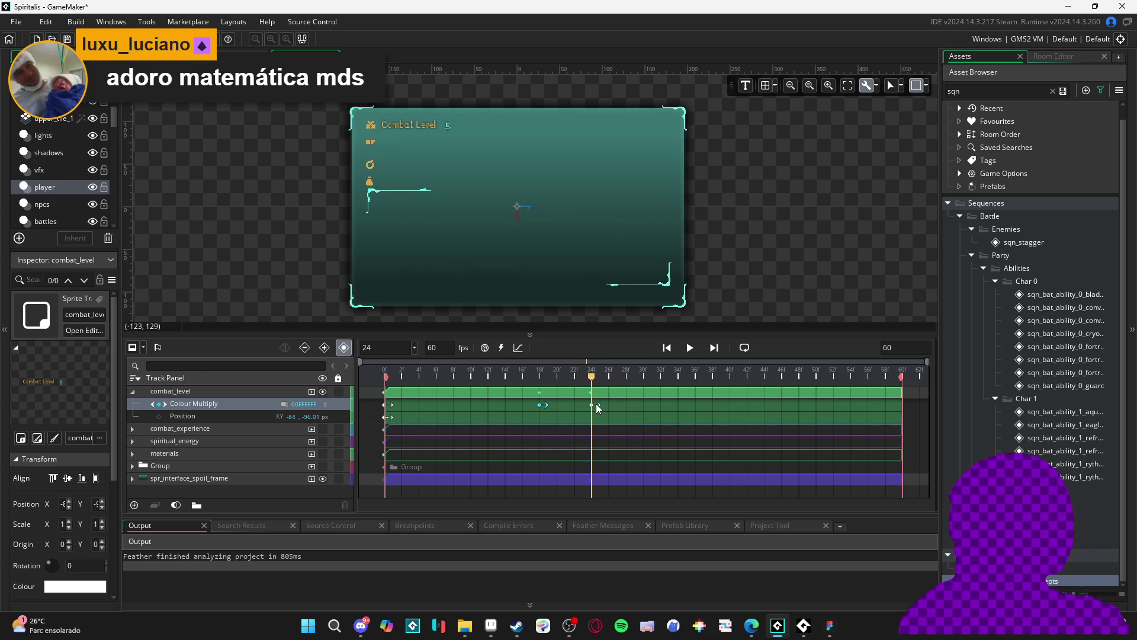
{"action": "mouse_move", "coordinate": [539, 404]}
{"action": "left_mouse_down"}
{"action": "mouse_move", "coordinate": [592, 407]}
{"action": "mouse_move", "coordinate": [227, 354]}
{"action": "left_mouse_up"}
{"action": "key", "text": "space"}
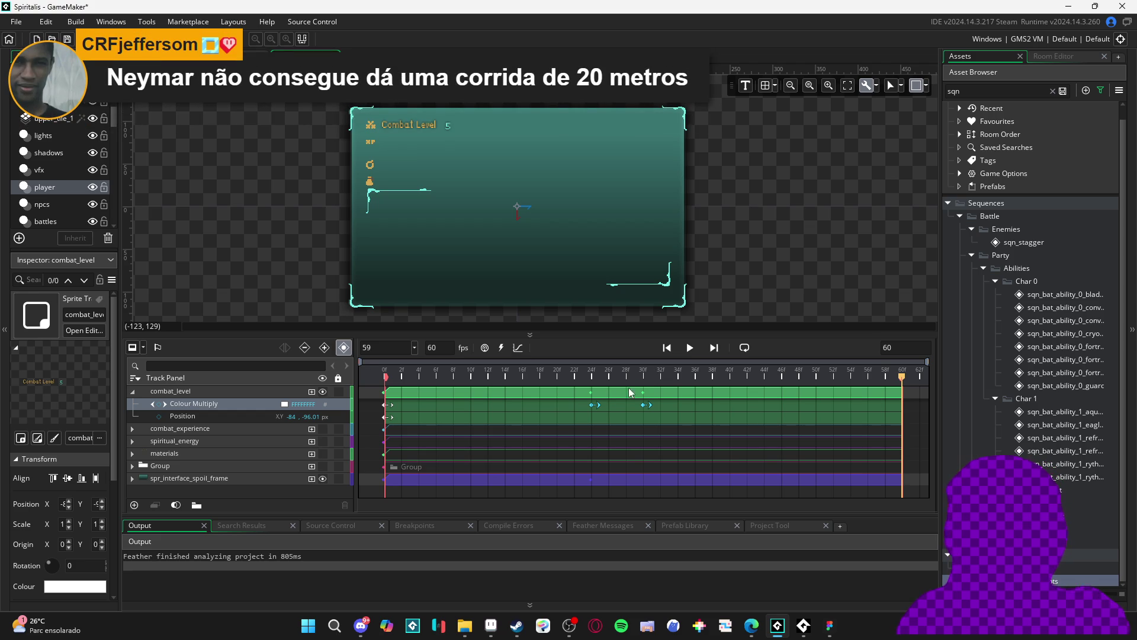
Expand the combat_level and combat_experience tracks to reach their Position properties.
{"action": "left_click", "coordinate": [133, 391]}
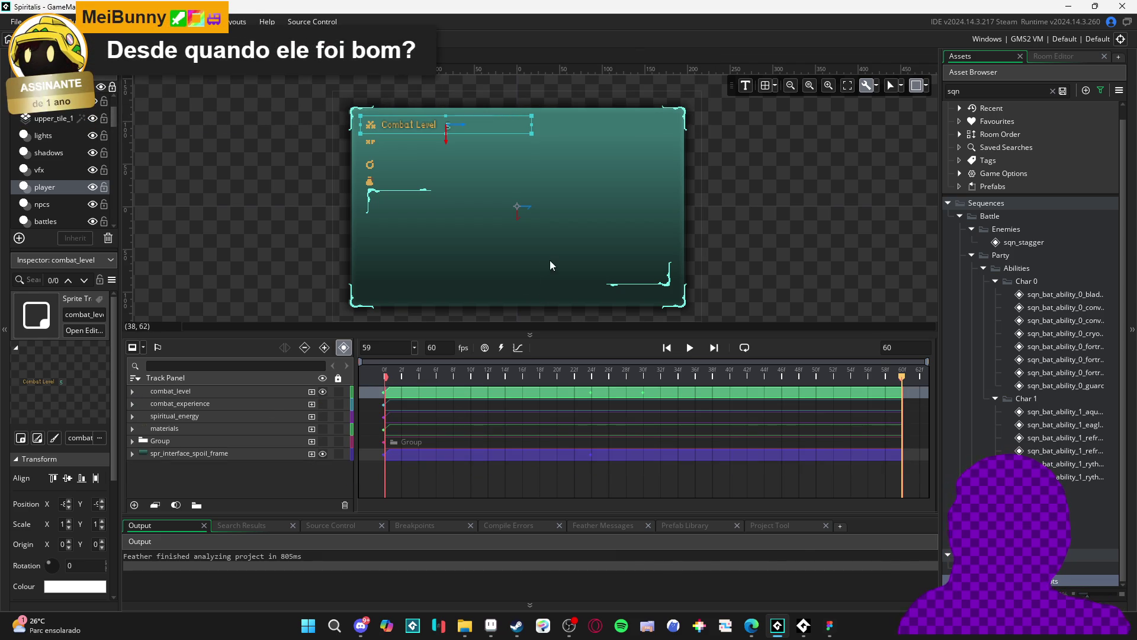
{"action": "left_click", "coordinate": [133, 392]}
{"action": "left_click", "coordinate": [131, 429]}
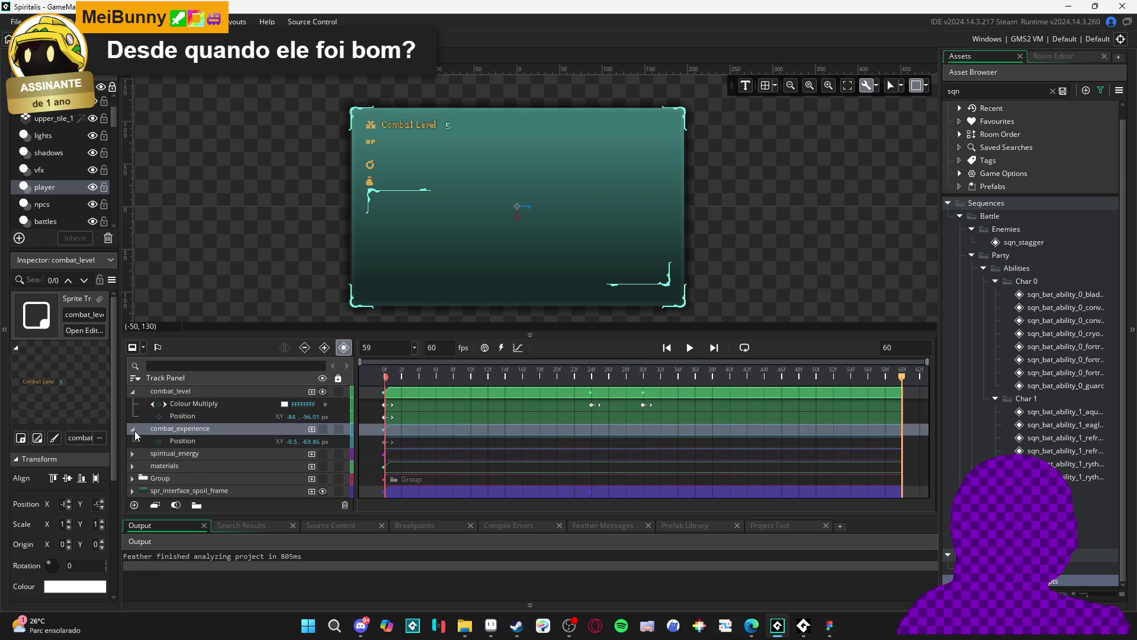
{"action": "left_click", "coordinate": [183, 442]}
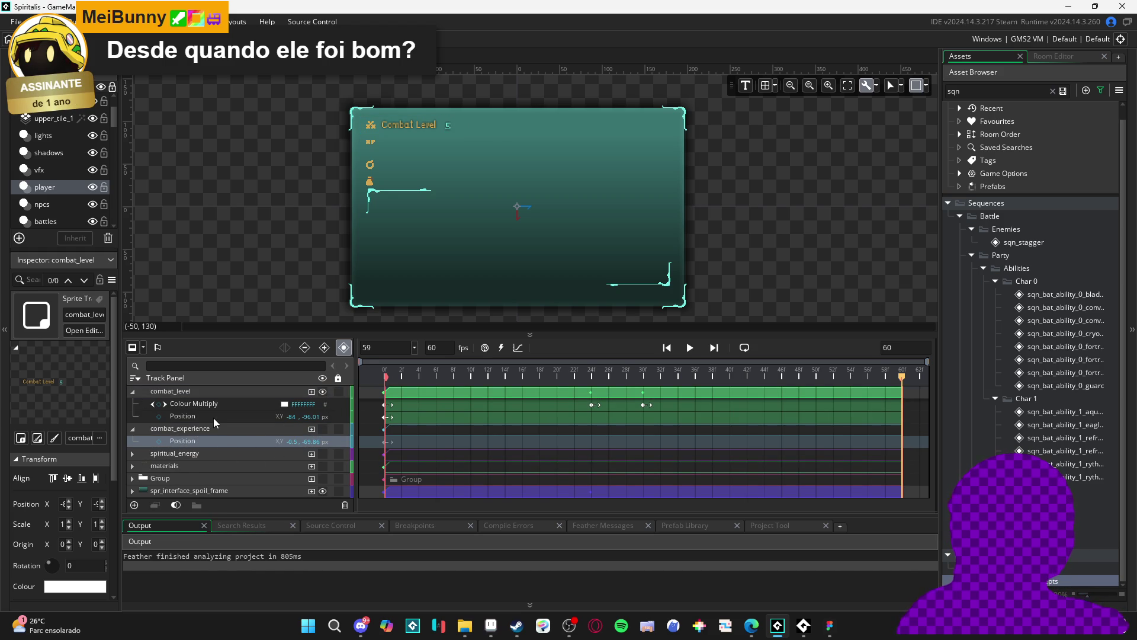
{"action": "left_click", "coordinate": [195, 405]}
{"action": "left_click", "coordinate": [173, 391]}
{"action": "left_click", "coordinate": [132, 392]}
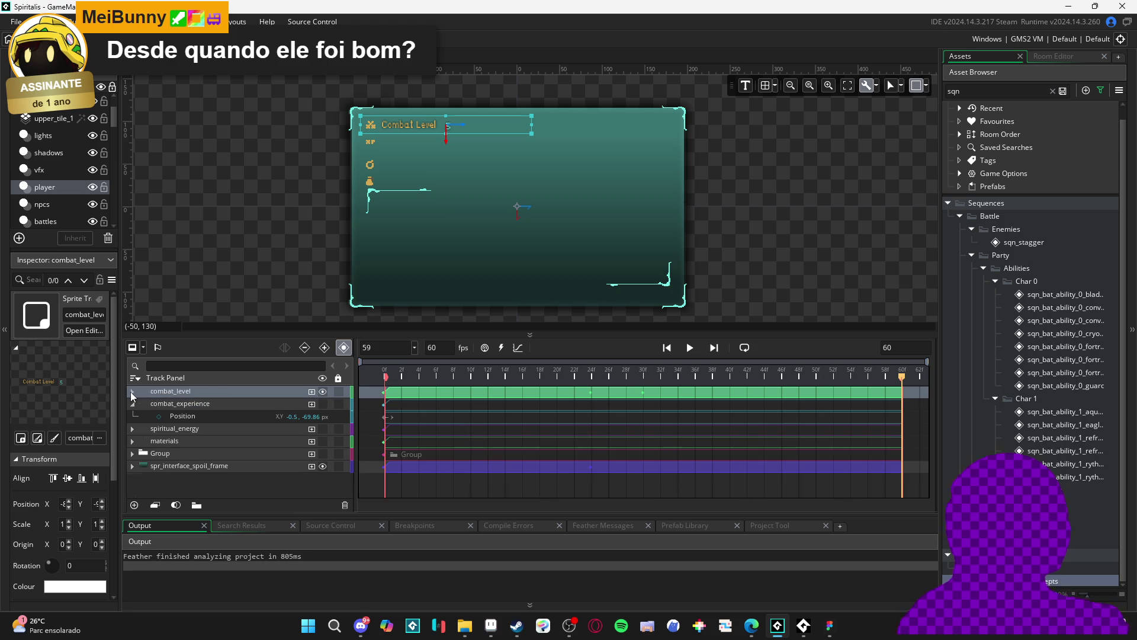
{"action": "left_click", "coordinate": [201, 404]}
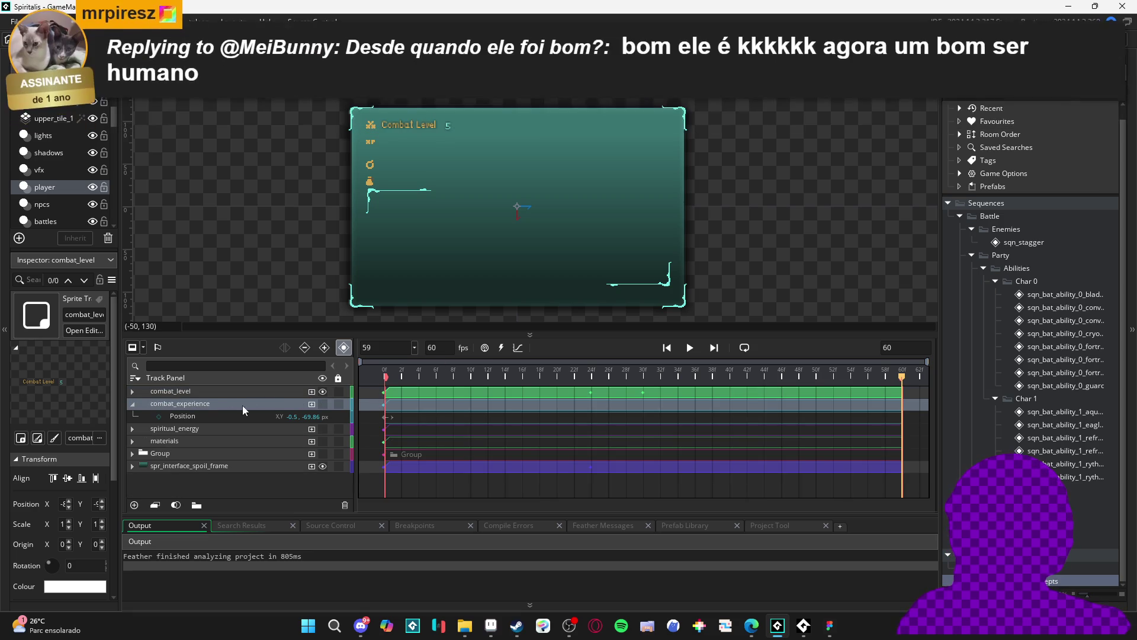
{"action": "left_click", "coordinate": [194, 416]}
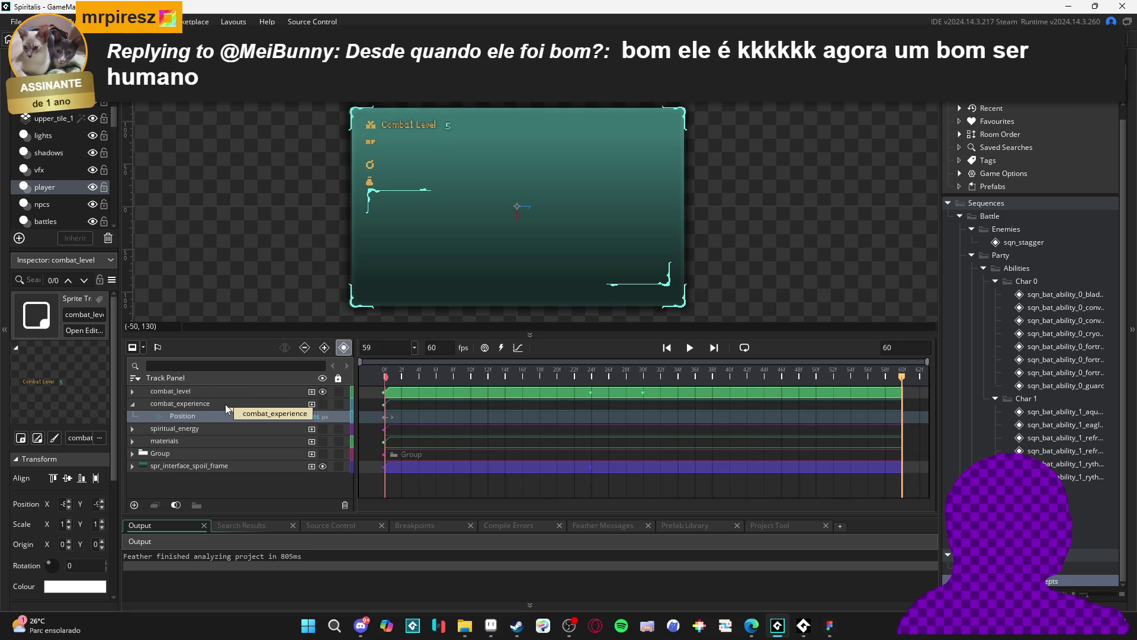
Expand the spiritual_energy and materials tracks in the Track Panel.
{"action": "left_click", "coordinate": [130, 390]}
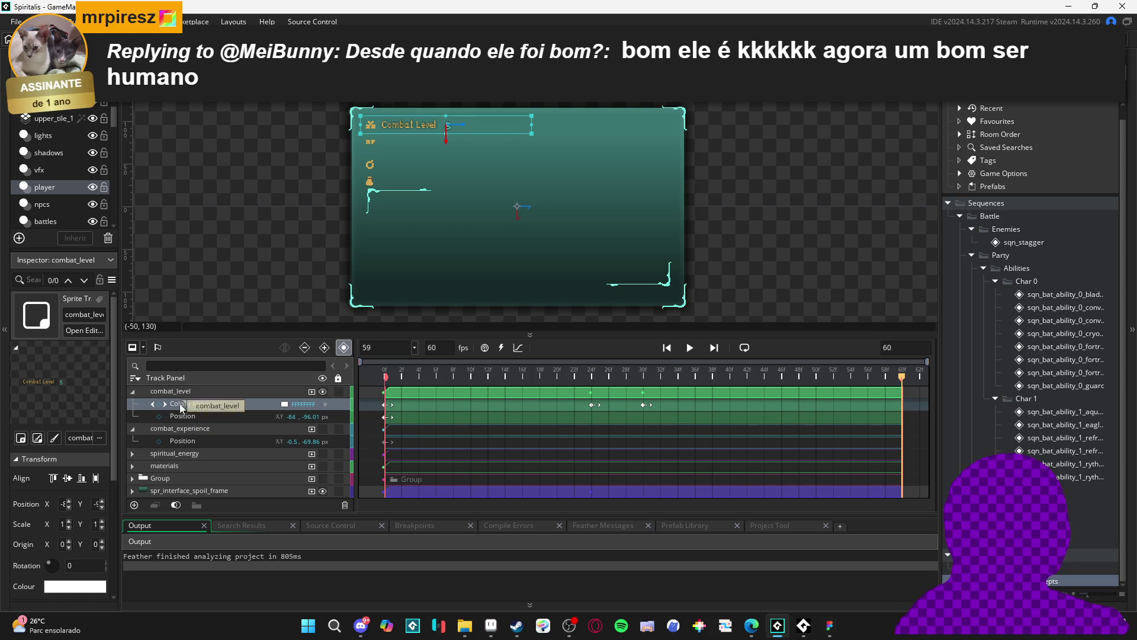
{"action": "left_click", "coordinate": [222, 441]}
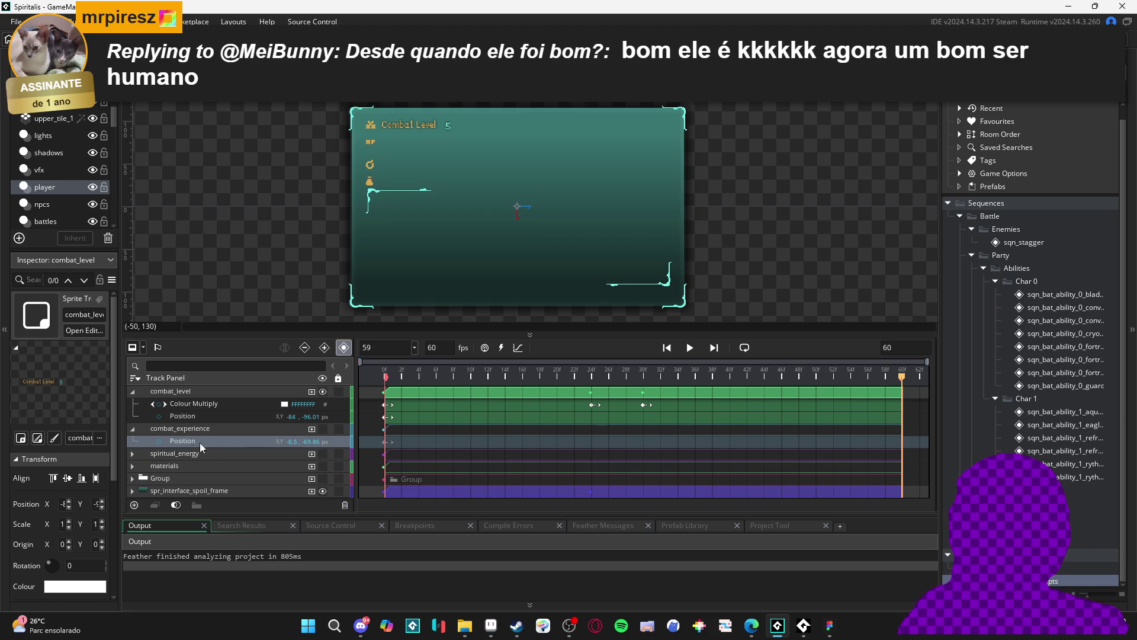
{"action": "left_click", "coordinate": [177, 455]}
{"action": "left_click", "coordinate": [131, 456]}
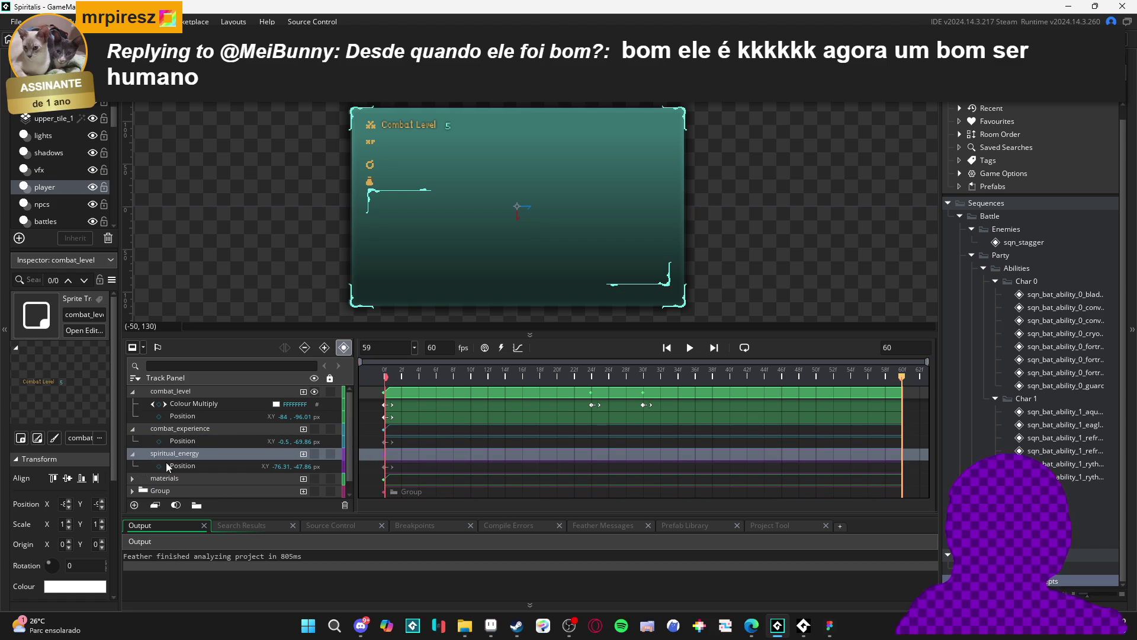
{"action": "left_click", "coordinate": [184, 467]}
{"action": "left_click", "coordinate": [131, 478]}
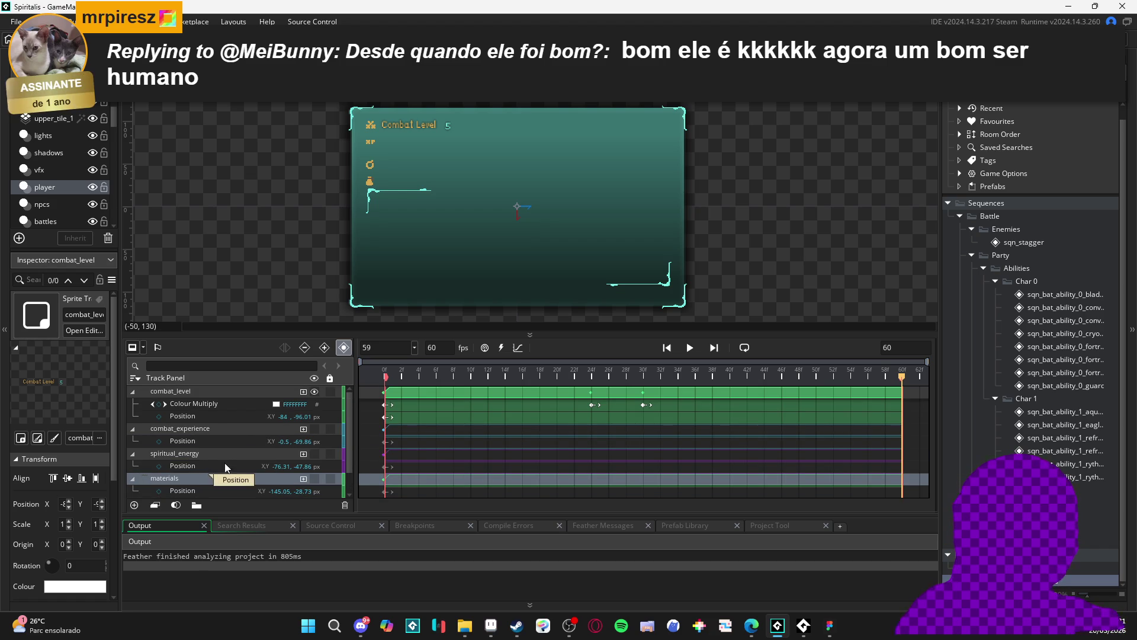
Turn on combat_experience's visibility so its 50/100 bar shows, and scrub to frame 24.
{"action": "left_click", "coordinate": [315, 430]}
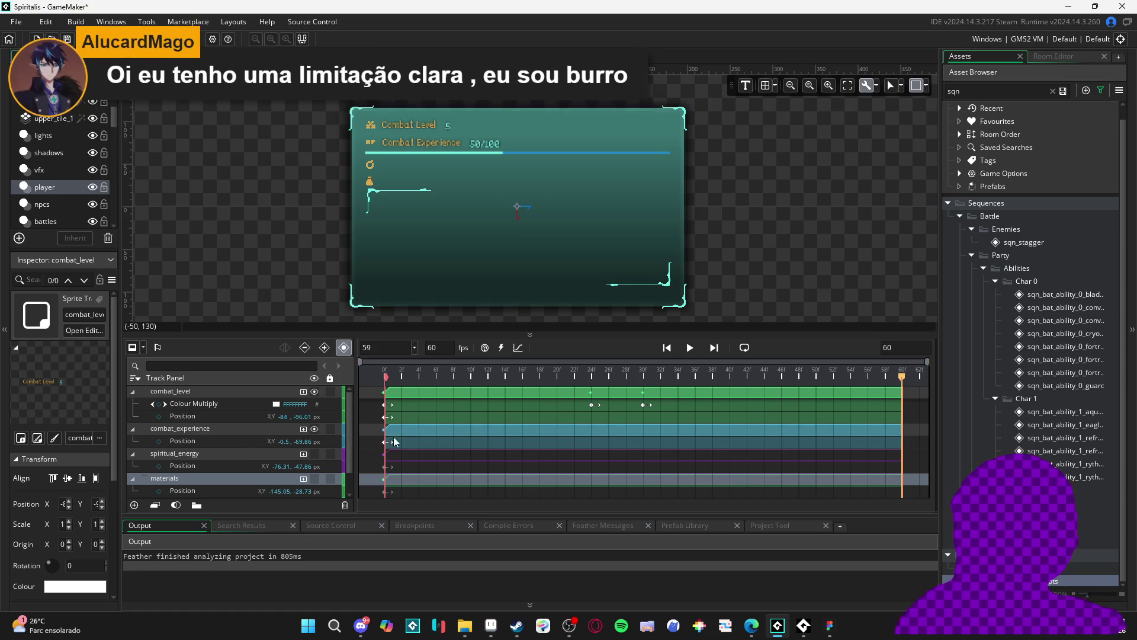
{"action": "left_click", "coordinate": [566, 373]}
{"action": "mouse_move", "coordinate": [578, 372]}
{"action": "left_mouse_down"}
{"action": "mouse_move", "coordinate": [633, 362]}
{"action": "mouse_move", "coordinate": [499, 360]}
{"action": "mouse_move", "coordinate": [595, 370]}
{"action": "left_mouse_up"}
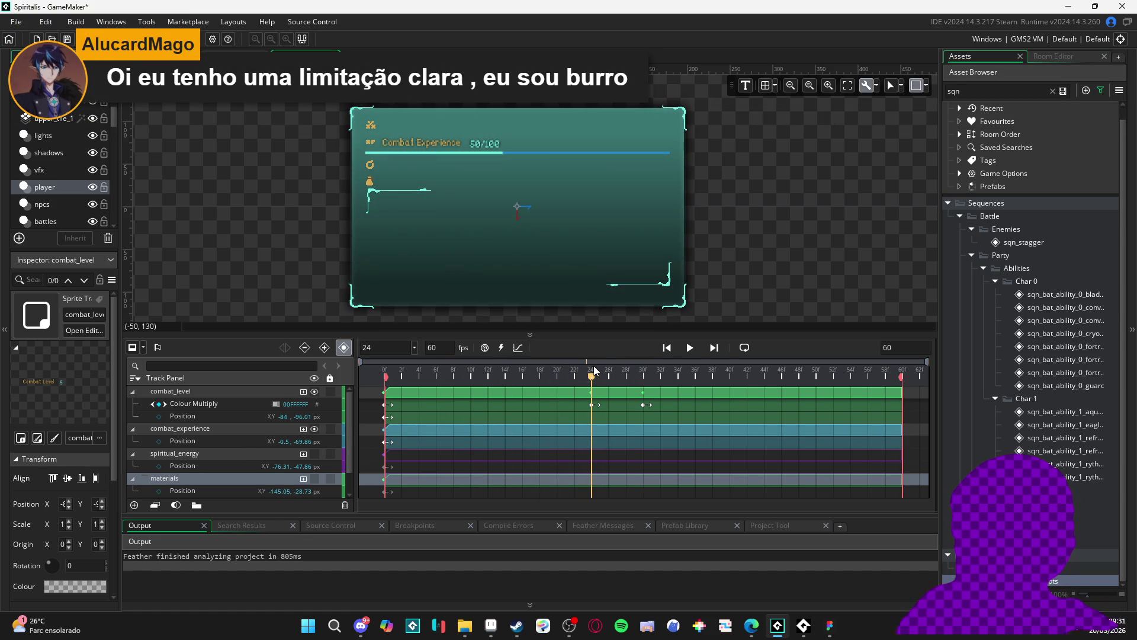
{"action": "left_click", "coordinate": [593, 405]}
Paste combat_level's Colour Multiply fade onto the combat_experience track.
{"action": "left_click", "coordinate": [186, 414]}
{"action": "left_click", "coordinate": [194, 407]}
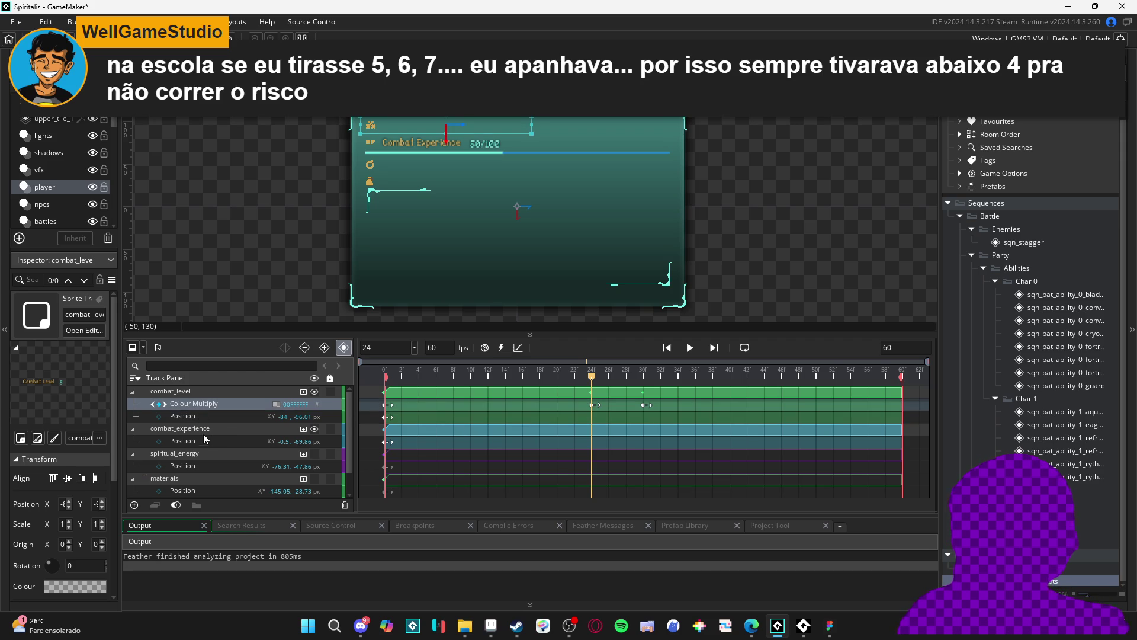
{"action": "left_click", "coordinate": [205, 428]}
{"action": "key", "text": "ctrl+v"}
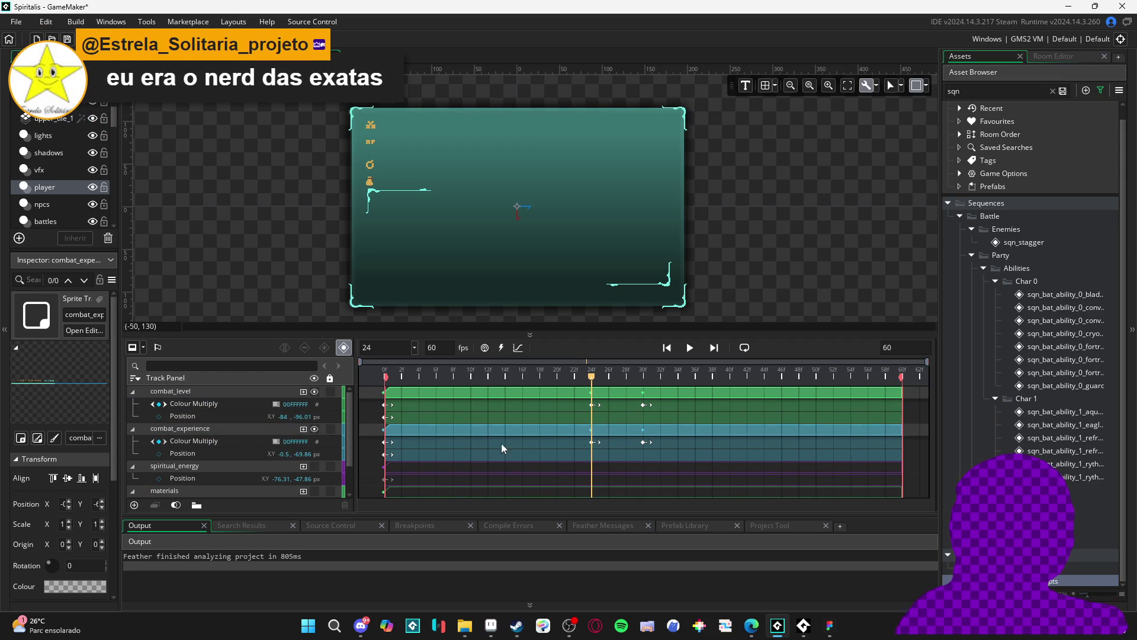
{"action": "mouse_move", "coordinate": [601, 379]}
{"action": "left_mouse_down"}
{"action": "mouse_move", "coordinate": [648, 379]}
{"action": "mouse_move", "coordinate": [581, 379]}
{"action": "mouse_move", "coordinate": [609, 379]}
{"action": "mouse_move", "coordinate": [584, 389]}
{"action": "mouse_move", "coordinate": [623, 382]}
{"action": "left_mouse_up"}
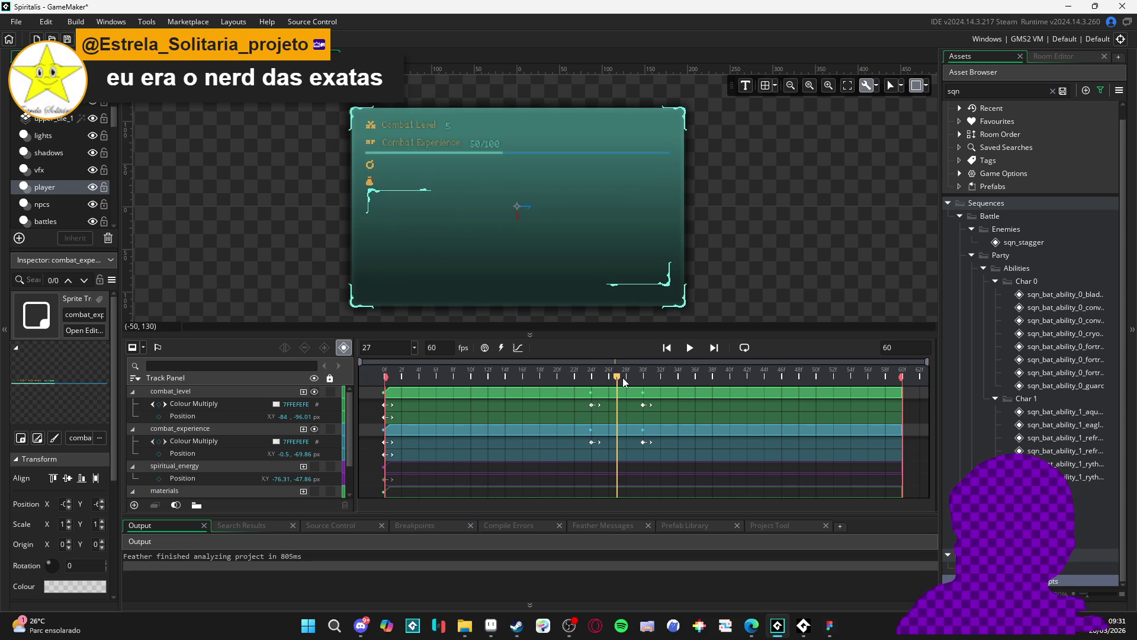
Shift combat_experience's fade keyframes later, to about frames 28 and 34, previewing each change.
{"action": "left_click", "coordinate": [593, 442]}
{"action": "left_click", "coordinate": [642, 442], "text": "ctrl"}
{"action": "left_click_drag", "start_coordinate": [642, 442], "coordinate": [651, 447]}
{"action": "key", "text": "space"}
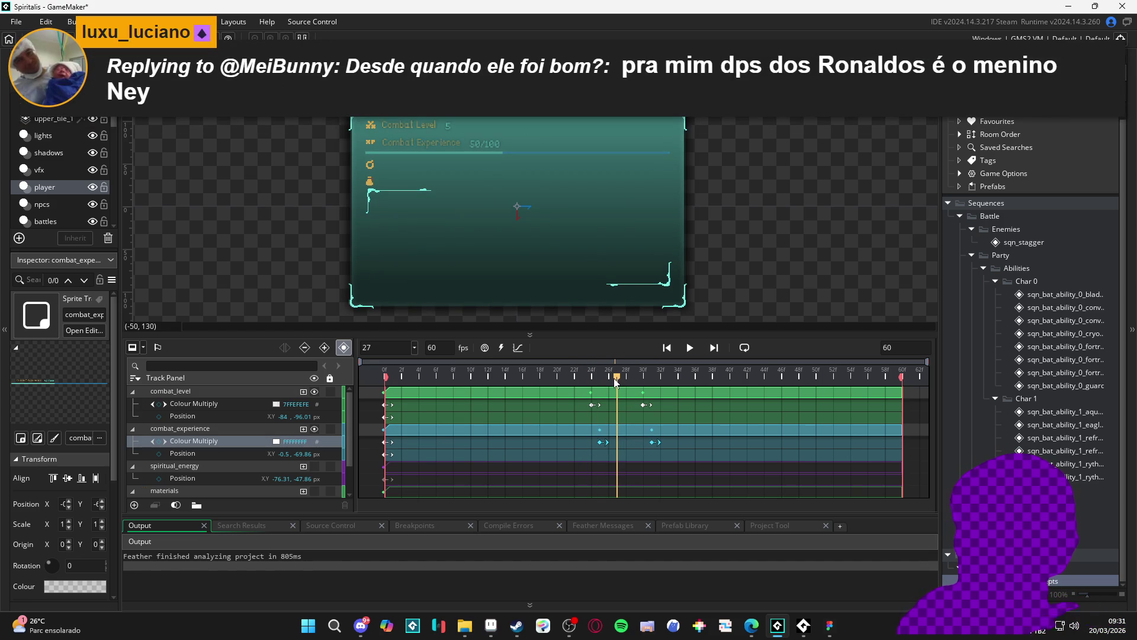
{"action": "key", "text": "space"}
{"action": "left_click", "coordinate": [602, 443]}
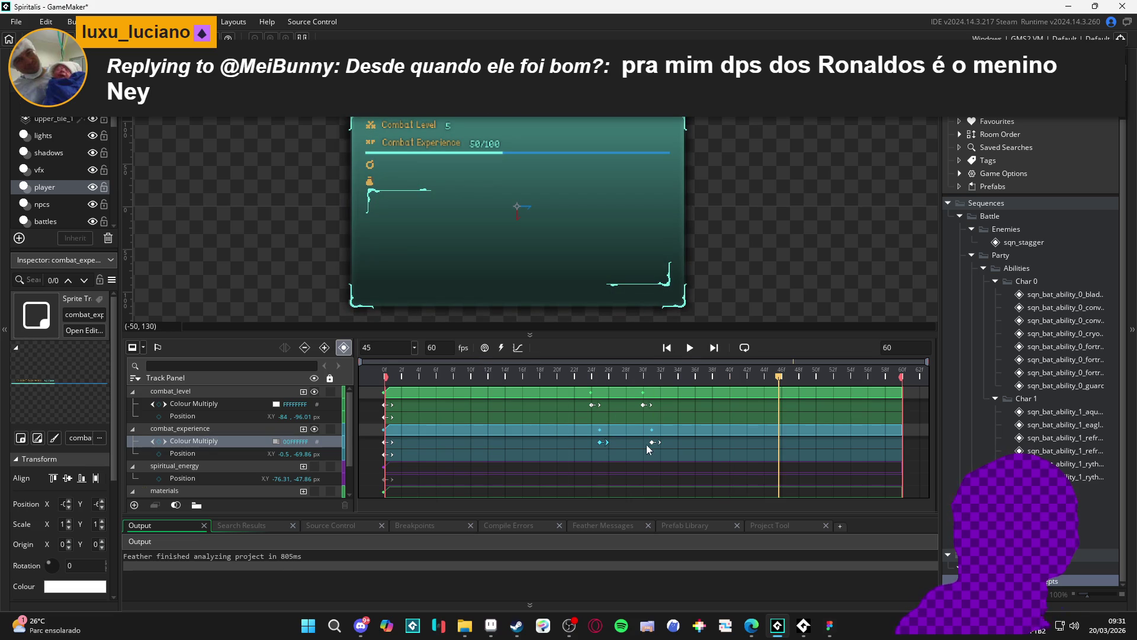
{"action": "left_click_drag", "start_coordinate": [652, 442], "coordinate": [662, 442]}
{"action": "key", "text": "space"}
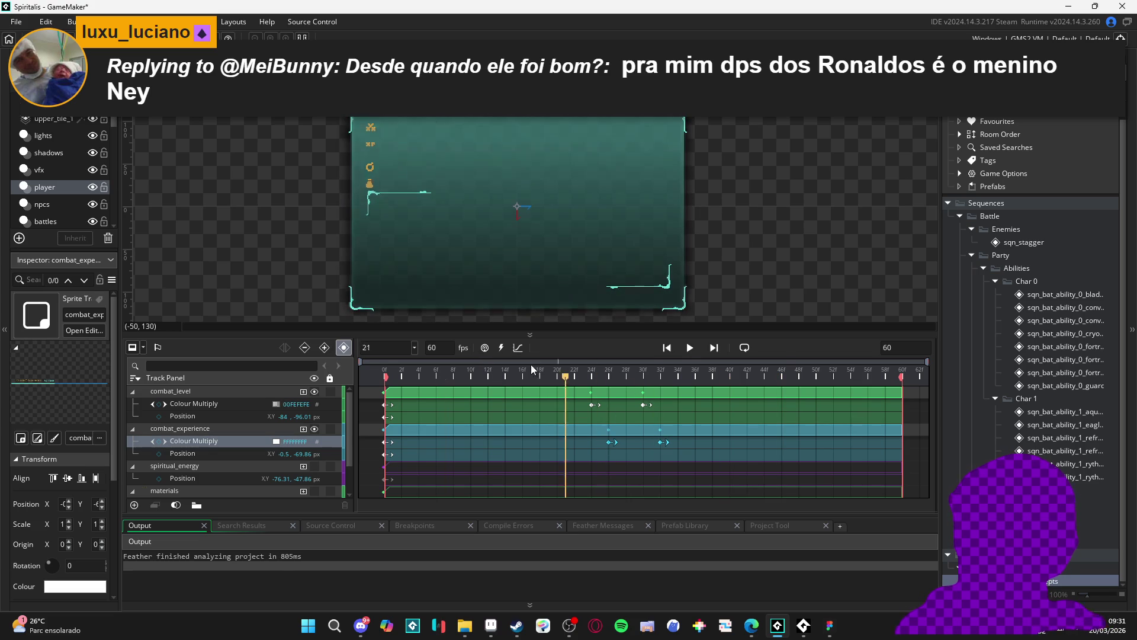
{"action": "key", "text": "space"}
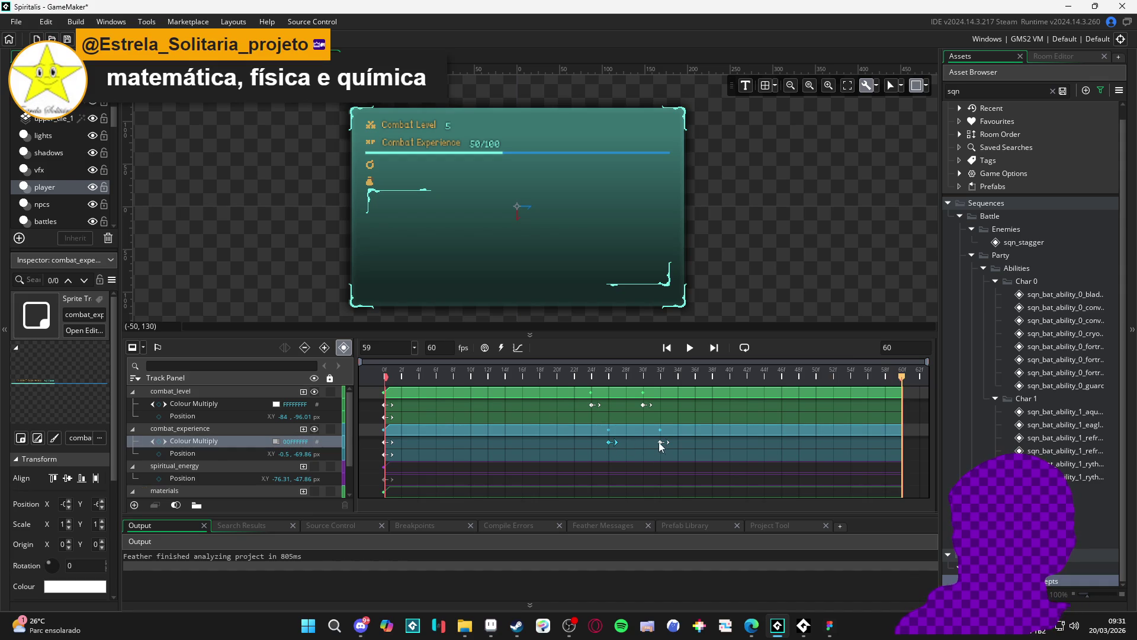
{"action": "left_click_drag", "start_coordinate": [672, 445], "coordinate": [681, 445]}
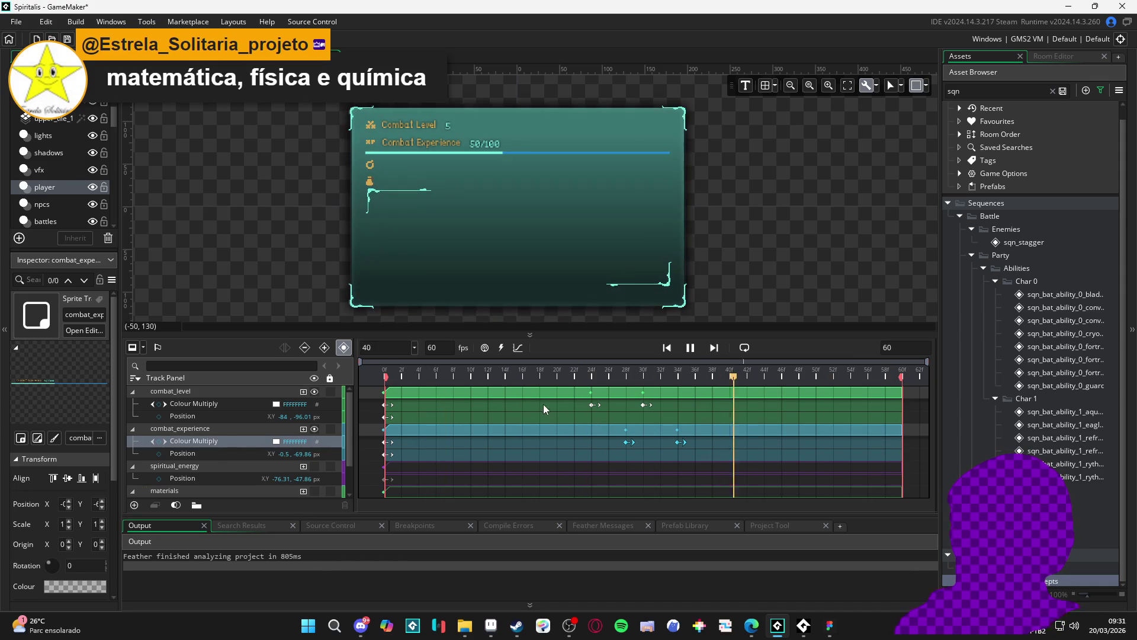
{"action": "key", "text": "space"}
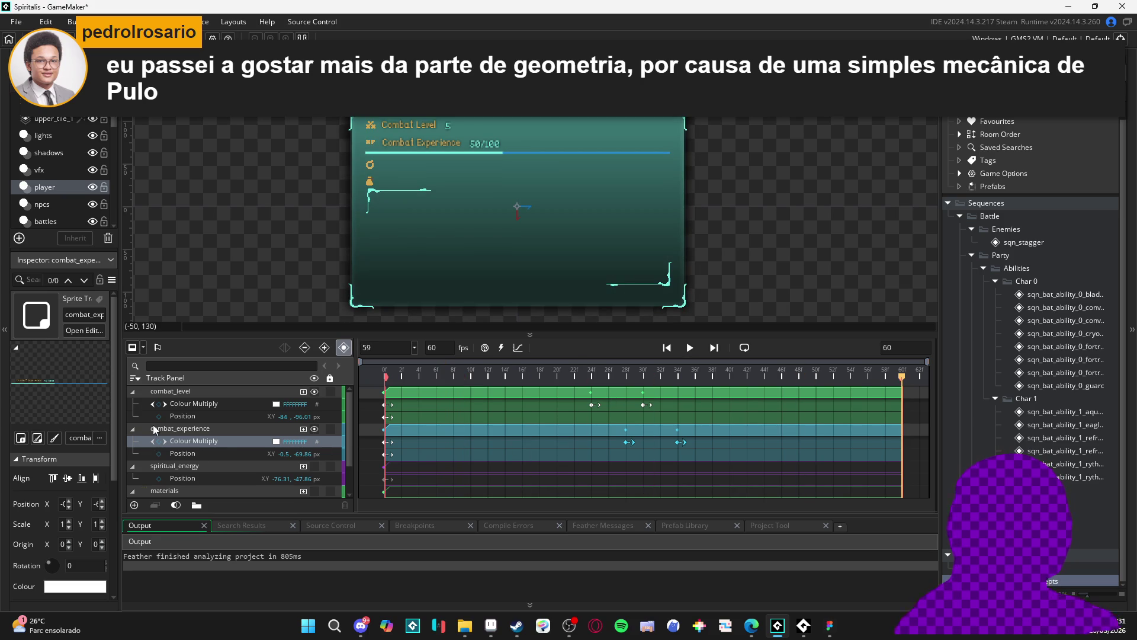
{"action": "left_click", "coordinate": [193, 444]}
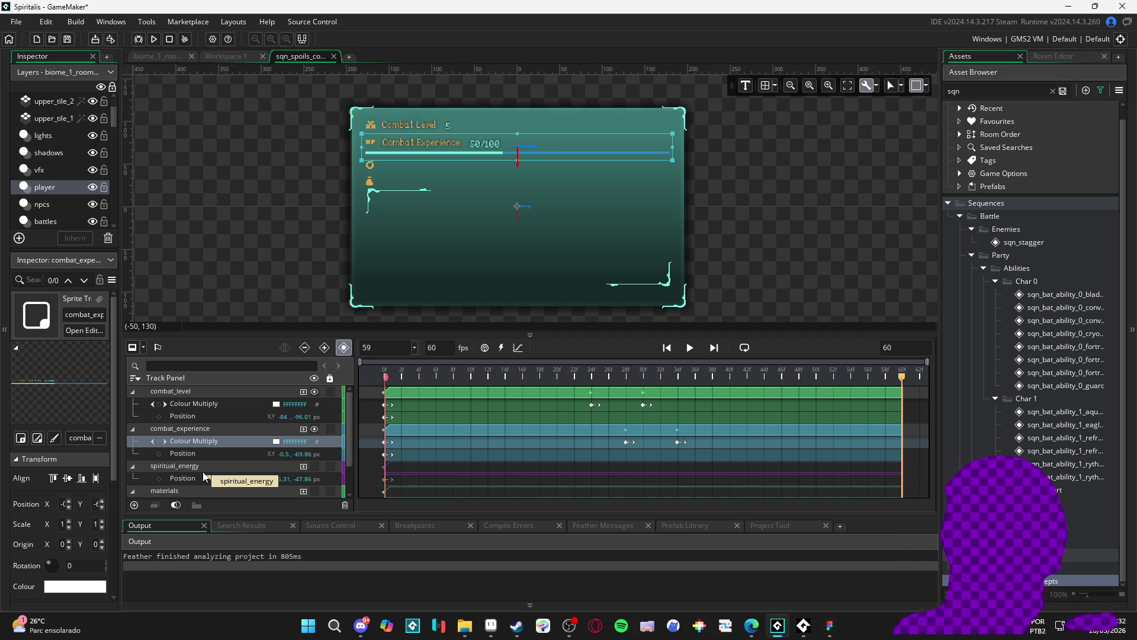
Paste the colour fade onto spiritual_energy and make the Spiritual Energy label visible.
{"action": "left_click", "coordinate": [203, 468]}
{"action": "key", "text": "ctrl+v"}
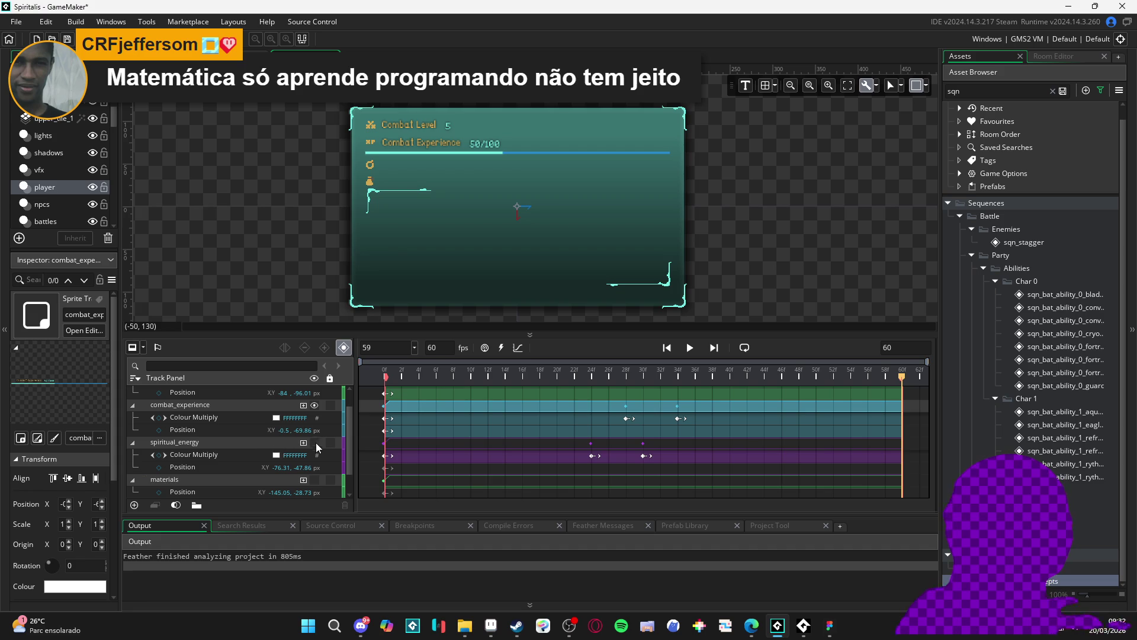
{"action": "left_click", "coordinate": [318, 445]}
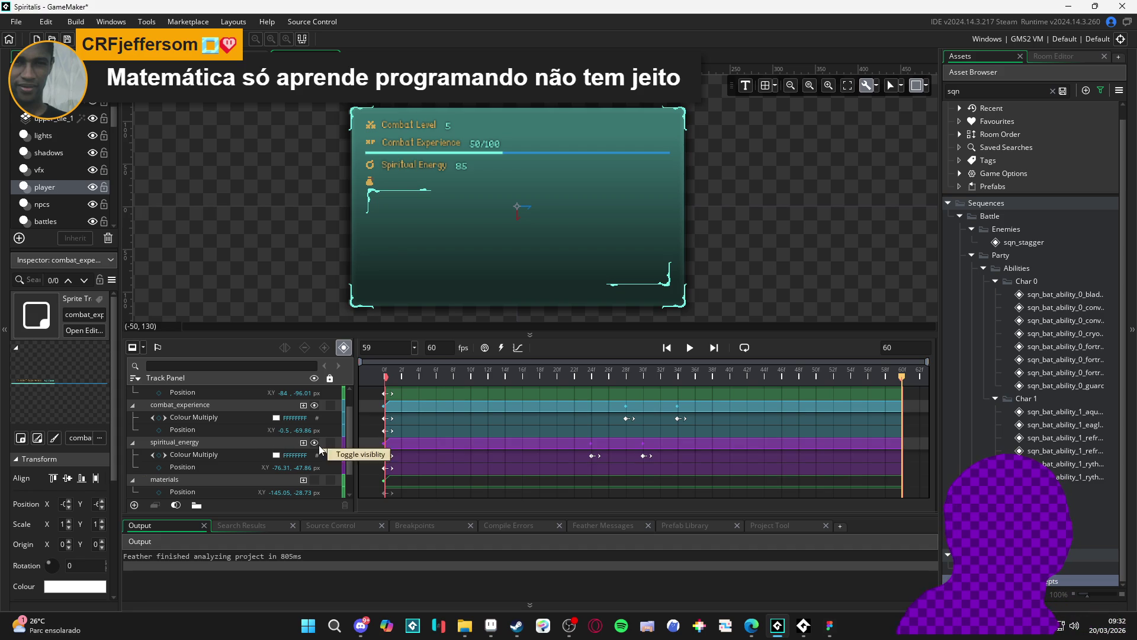
Move spiritual_energy's fade keyframes to about frames 32 and 38, then replay from frame 0.
{"action": "left_click", "coordinate": [593, 457]}
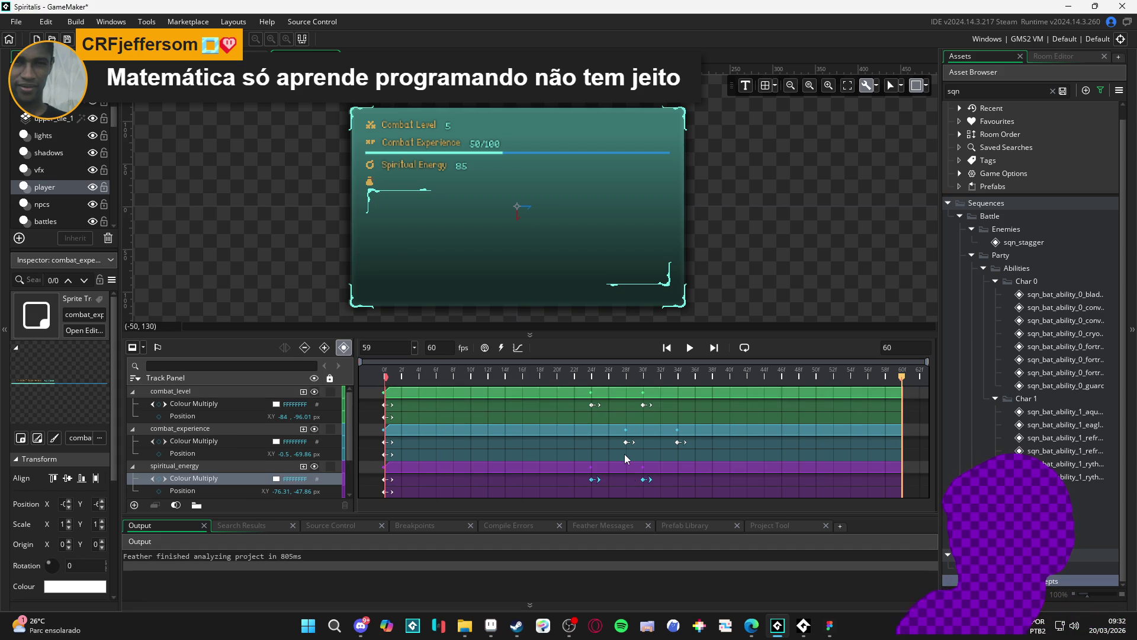
{"action": "left_click_drag", "start_coordinate": [595, 456], "coordinate": [644, 462]}
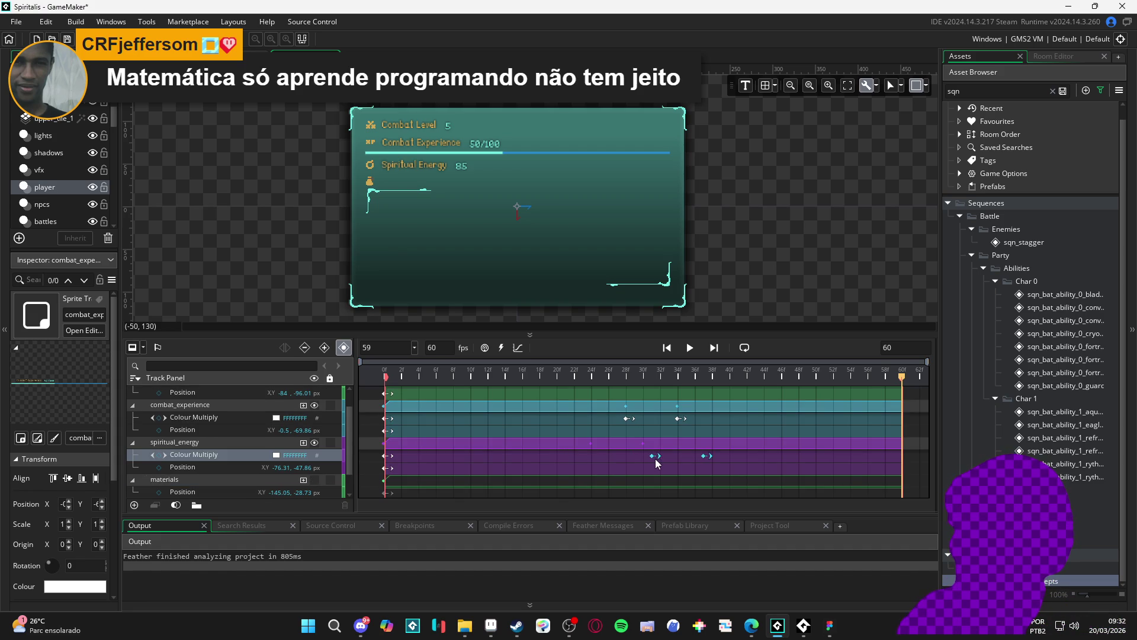
{"action": "scroll", "coordinate": [656, 463], "scroll_direction": "up", "scroll_amount": 2}
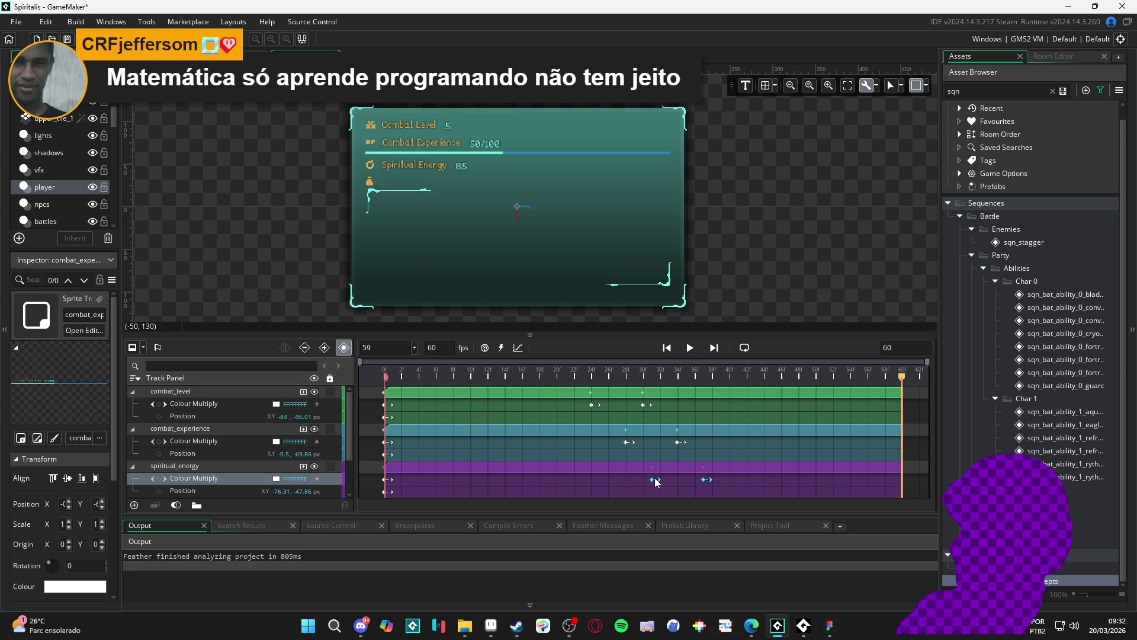
{"action": "left_click_drag", "start_coordinate": [666, 478], "coordinate": [654, 481]}
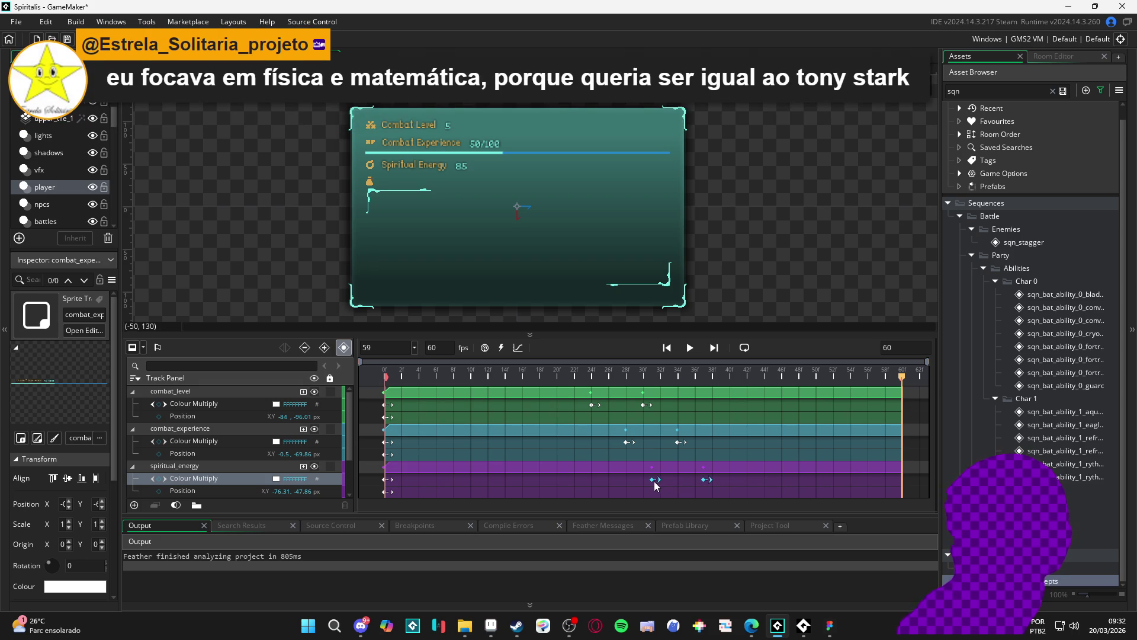
{"action": "left_click", "coordinate": [627, 442]}
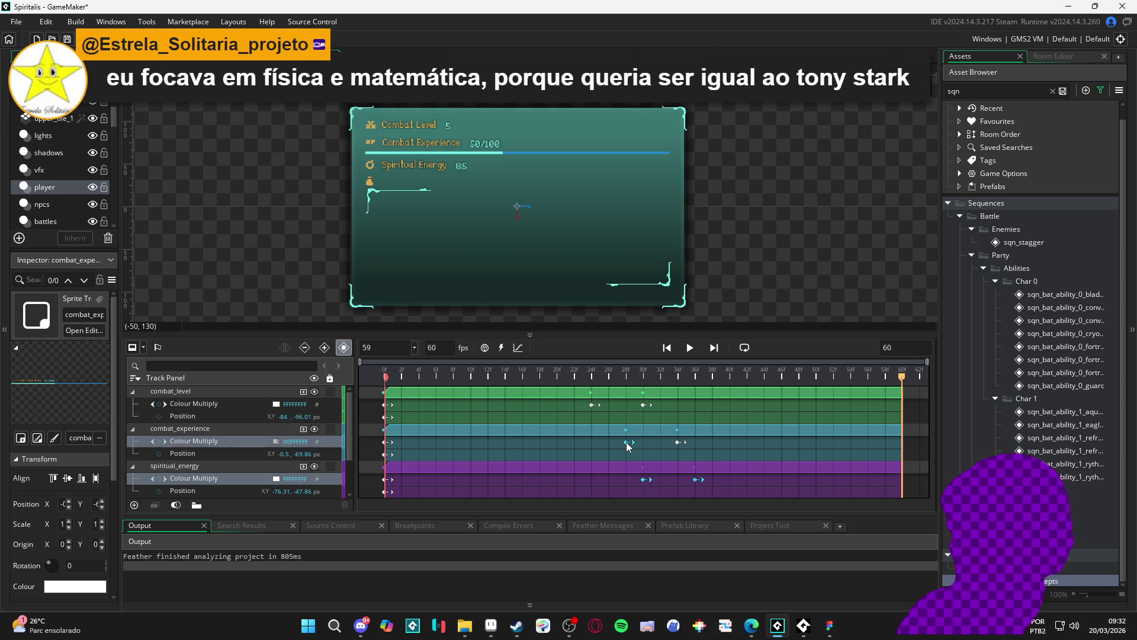
{"action": "left_click", "coordinate": [643, 480]}
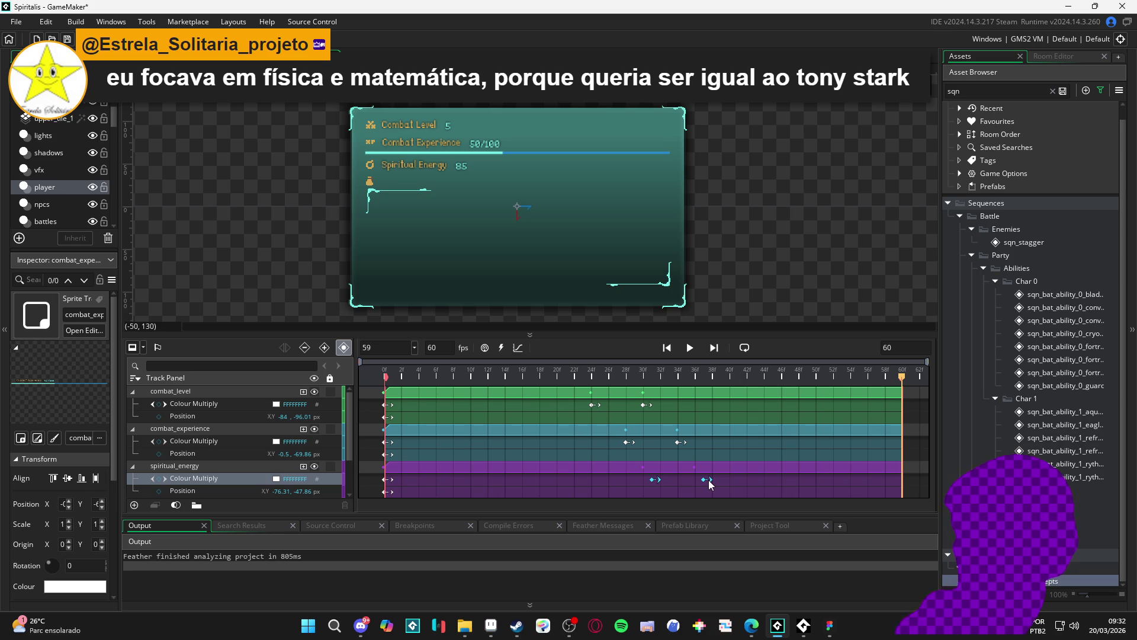
{"action": "left_click_drag", "start_coordinate": [709, 480], "coordinate": [712, 480]}
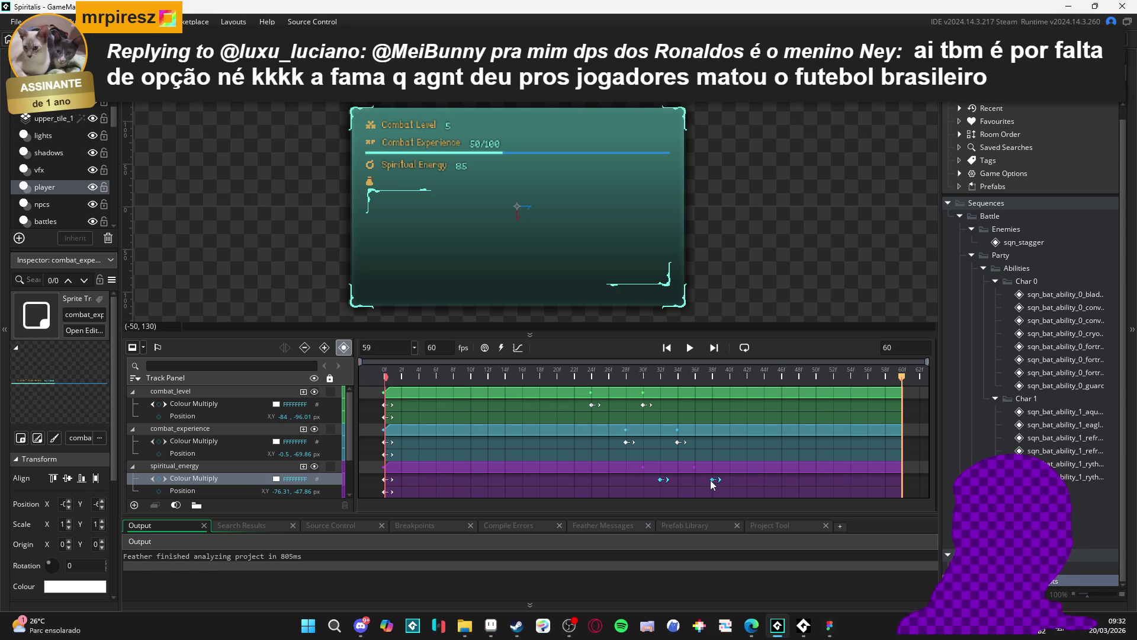
{"action": "left_click_drag", "start_coordinate": [577, 375], "coordinate": [336, 374]}
{"action": "key", "text": "space"}
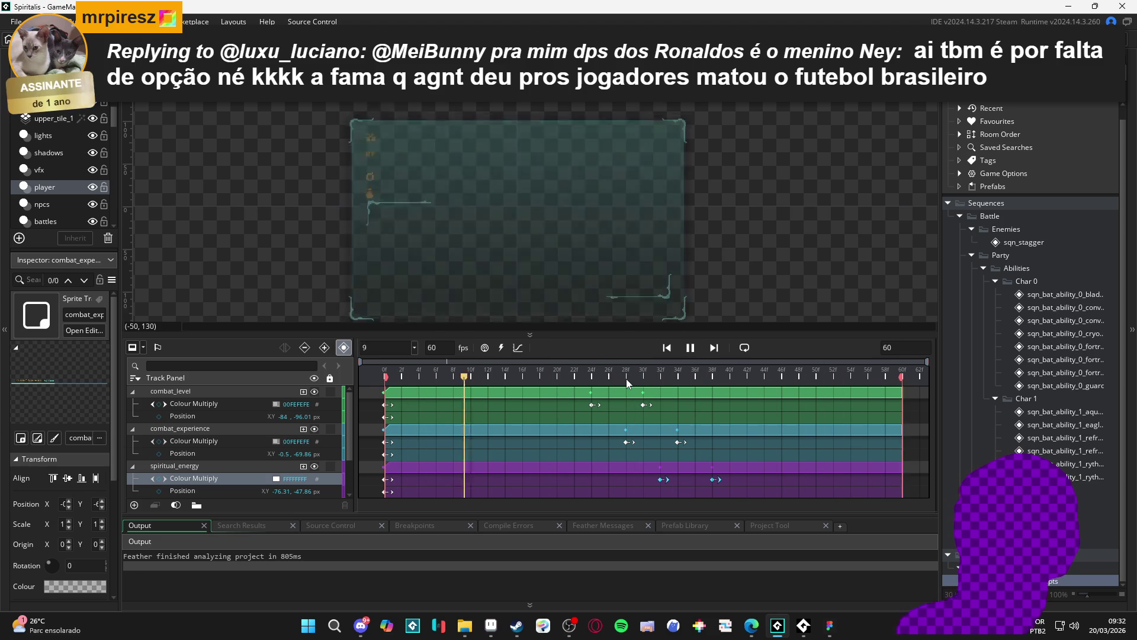
Collapse the combat_level, combat_experience and spiritual_energy tracks and select materials' Position track.
{"action": "left_click", "coordinate": [133, 428]}
{"action": "left_click", "coordinate": [133, 389]}
{"action": "left_click", "coordinate": [132, 391]}
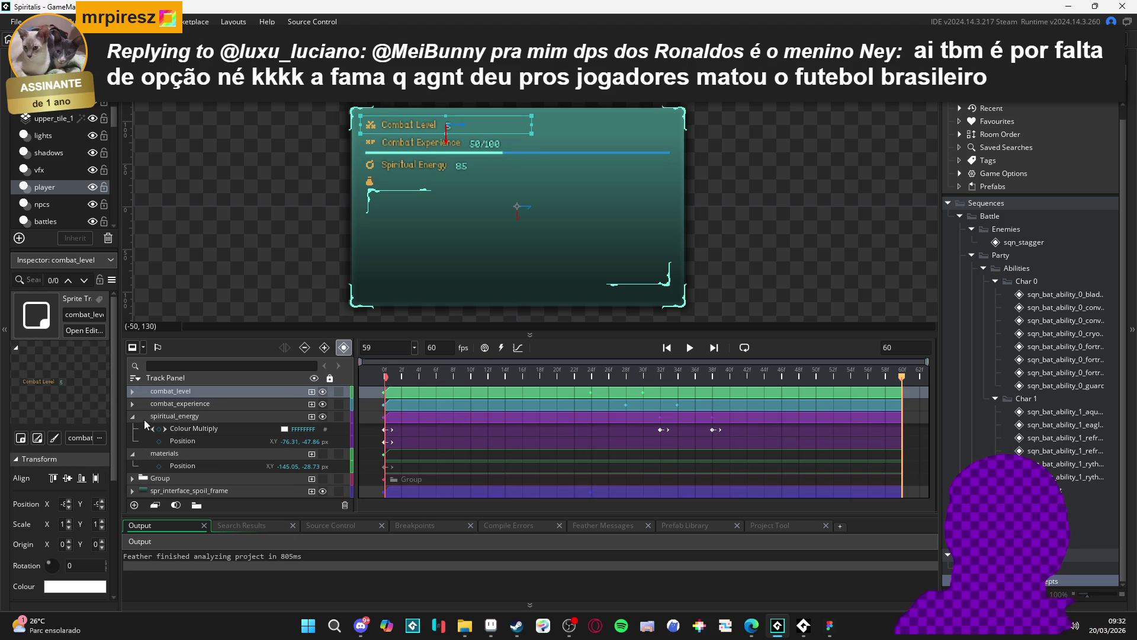
{"action": "left_click", "coordinate": [133, 415]}
{"action": "left_click", "coordinate": [162, 429]}
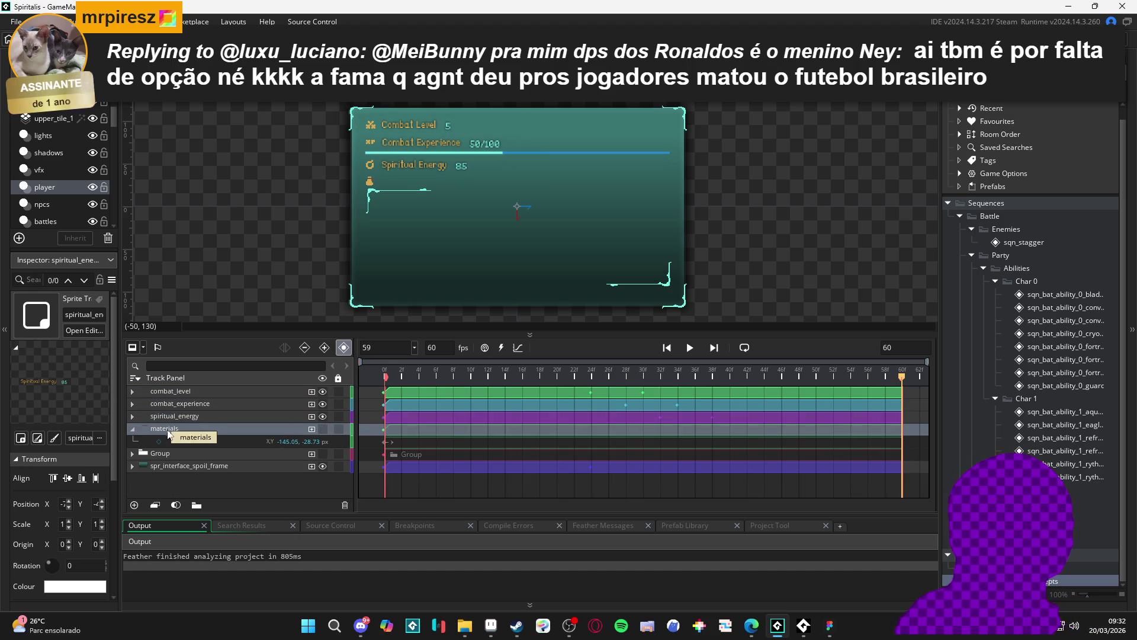
{"action": "left_click", "coordinate": [205, 443]}
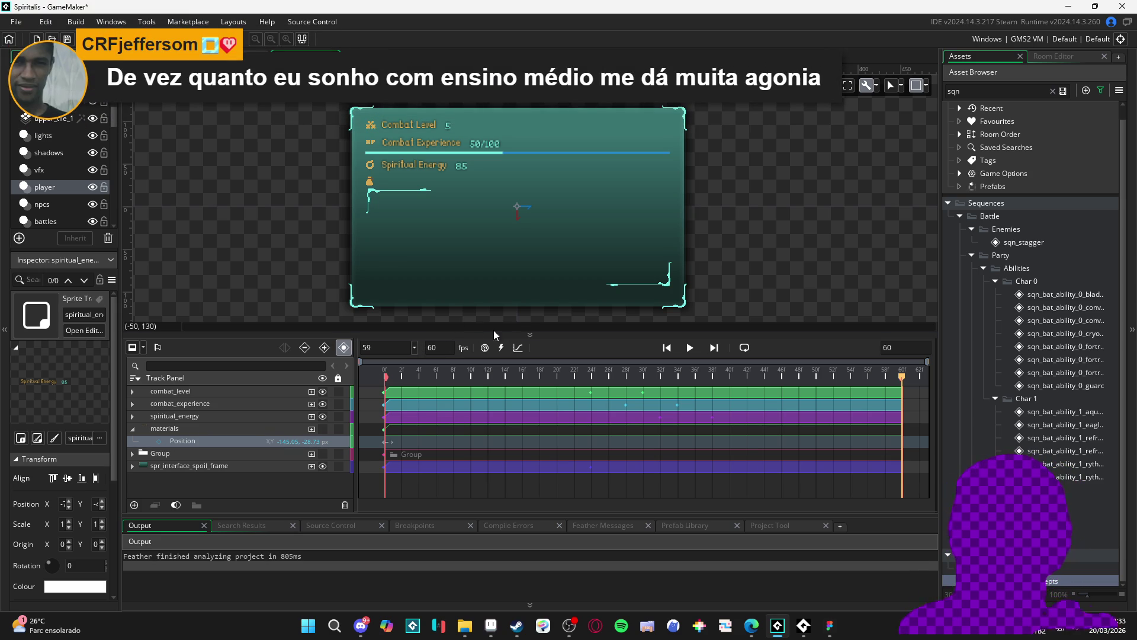
Preview the sequence, then turn on the materials track's visibility so its label shows.
{"action": "key", "text": "space"}
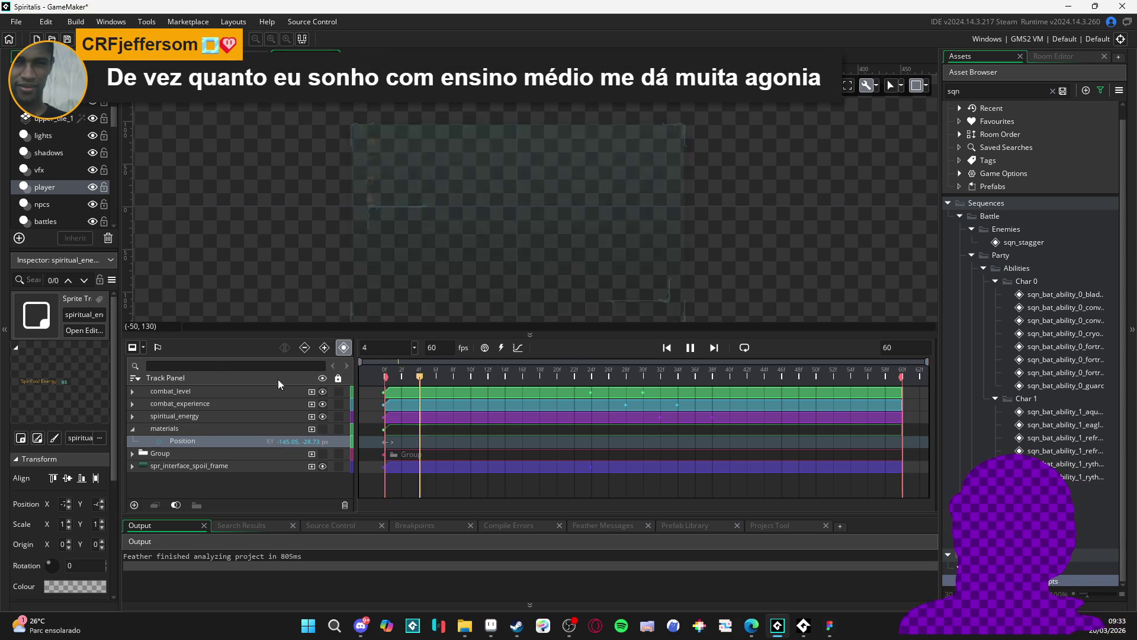
{"action": "key", "text": "space"}
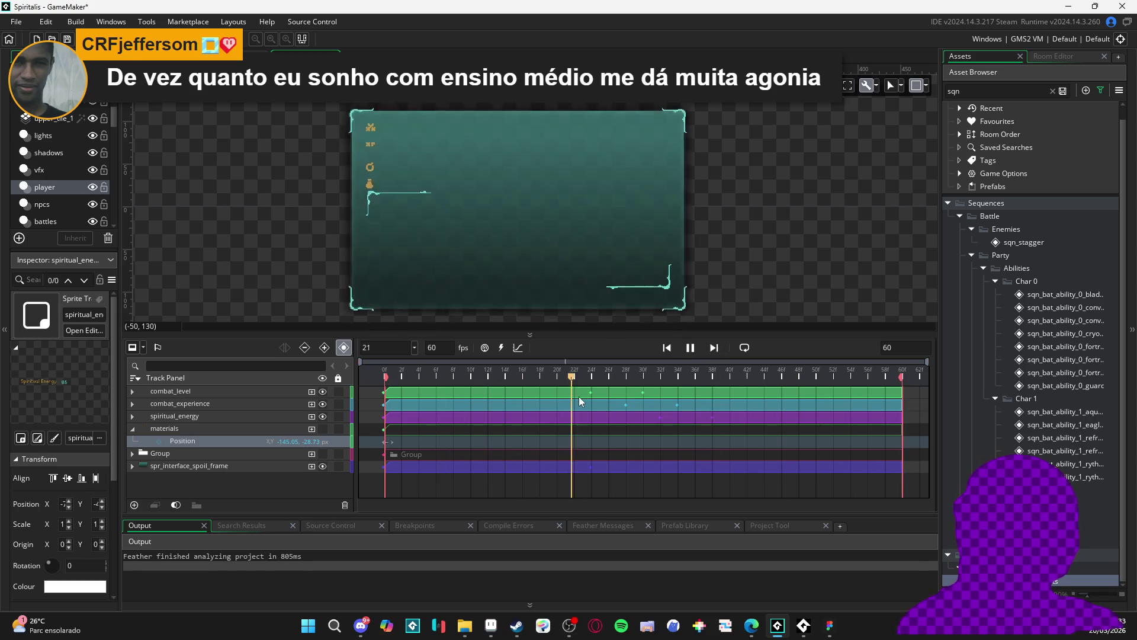
{"action": "key", "text": "space"}
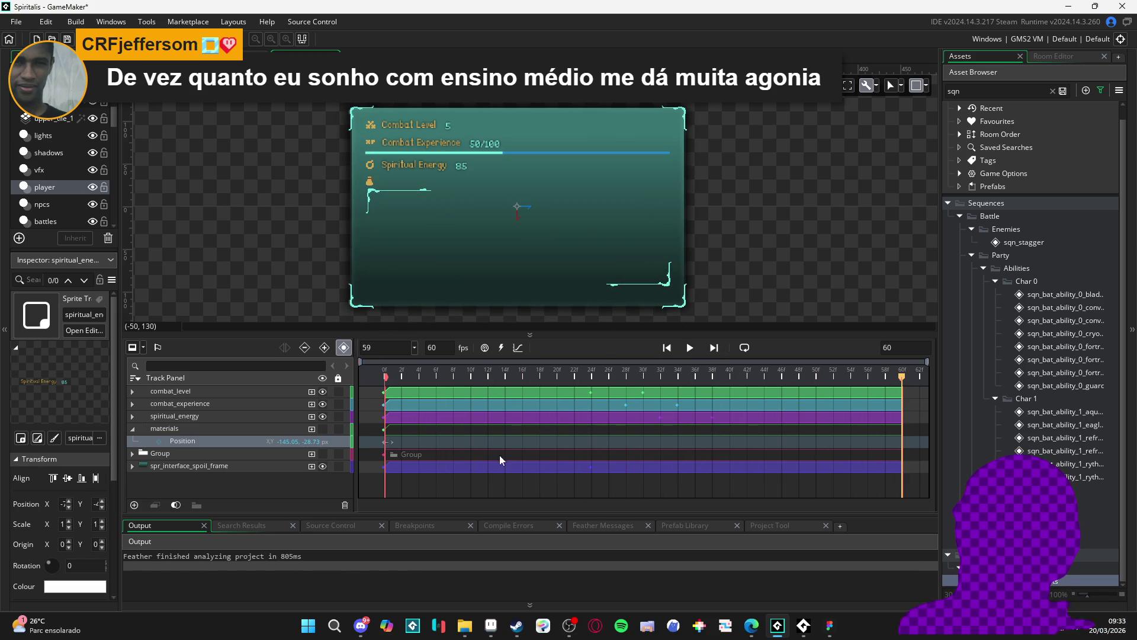
{"action": "left_click", "coordinate": [322, 430]}
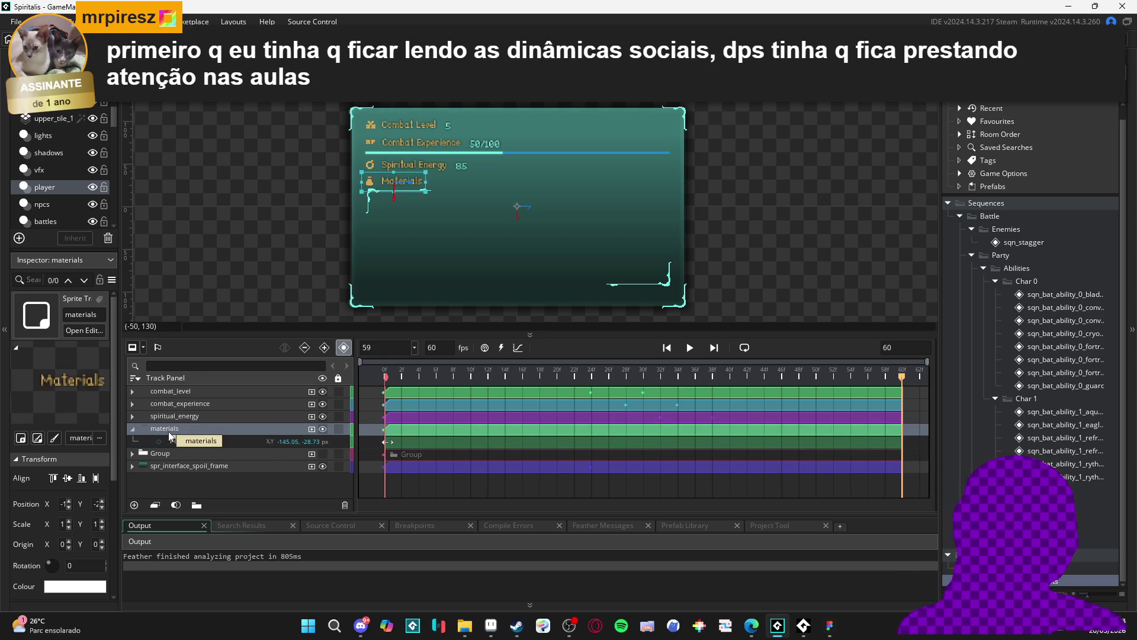
Put the fade keyframes on materials and move them from frames 24/30 to 38/44.
{"action": "key", "text": "ctrl+z"}
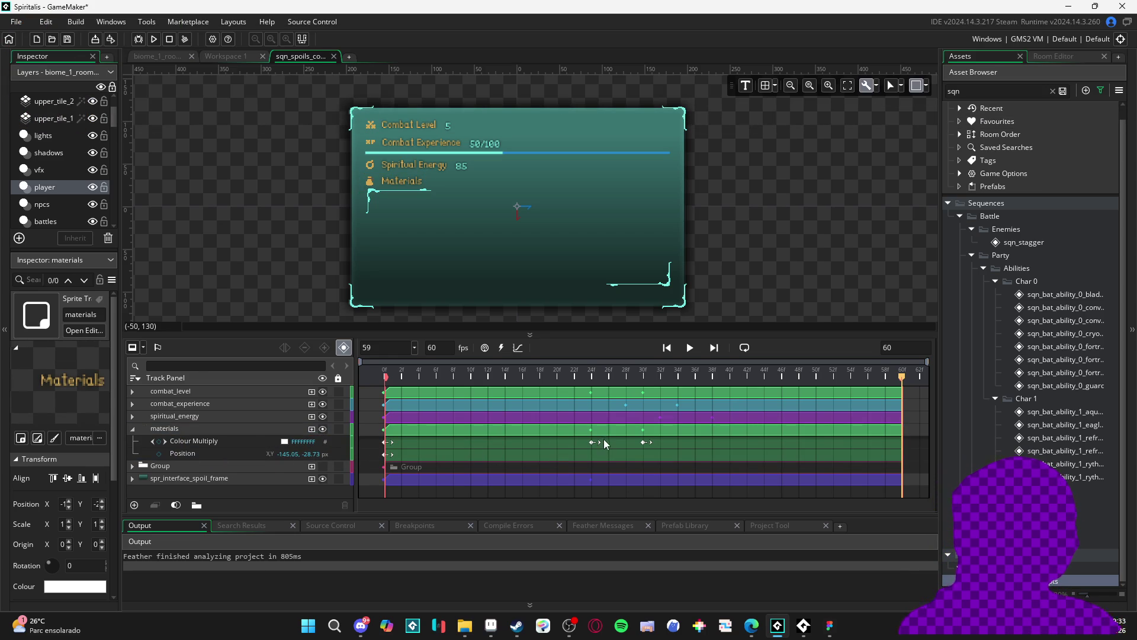
{"action": "left_click", "coordinate": [131, 416]}
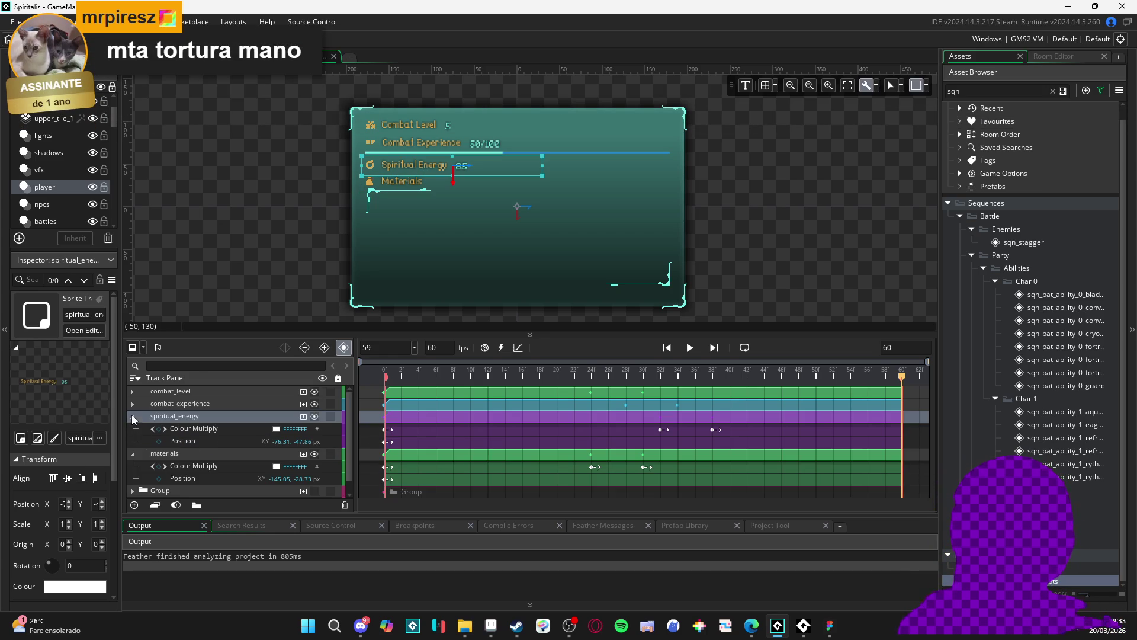
{"action": "left_click", "coordinate": [592, 467]}
{"action": "left_click_drag", "start_coordinate": [591, 468], "coordinate": [707, 477]}
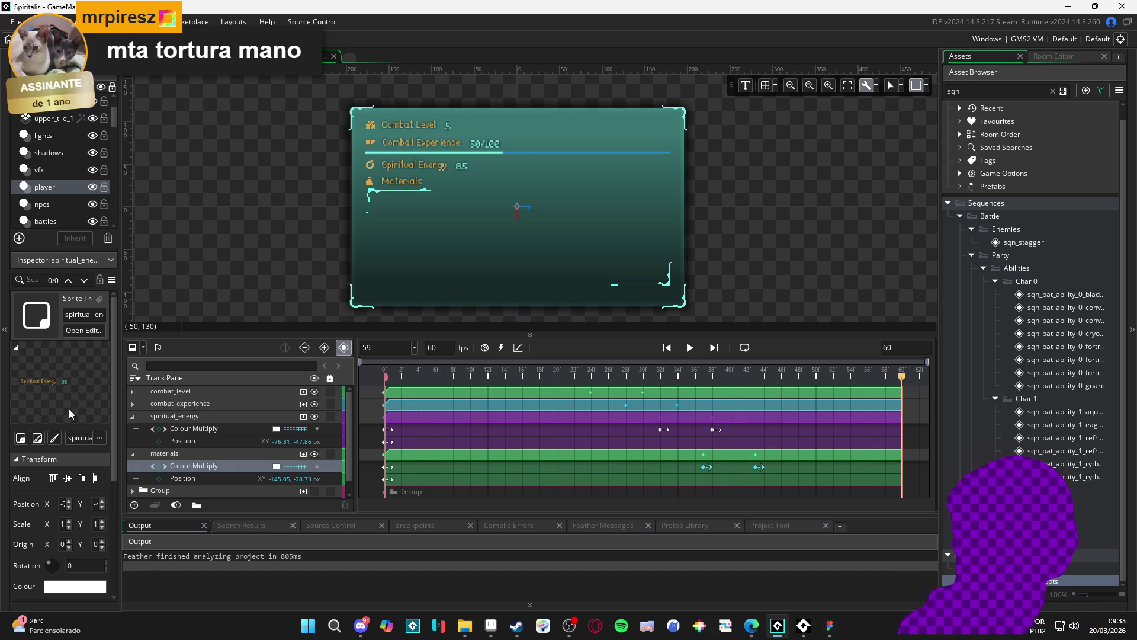
{"action": "left_click", "coordinate": [441, 406]}
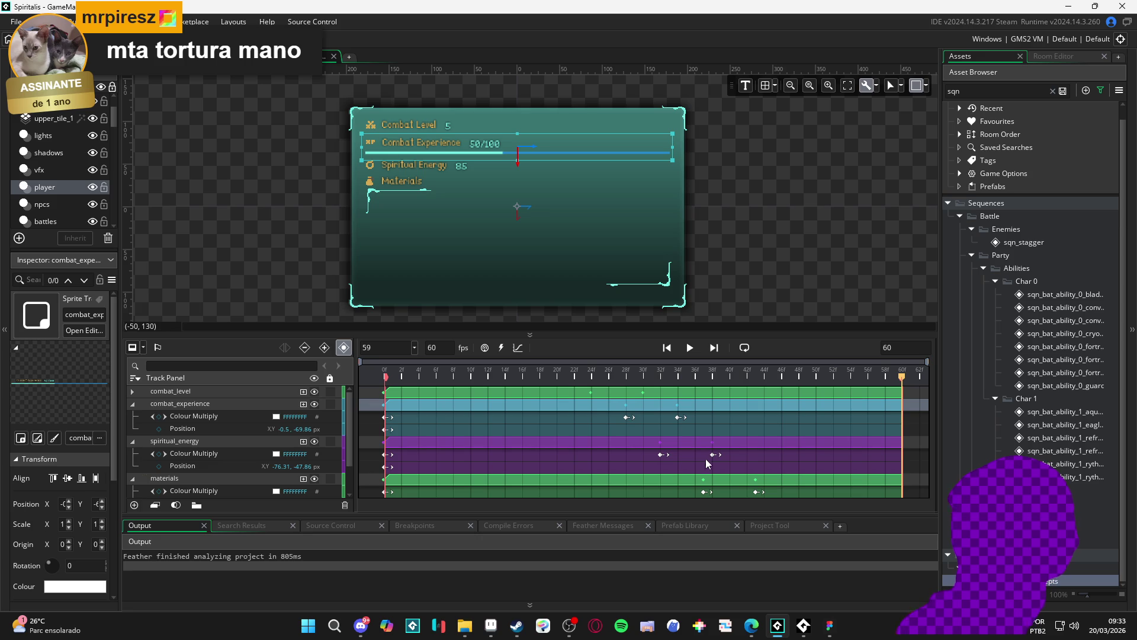
{"action": "left_click", "coordinate": [703, 493]}
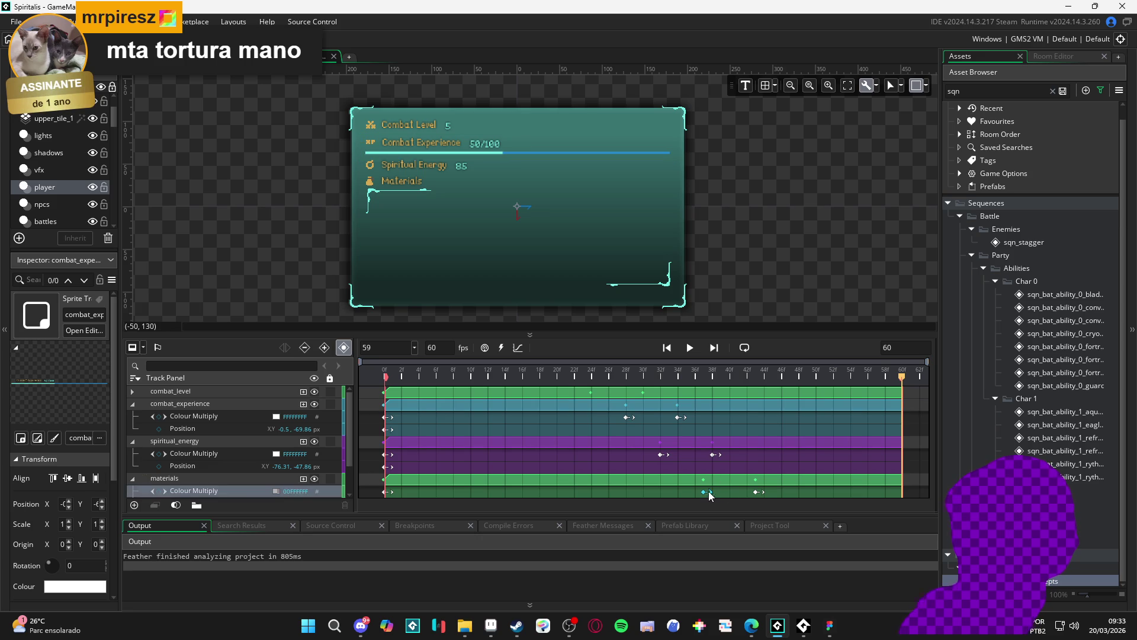
{"action": "left_click", "coordinate": [758, 492], "text": "shift"}
{"action": "left_click", "coordinate": [131, 392]}
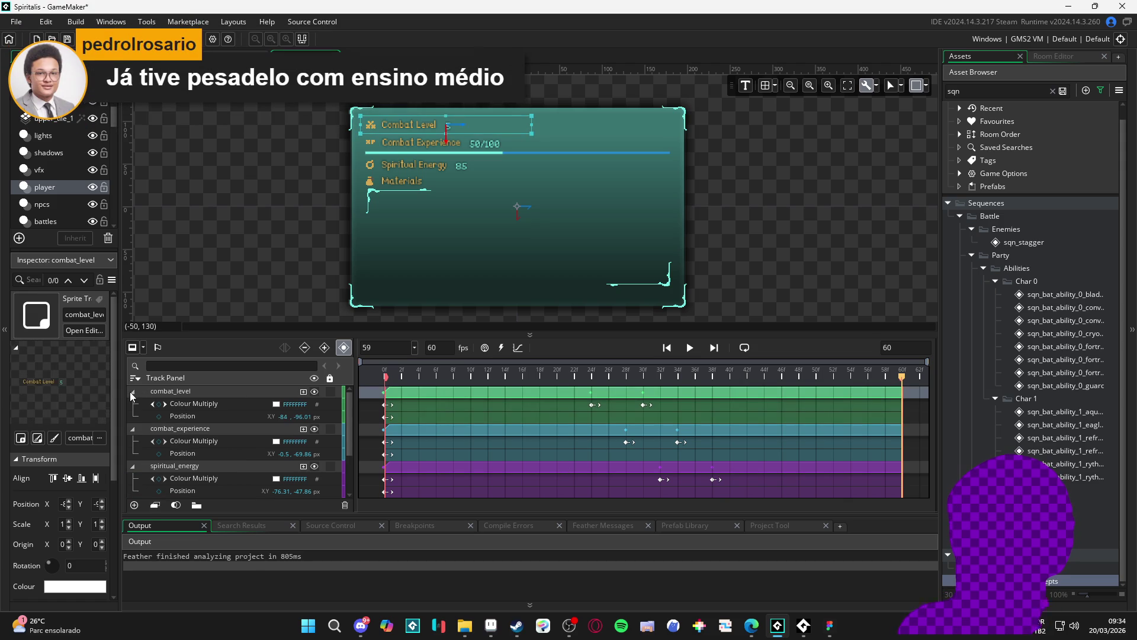
{"action": "scroll", "coordinate": [603, 452], "scroll_direction": "down", "scroll_amount": 3}
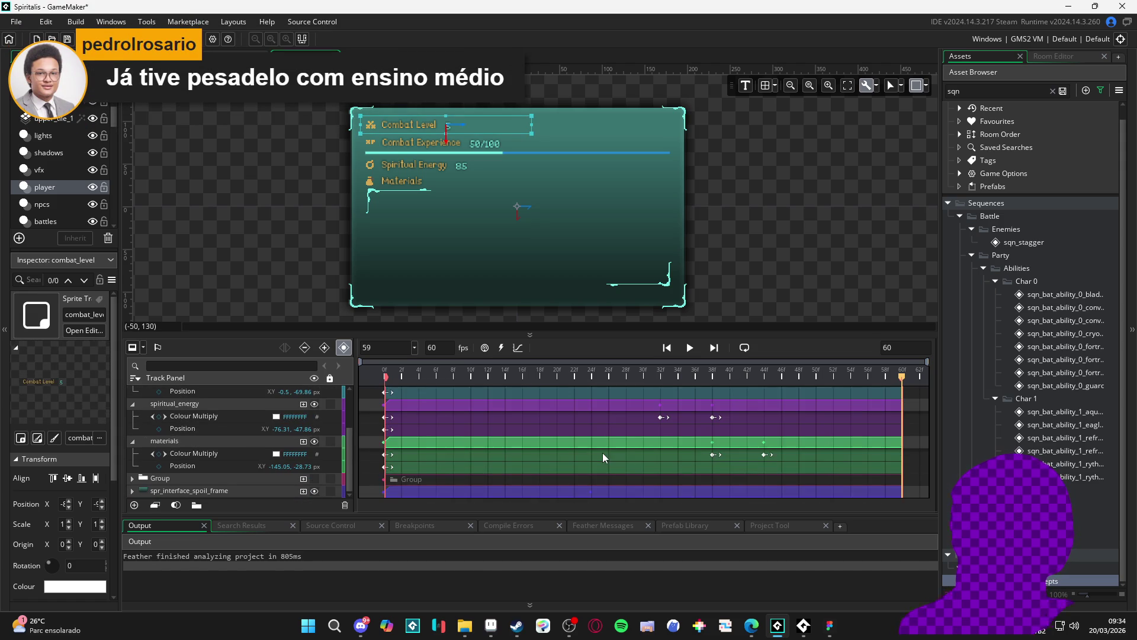
{"action": "scroll", "coordinate": [602, 452], "scroll_direction": "up", "scroll_amount": 3}
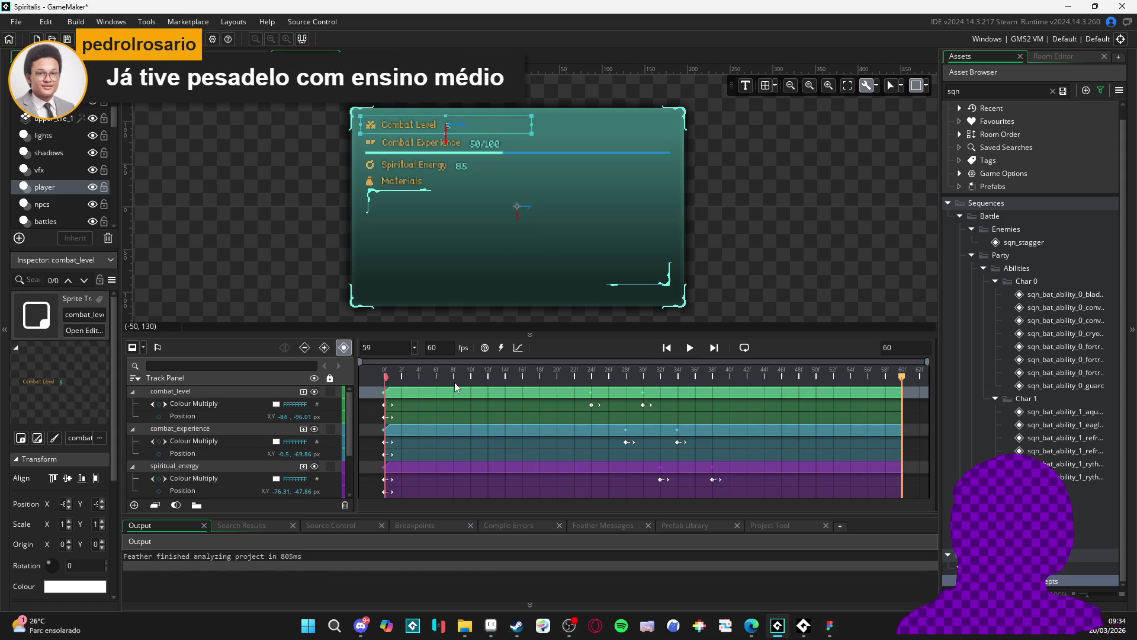
{"action": "left_click", "coordinate": [392, 376]}
{"action": "key", "text": "space"}
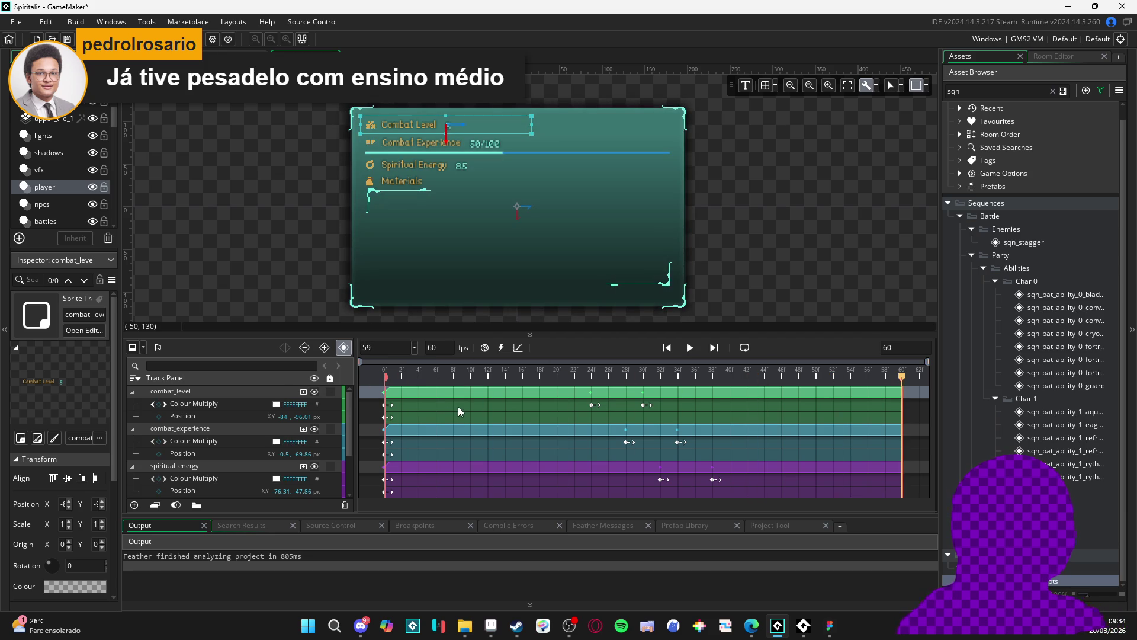
{"action": "key", "text": "space"}
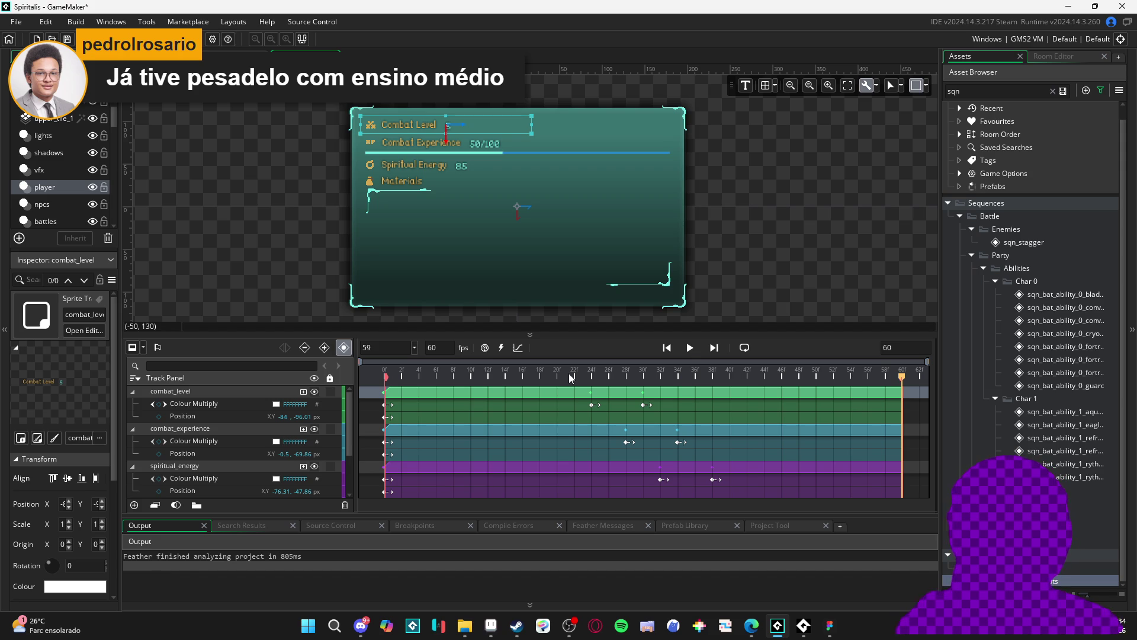
{"action": "key", "text": "space"}
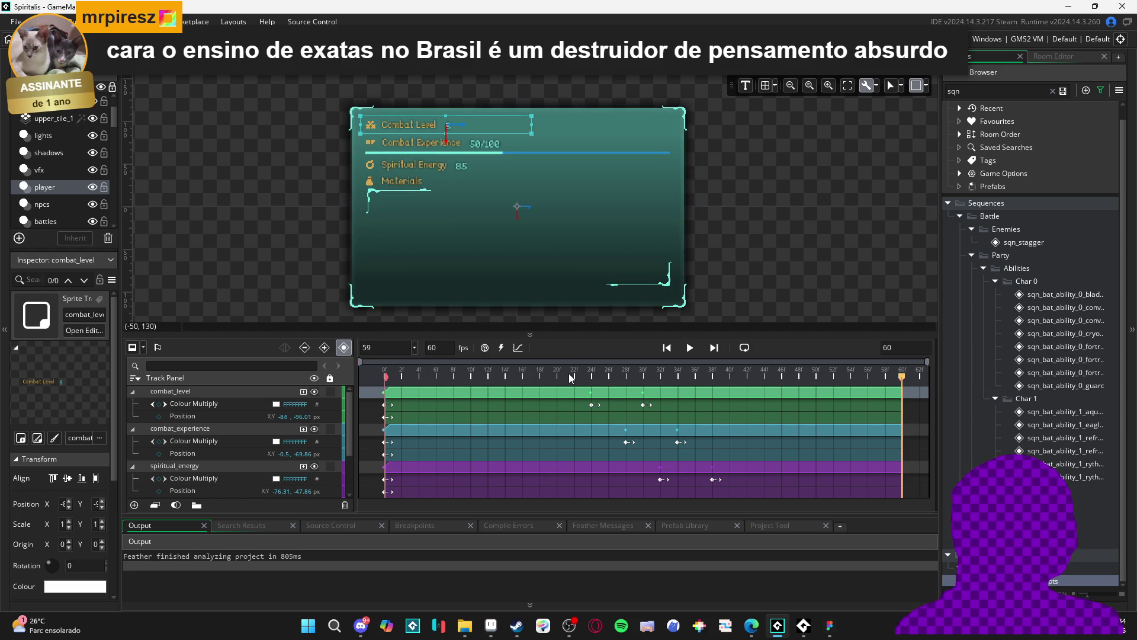
{"action": "key", "text": "space"}
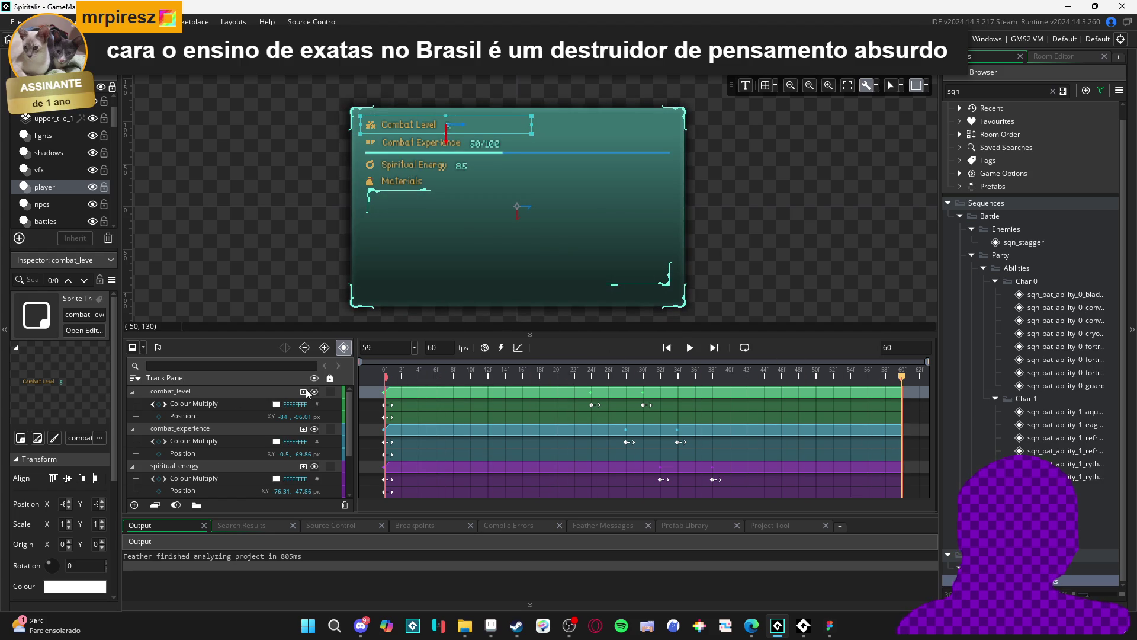
{"action": "left_click", "coordinate": [133, 391]}
Collapse the combat_experience, spiritual_energy and materials tracks in the Track Panel.
{"action": "left_click", "coordinate": [134, 404]}
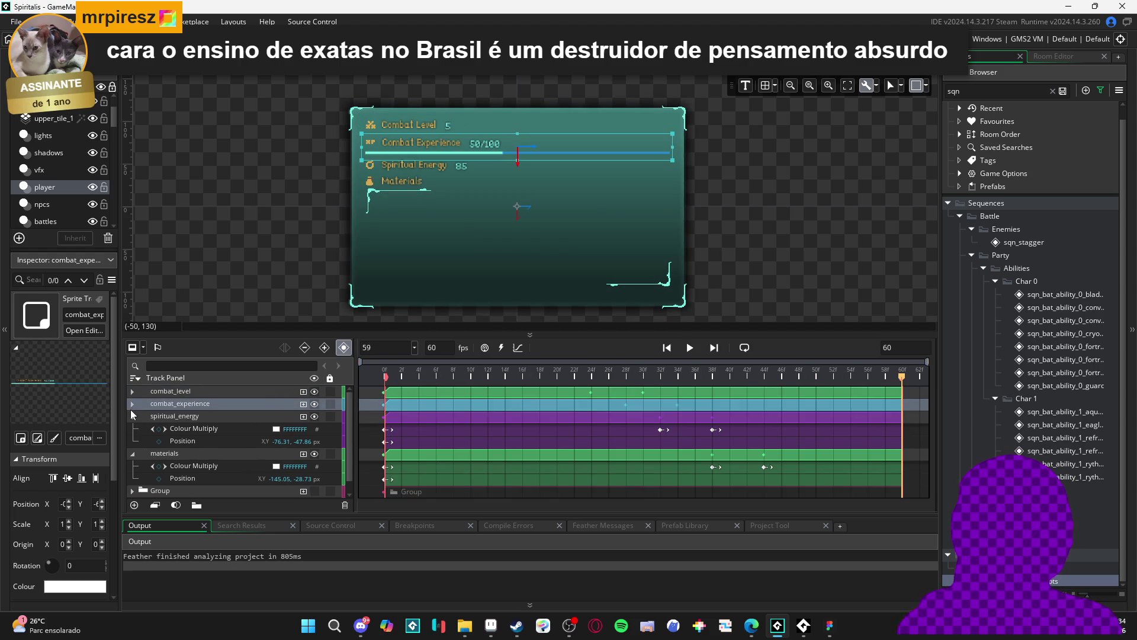
{"action": "left_click", "coordinate": [132, 417]}
{"action": "left_click", "coordinate": [160, 433]}
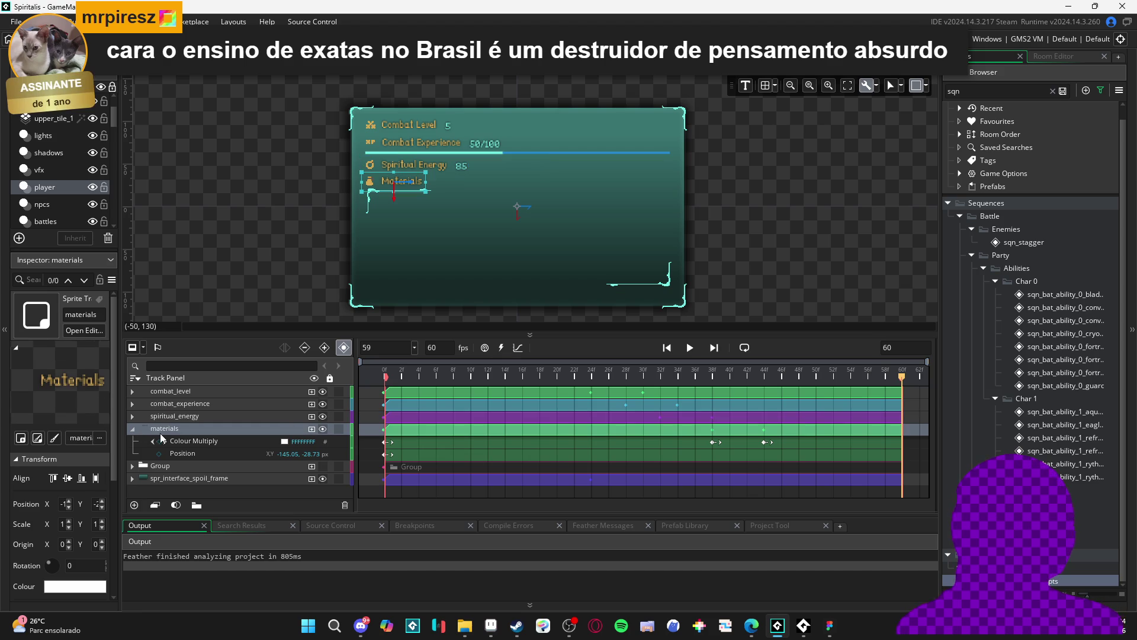
{"action": "left_click", "coordinate": [132, 429]}
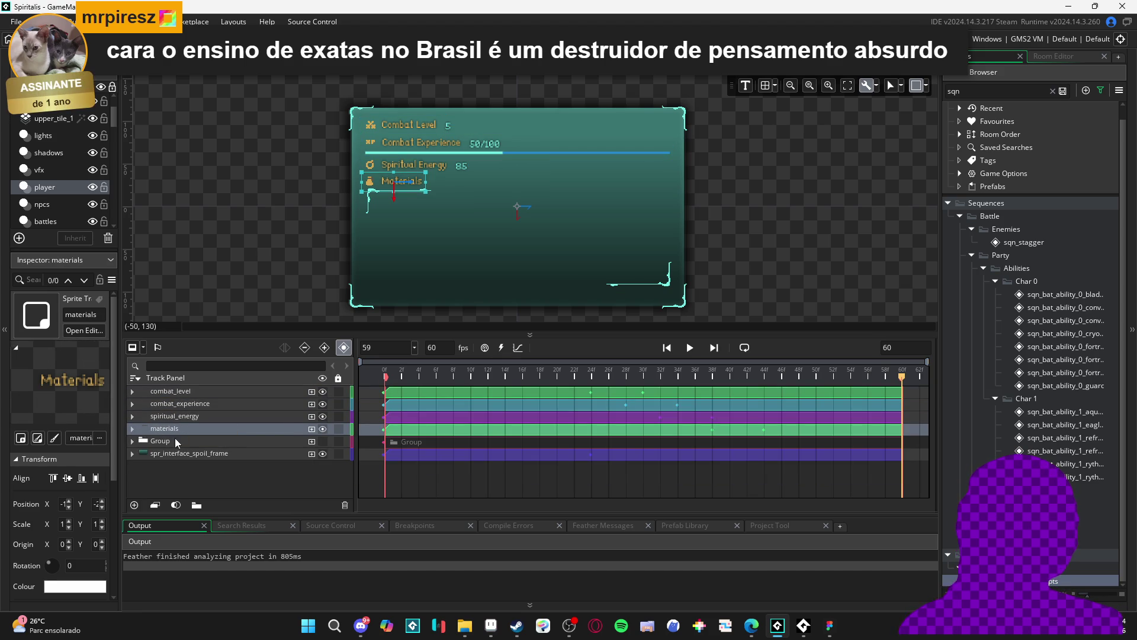
Expand the Group of spr_interface_spoil_slot tracks and toggle its visibility on and back off.
{"action": "left_click", "coordinate": [170, 441]}
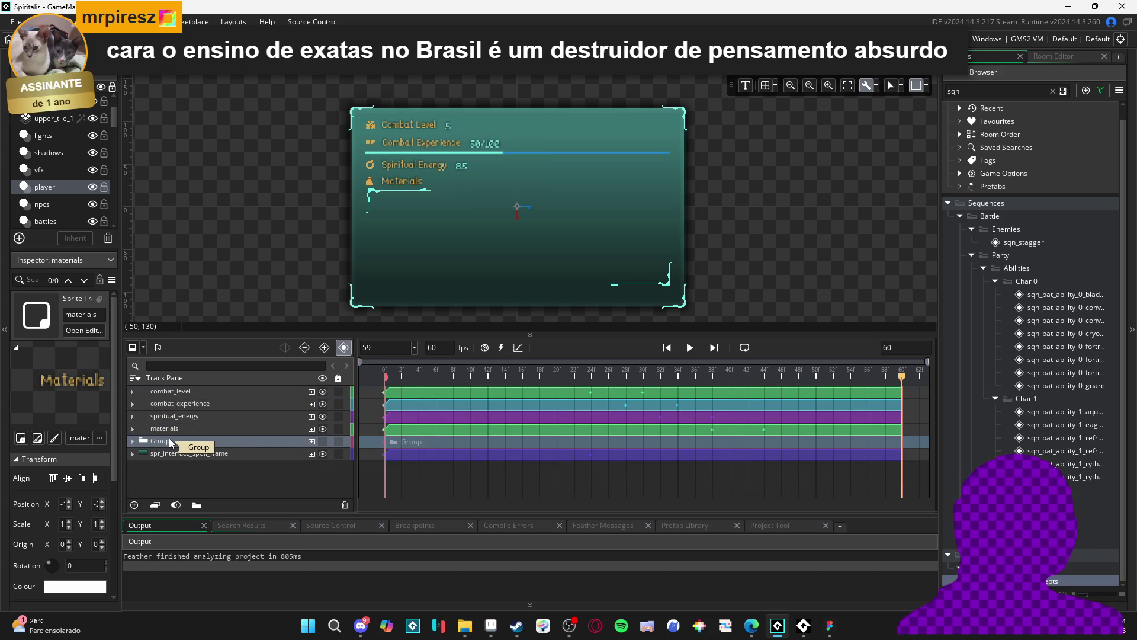
{"action": "left_click", "coordinate": [132, 440]}
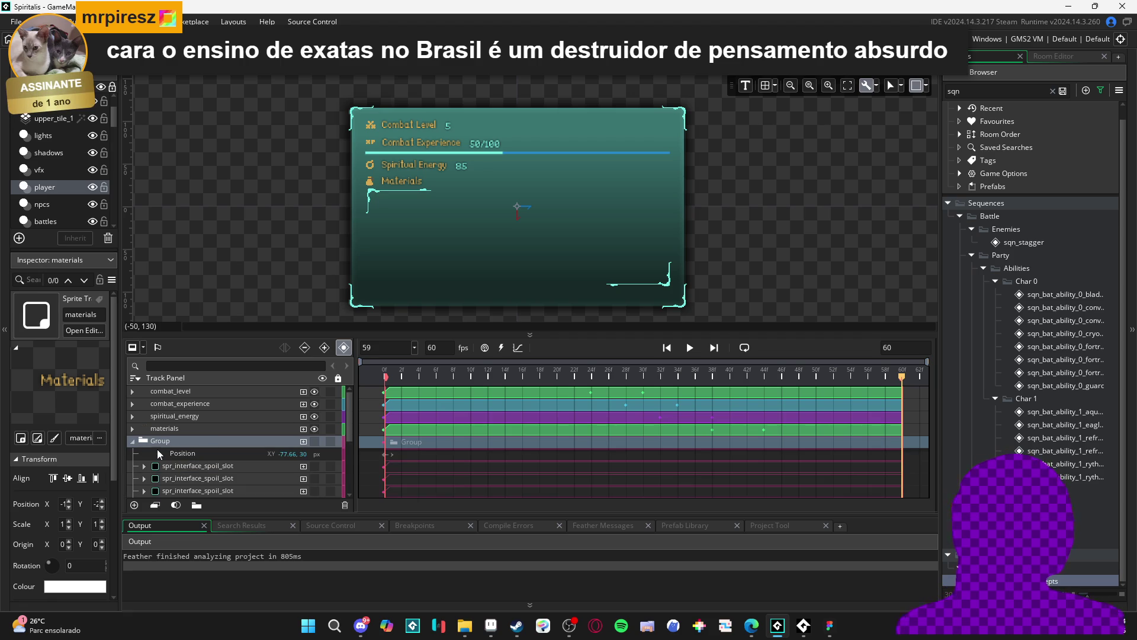
{"action": "left_click", "coordinate": [170, 455]}
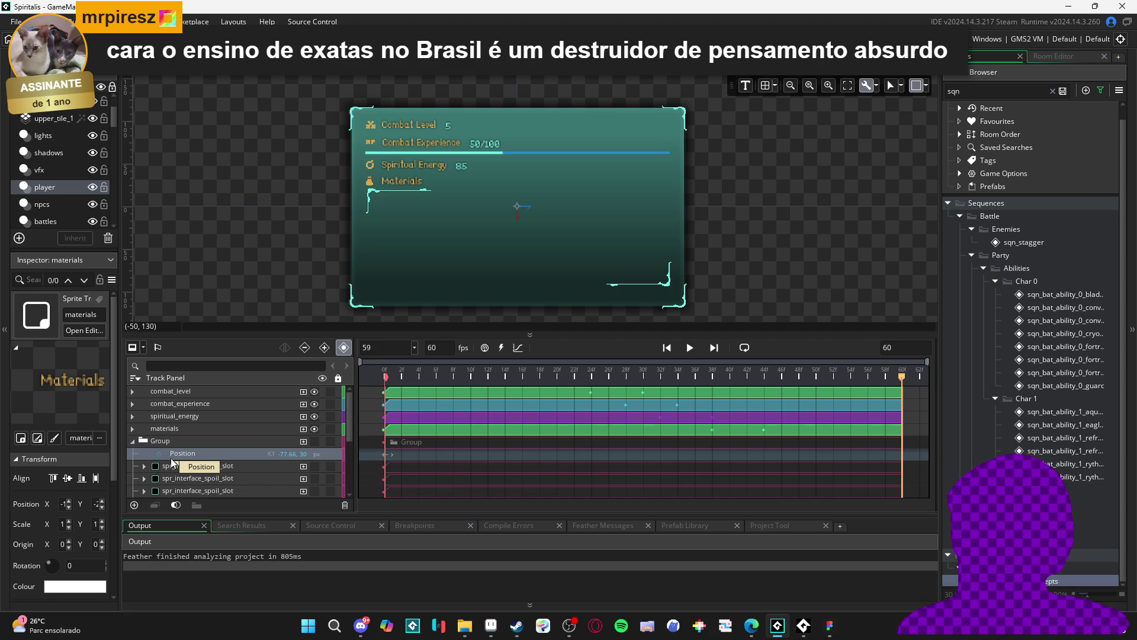
{"action": "left_click", "coordinate": [203, 468]}
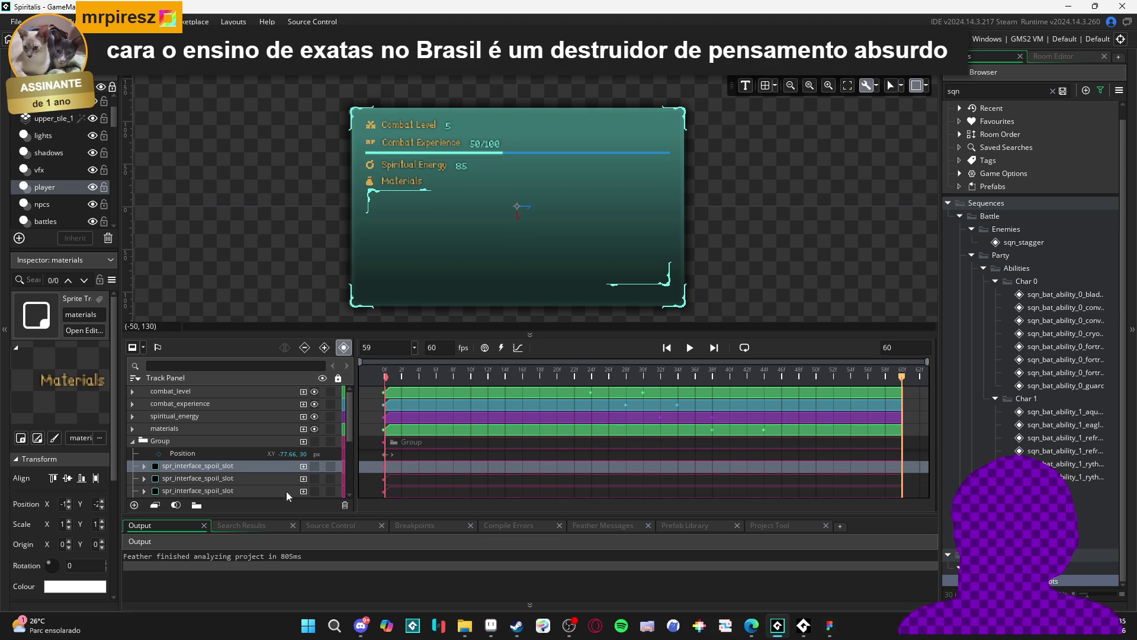
{"action": "left_click", "coordinate": [312, 443]}
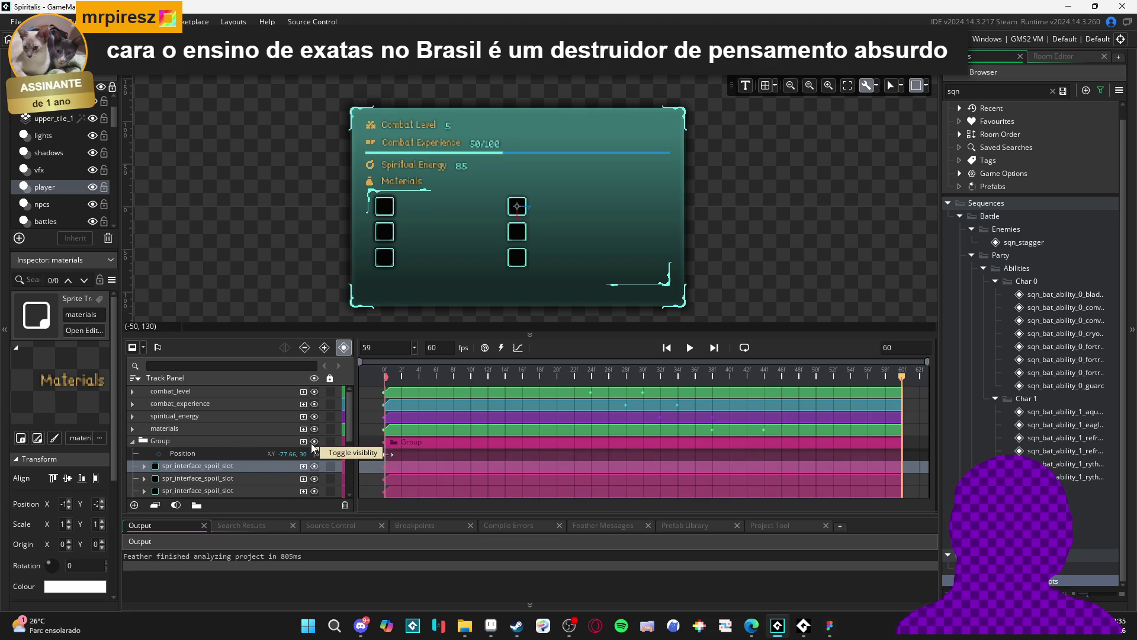
{"action": "left_click", "coordinate": [312, 442]}
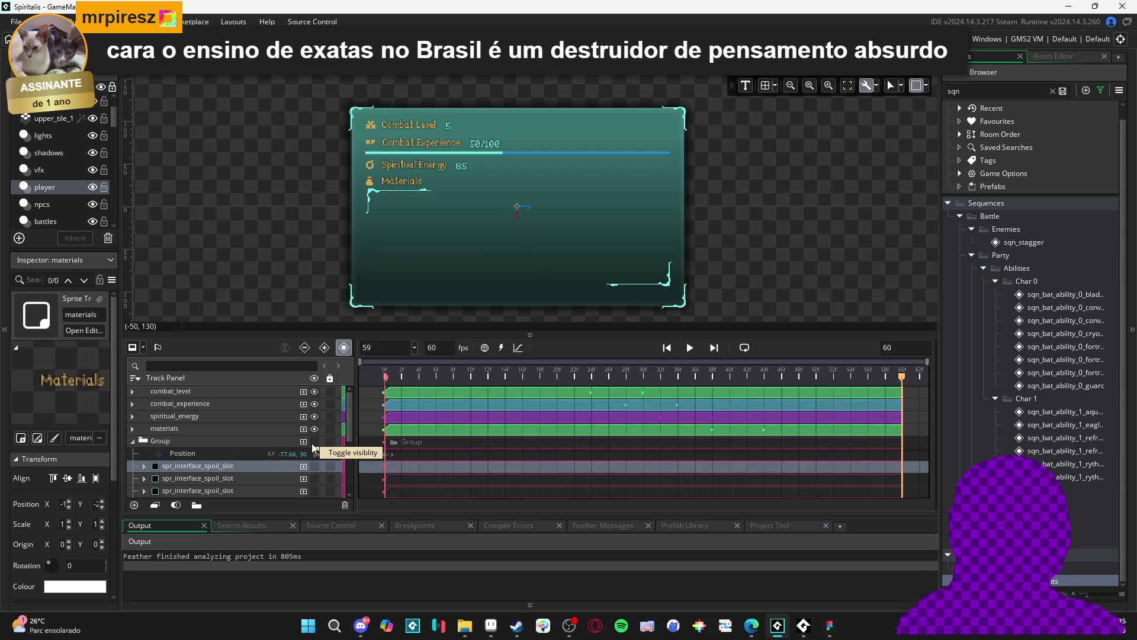
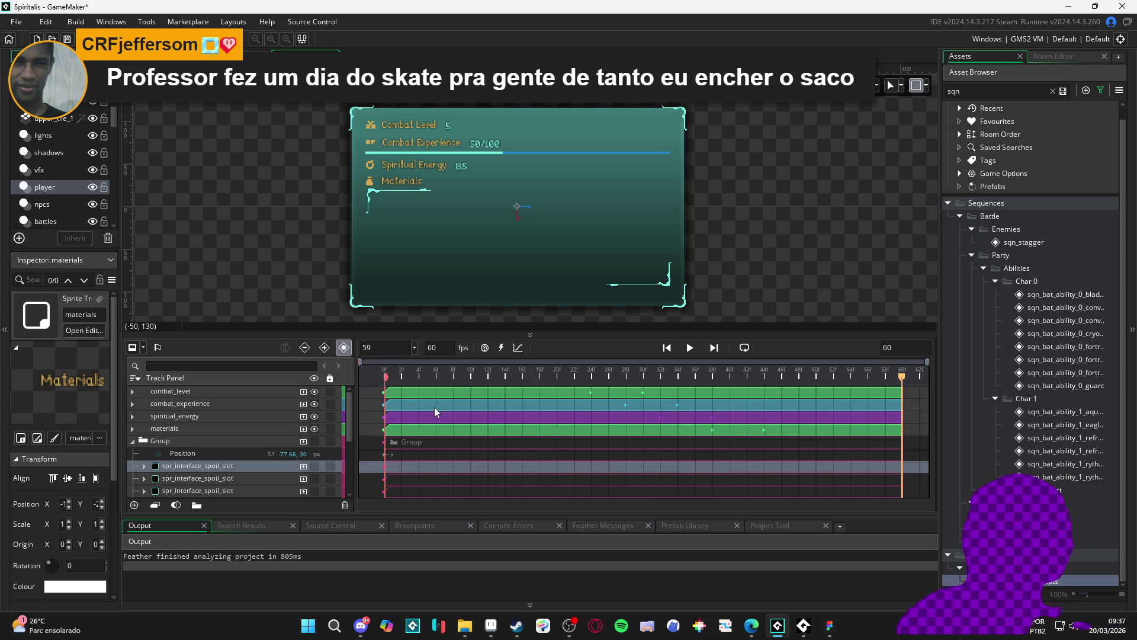
Play the spoils sequence several times to preview the fade animation.
{"action": "key", "text": "space"}
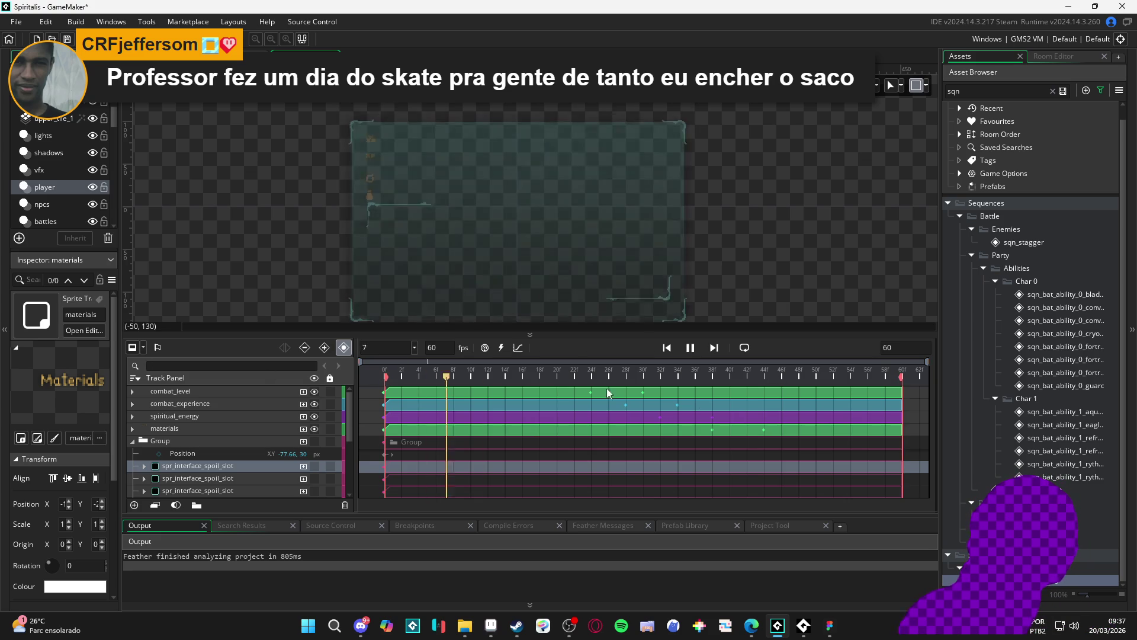
{"action": "key", "text": "space"}
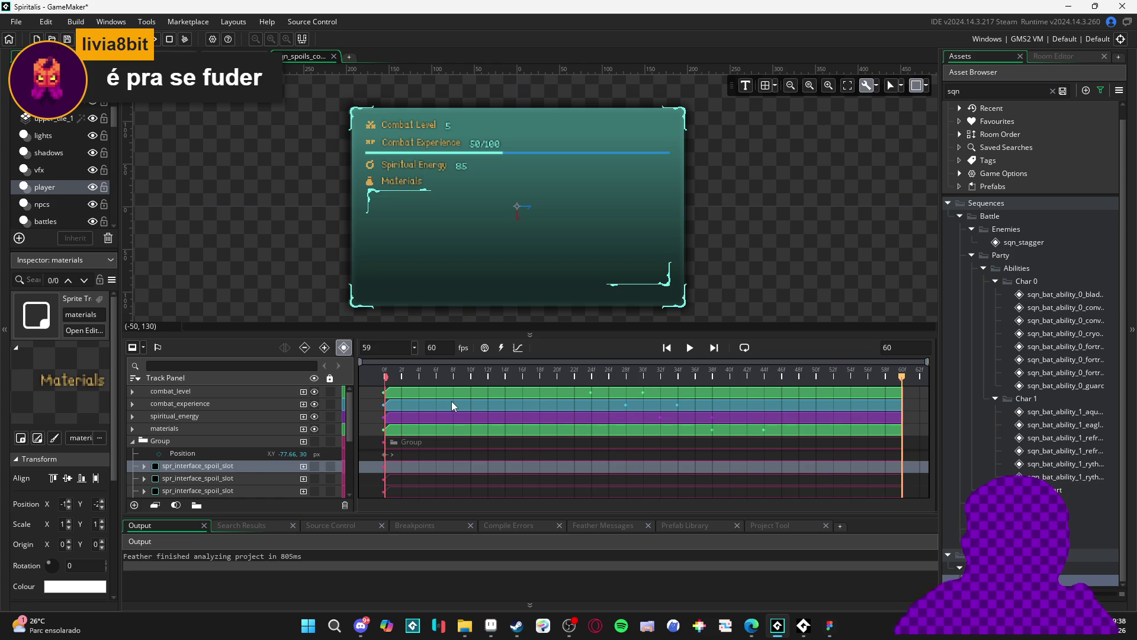
{"action": "key", "text": "space"}
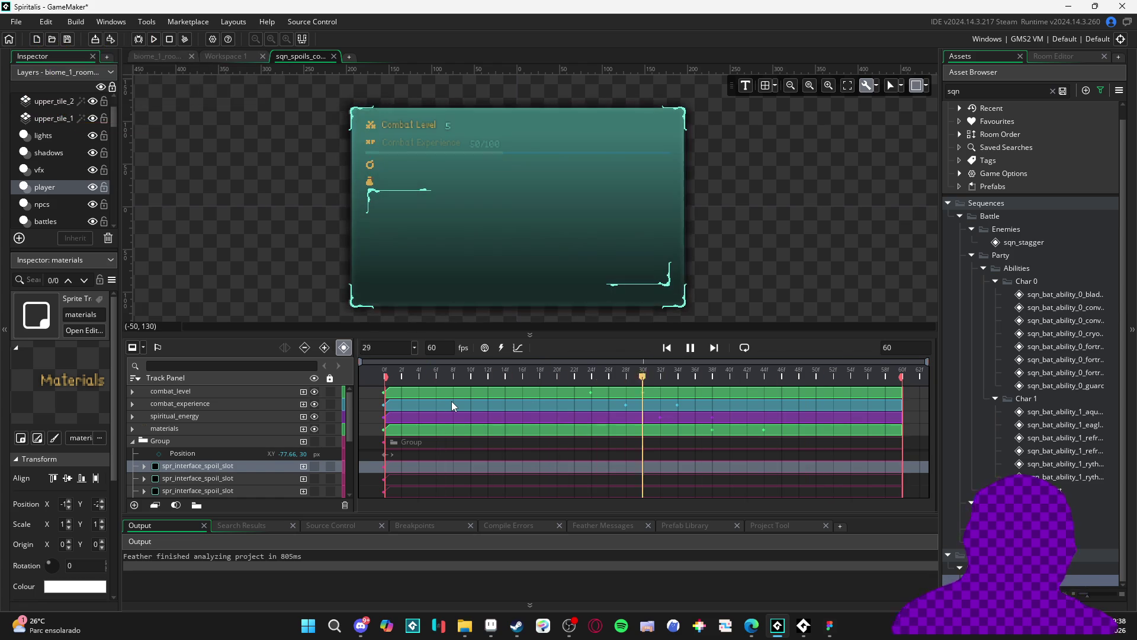
{"action": "key", "text": "space"}
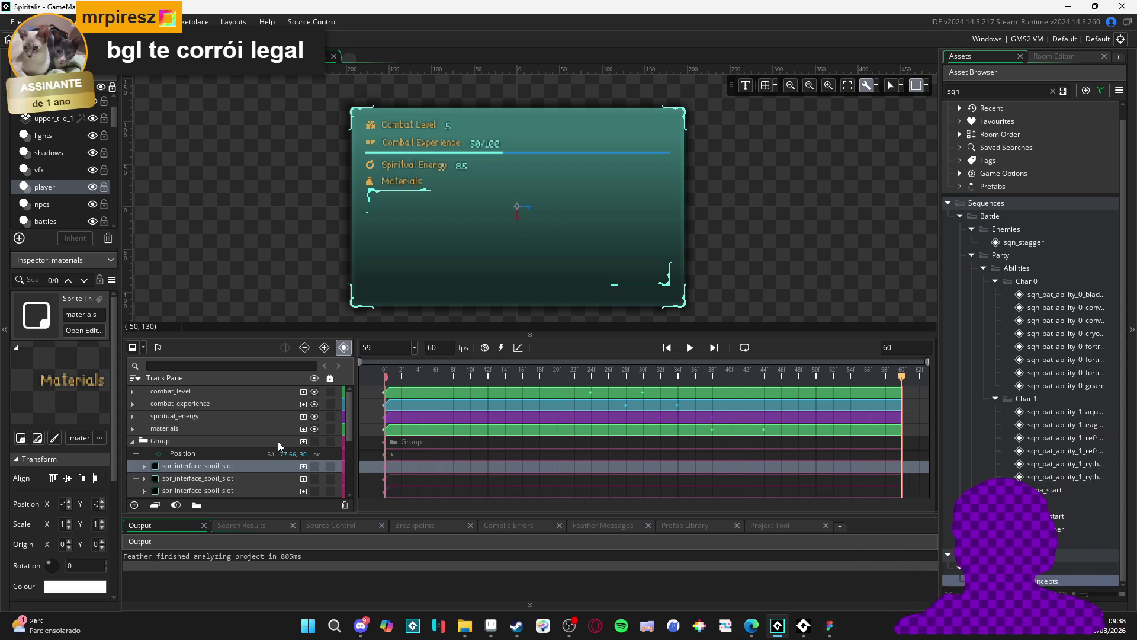
Make the spoil slot Group visible, then hide the individual spoil_slot tracks.
{"action": "left_click", "coordinate": [314, 441]}
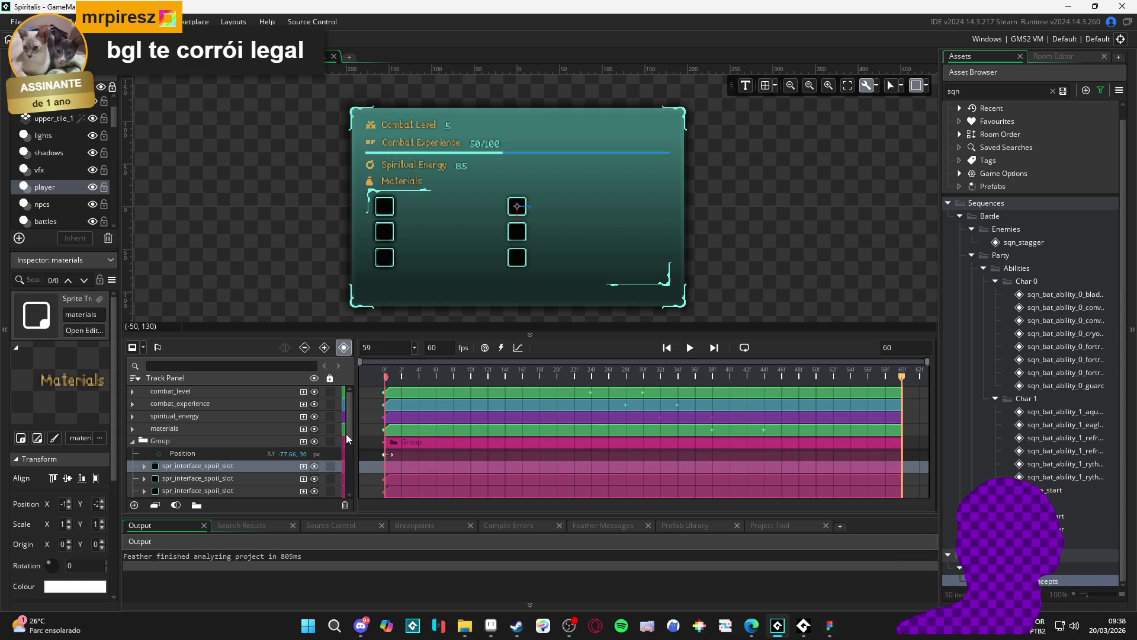
{"action": "scroll", "coordinate": [183, 466], "scroll_direction": "down", "scroll_amount": 3}
{"action": "left_click", "coordinate": [184, 475]}
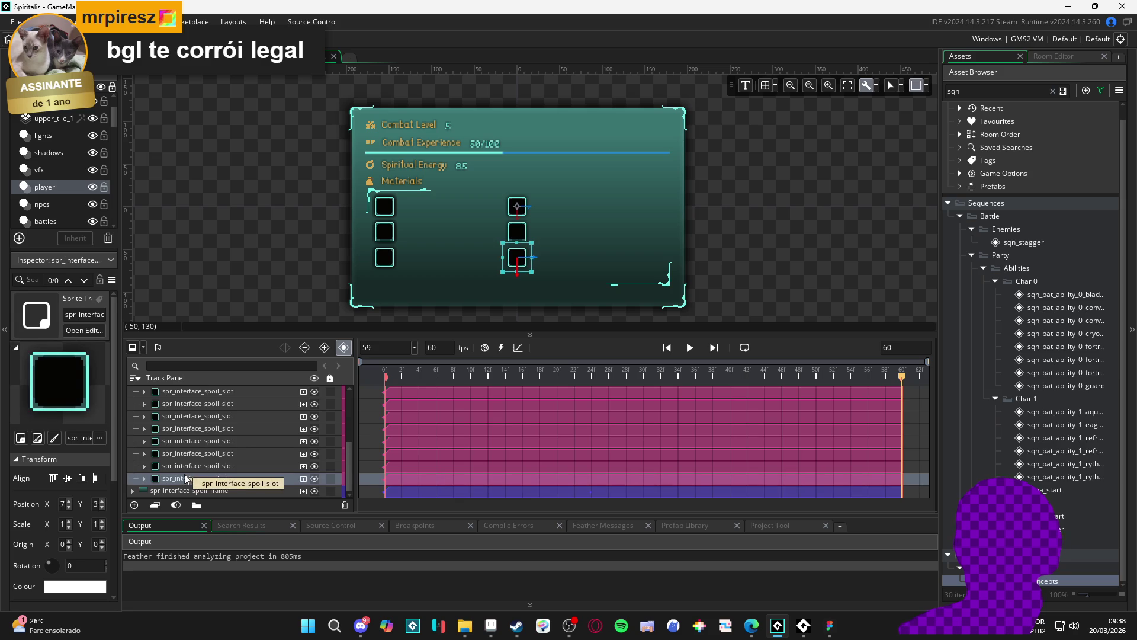
{"action": "left_click", "coordinate": [317, 478]}
{"action": "left_click", "coordinate": [315, 465]}
{"action": "left_click", "coordinate": [314, 446]}
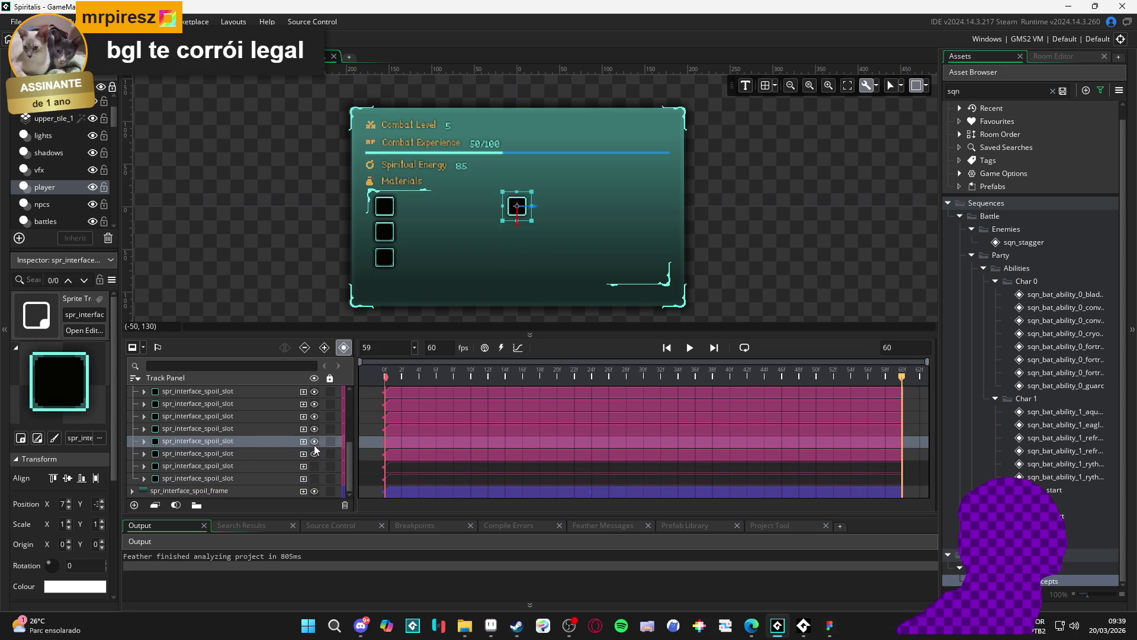
{"action": "left_click", "coordinate": [318, 453]}
{"action": "left_click", "coordinate": [315, 441]}
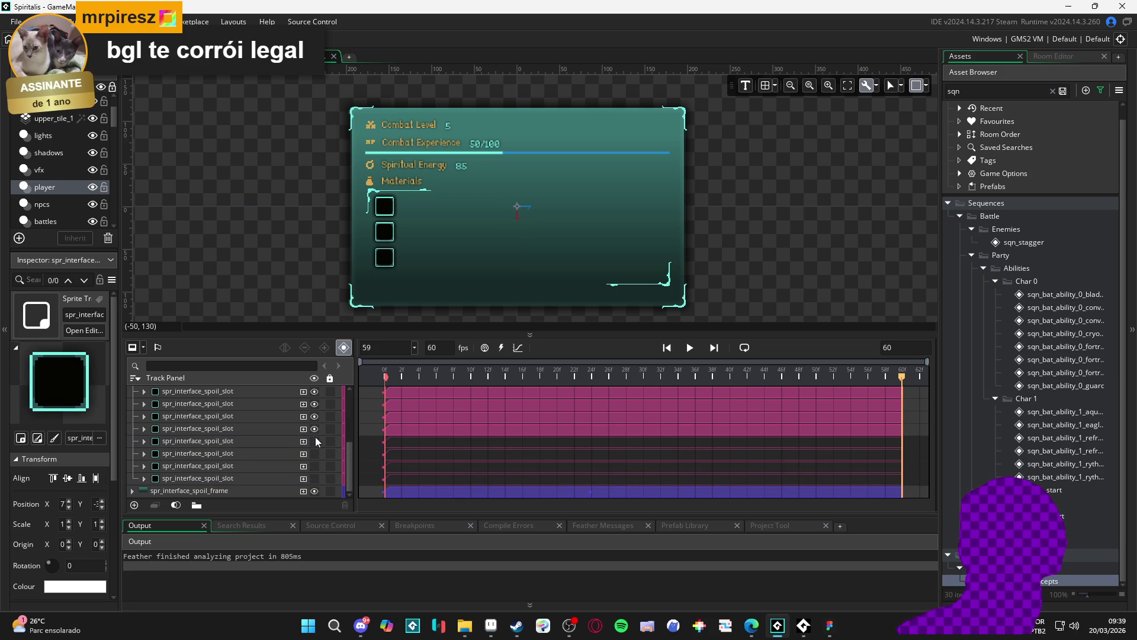
{"action": "left_click", "coordinate": [313, 429]}
{"action": "left_click", "coordinate": [315, 415]}
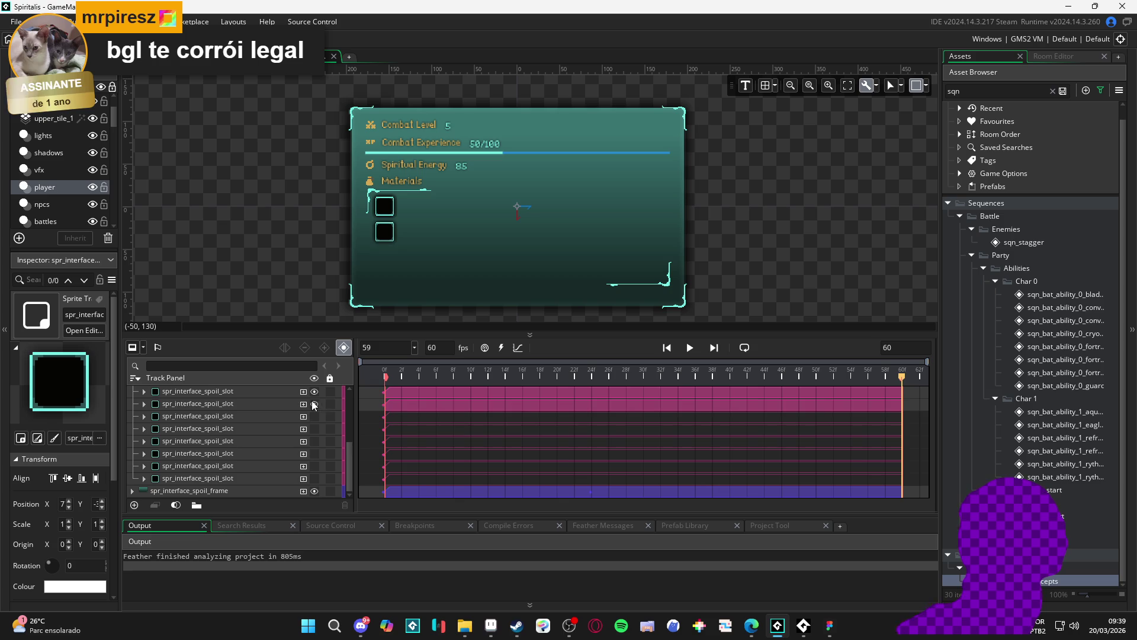
{"action": "left_click", "coordinate": [313, 404]}
{"action": "left_click", "coordinate": [313, 404]}
Toggle visibility on the first and second spoil_slot tracks to test which slots appear.
{"action": "scroll", "coordinate": [307, 418], "scroll_direction": "up", "scroll_amount": 2}
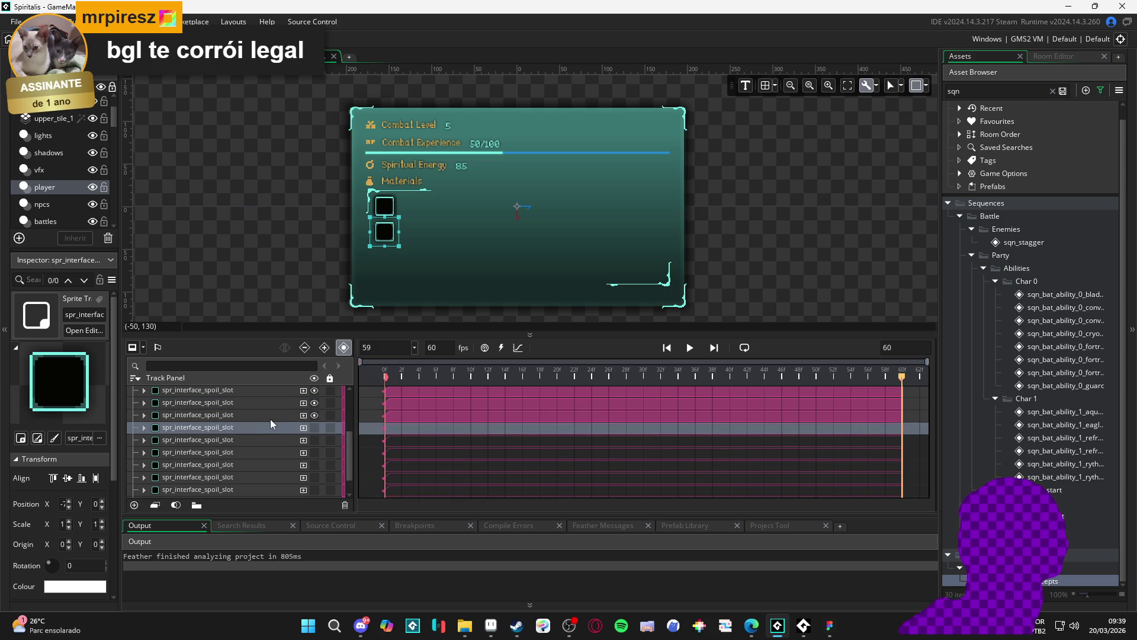
{"action": "scroll", "coordinate": [278, 424], "scroll_direction": "up", "scroll_amount": 3}
{"action": "left_click", "coordinate": [314, 459]}
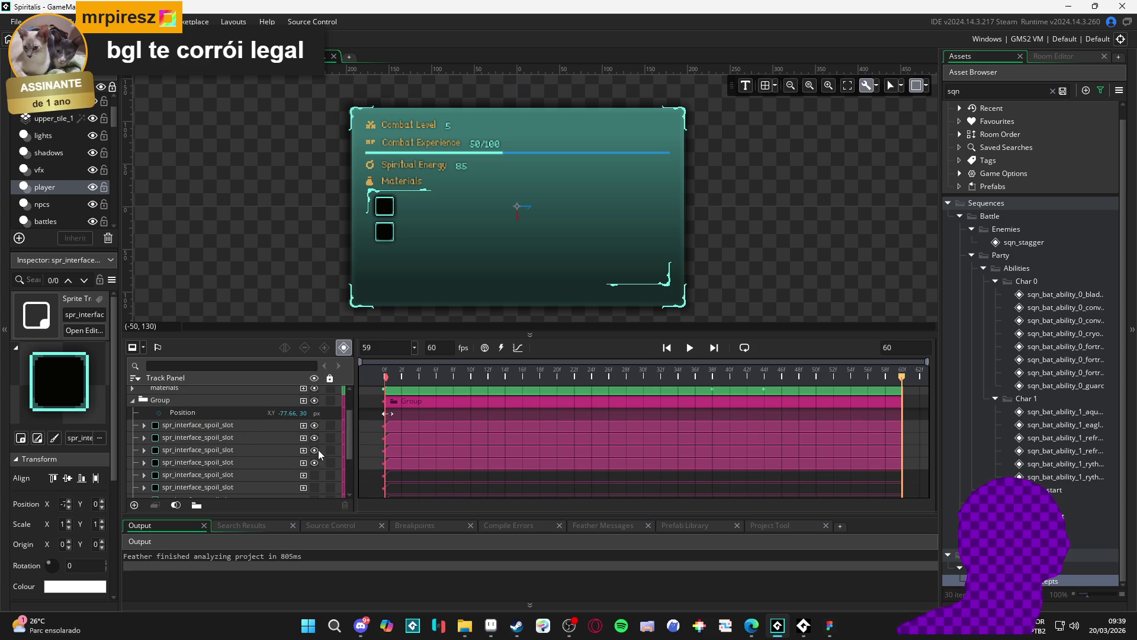
{"action": "left_click", "coordinate": [314, 462]}
{"action": "left_click", "coordinate": [314, 450]}
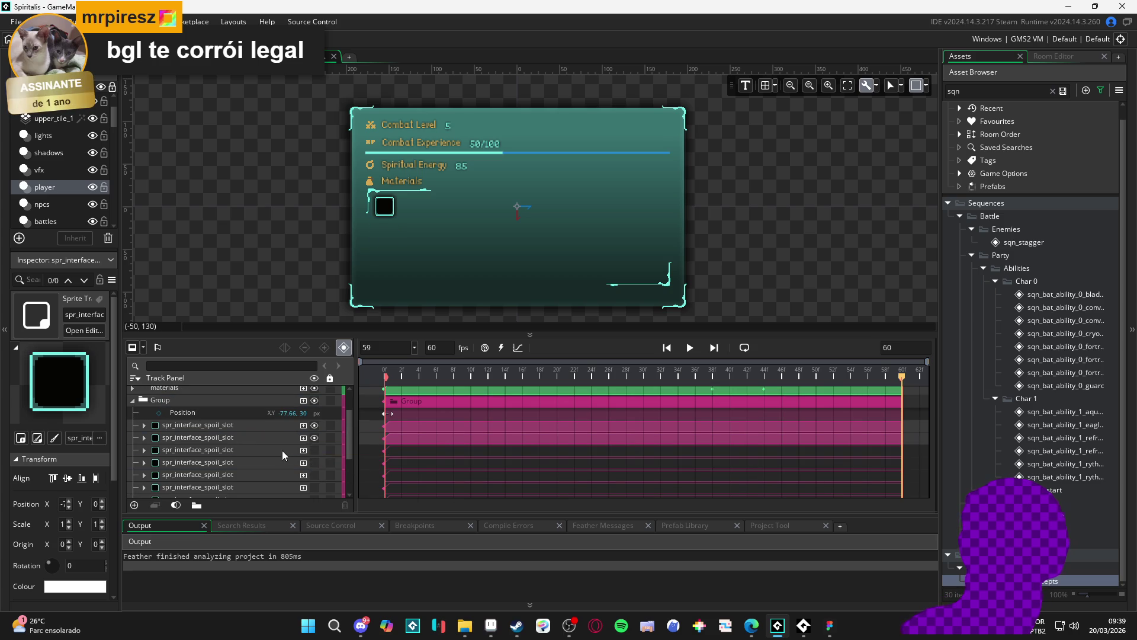
{"action": "left_click", "coordinate": [282, 450]}
{"action": "left_click", "coordinate": [229, 438]}
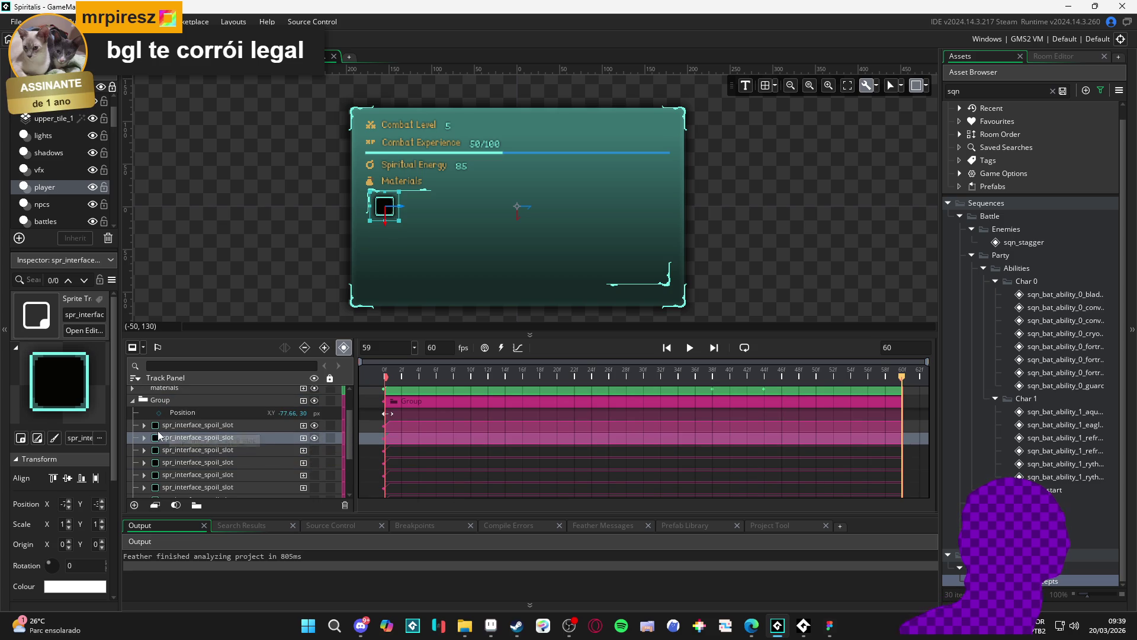
{"action": "left_click", "coordinate": [222, 426]}
{"action": "left_click", "coordinate": [314, 425]}
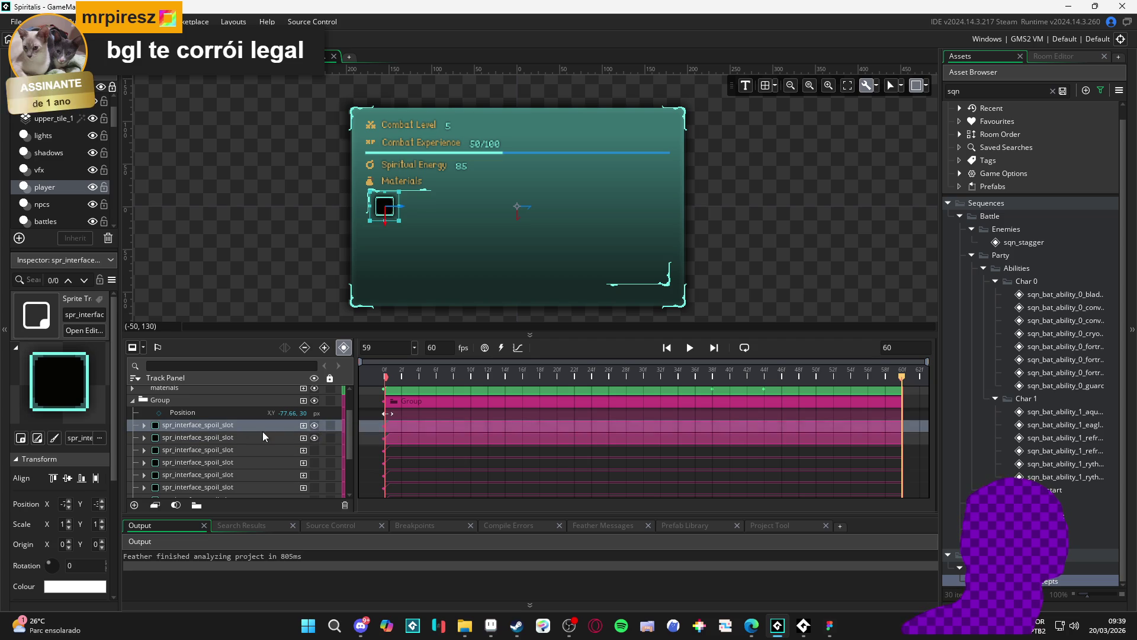
{"action": "left_click", "coordinate": [240, 428], "text": "ctrl"}
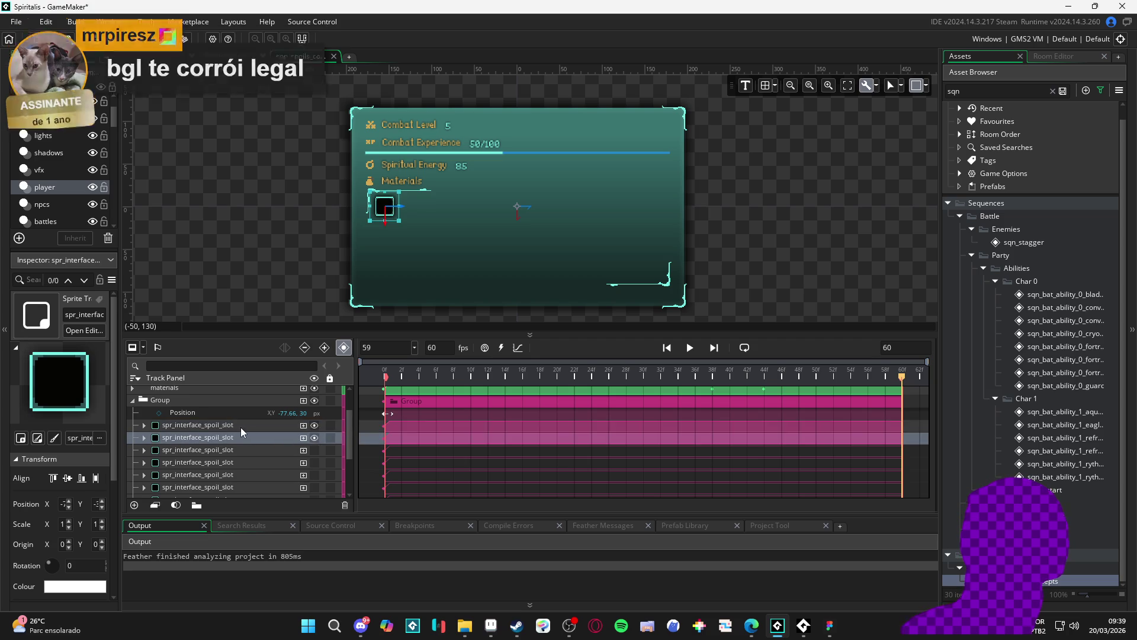
Show the second and third spoil slot tracks again, checking which slot each controls.
{"action": "left_click", "coordinate": [315, 437]}
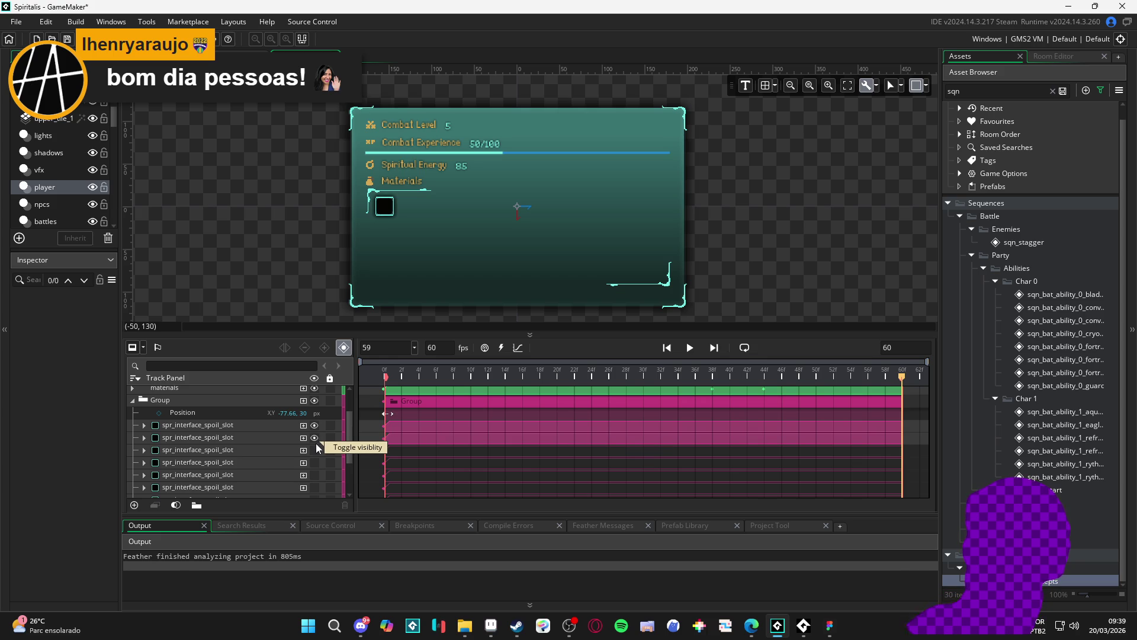
{"action": "left_click", "coordinate": [314, 449]}
{"action": "left_click", "coordinate": [255, 436]}
{"action": "left_click", "coordinate": [261, 428]}
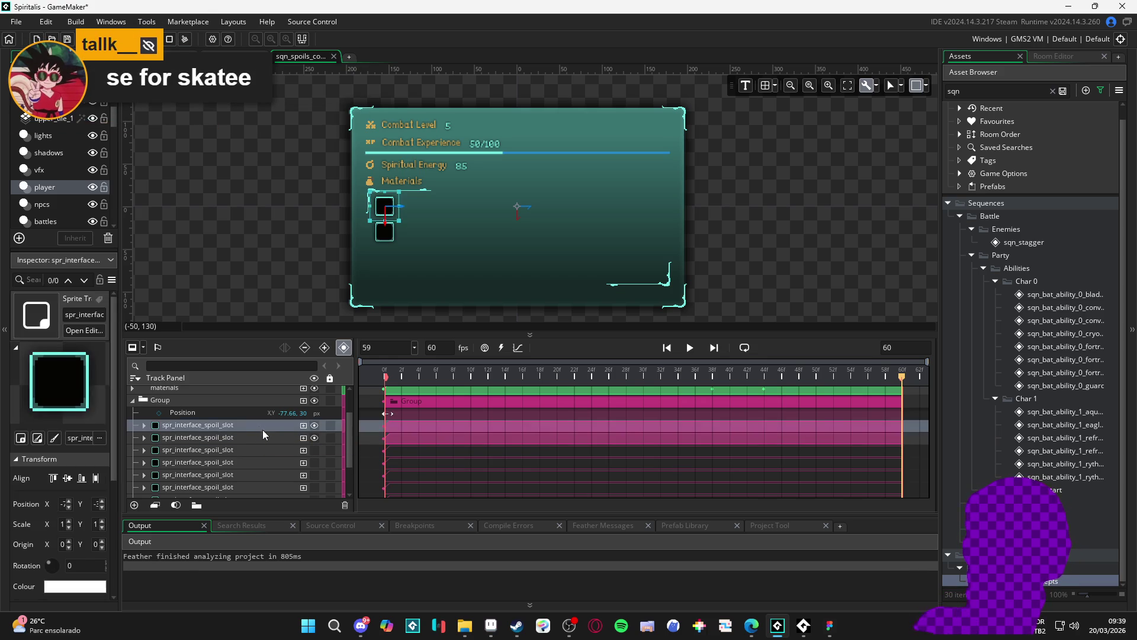
{"action": "left_click", "coordinate": [269, 434]}
{"action": "left_click", "coordinate": [315, 450]}
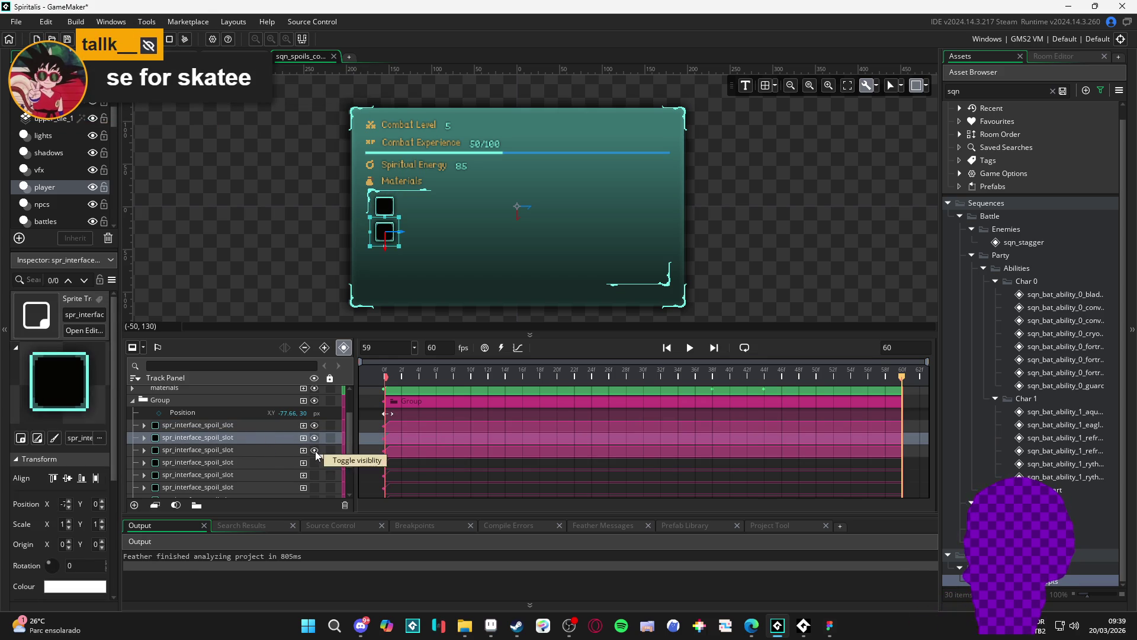
Restore the third slot's visibility and step through the fourth to sixth slot tracks.
{"action": "left_click", "coordinate": [279, 446]}
{"action": "left_click", "coordinate": [315, 450]}
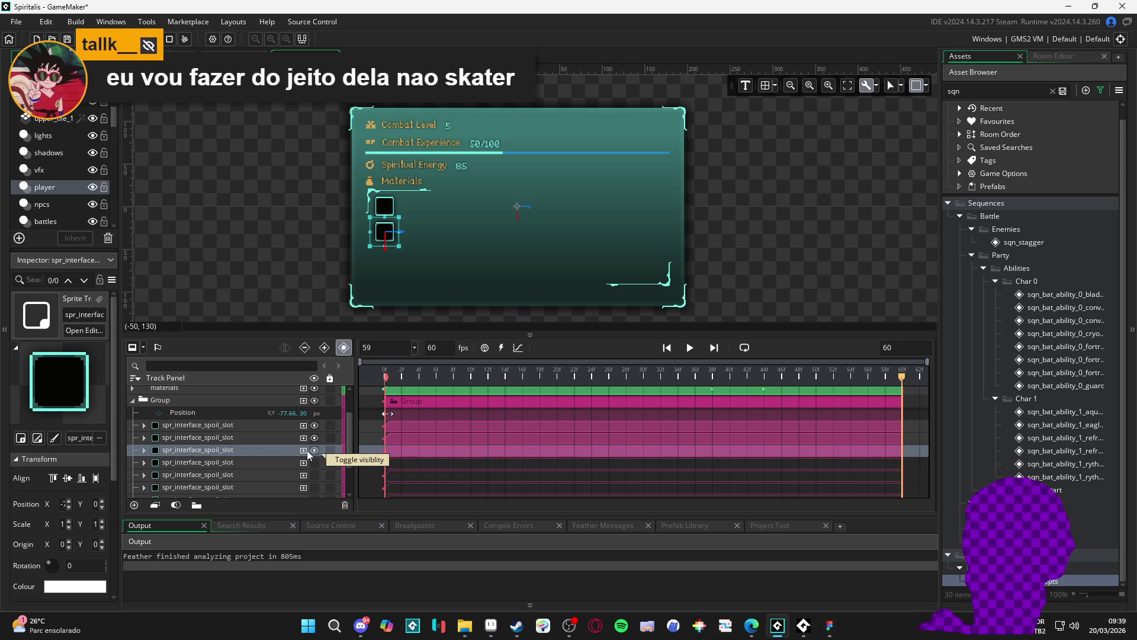
{"action": "left_click", "coordinate": [314, 450]}
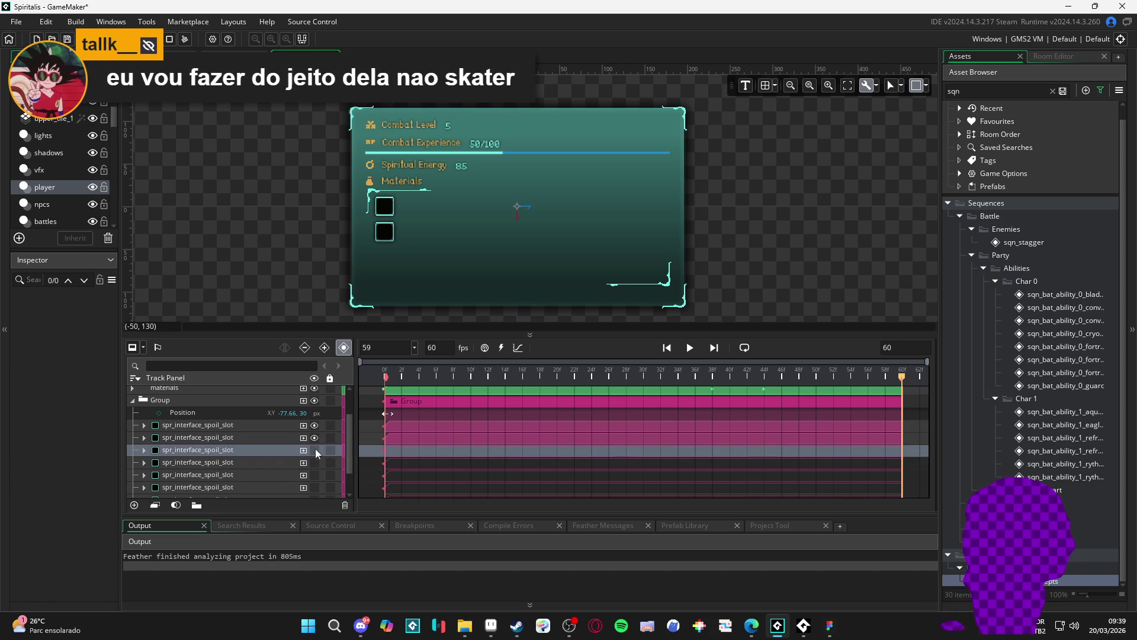
{"action": "left_click", "coordinate": [315, 450]}
{"action": "left_click", "coordinate": [302, 463]}
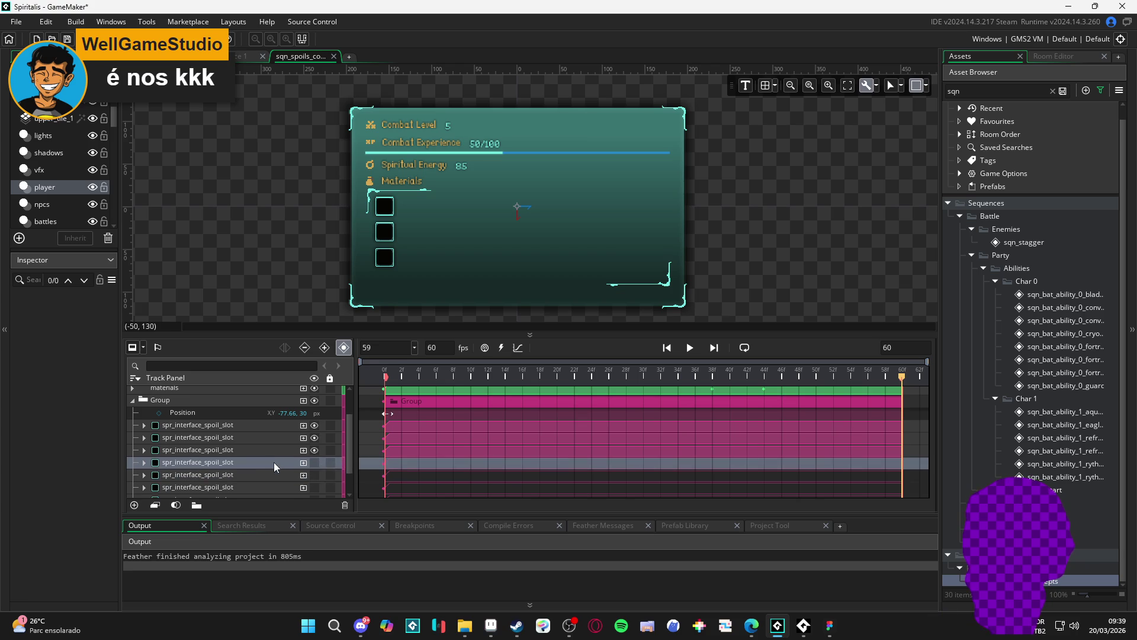
{"action": "left_click", "coordinate": [309, 461]}
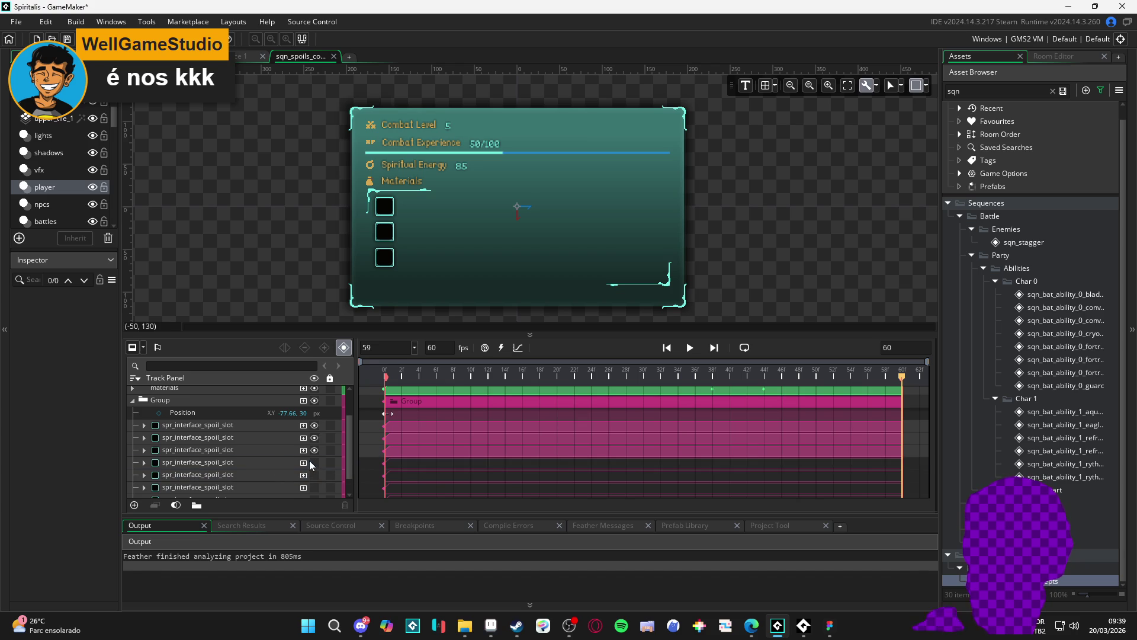
{"action": "left_click", "coordinate": [299, 474]}
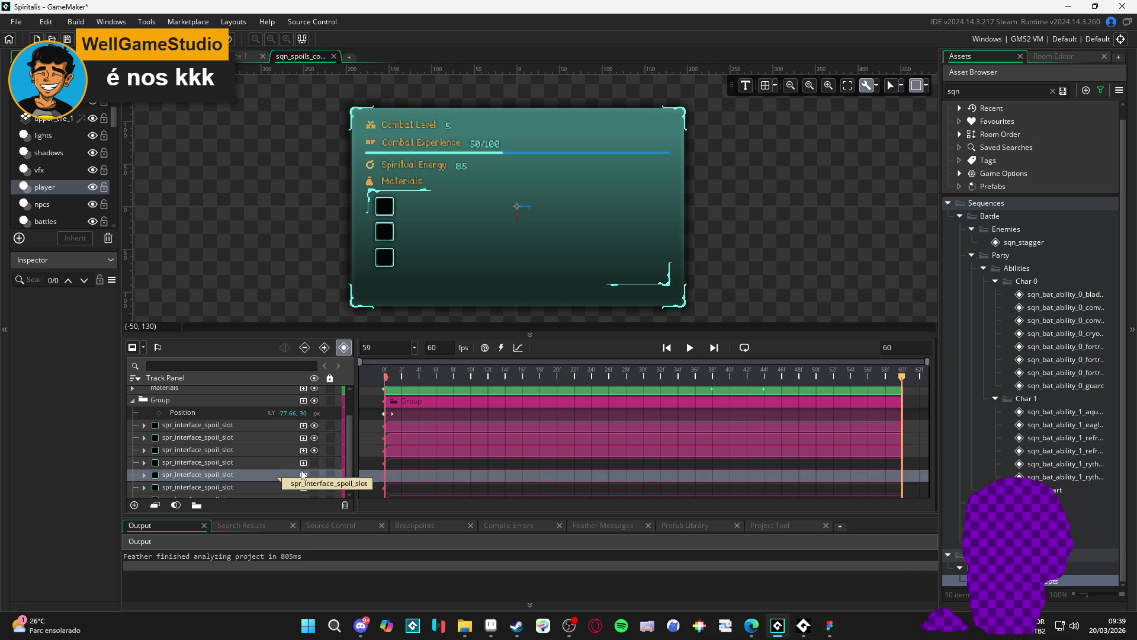
{"action": "left_click", "coordinate": [308, 477]}
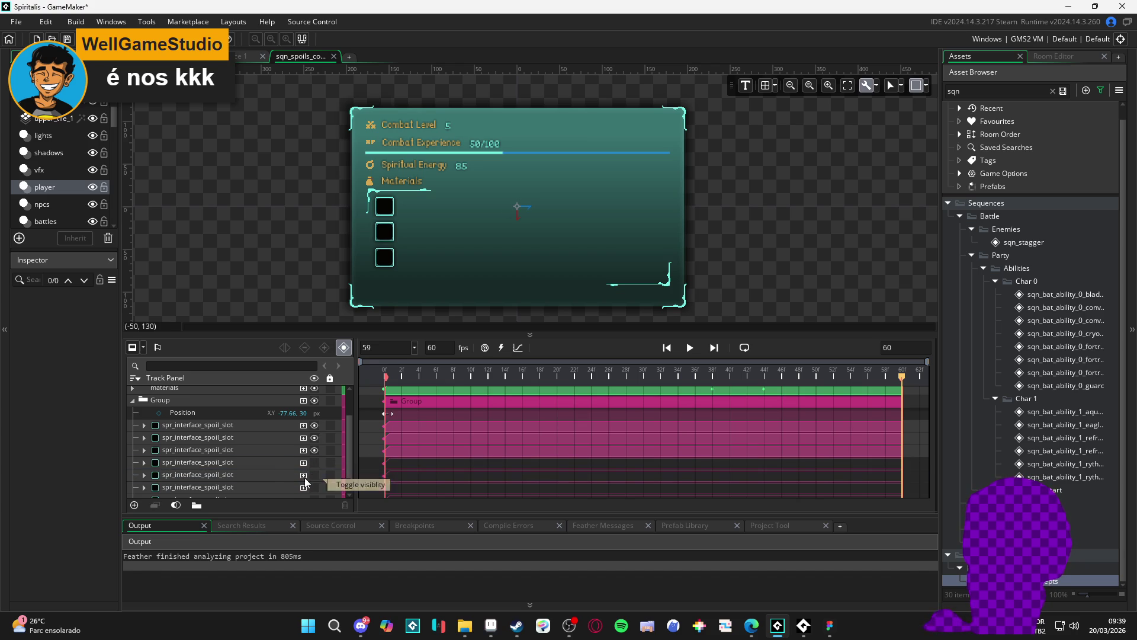
{"action": "scroll", "coordinate": [269, 478], "scroll_direction": "down", "scroll_amount": 2}
{"action": "left_click", "coordinate": [264, 469]}
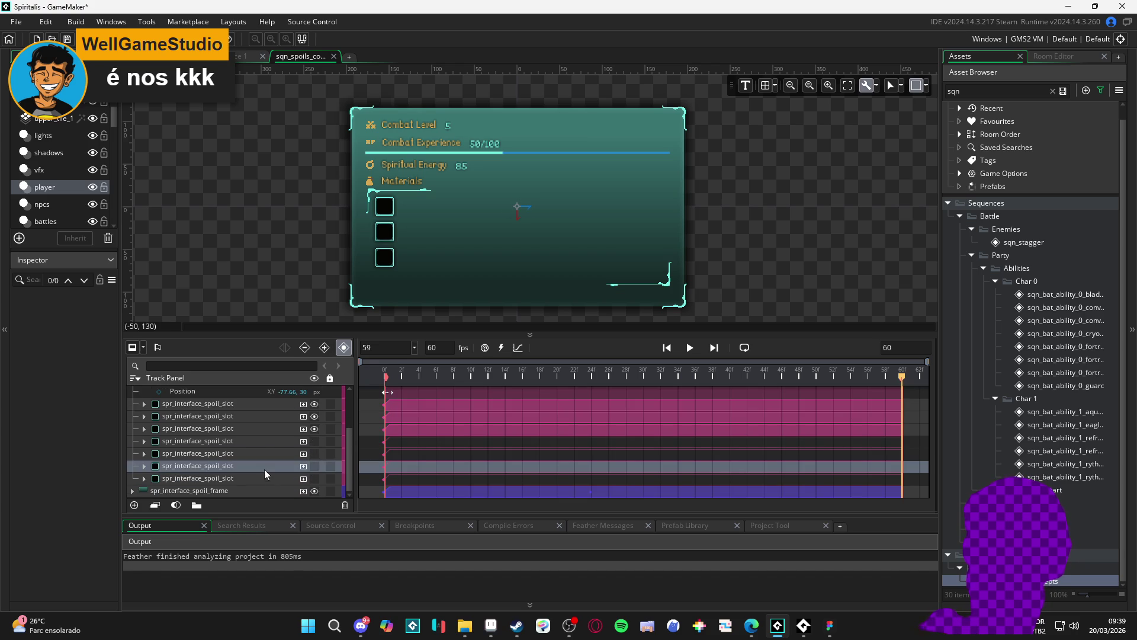
Make the fourth to seventh spoil slot tracks visible again.
{"action": "left_click", "coordinate": [315, 467]}
{"action": "left_click", "coordinate": [315, 467]}
{"action": "left_click", "coordinate": [314, 478]}
{"action": "left_click", "coordinate": [316, 466]}
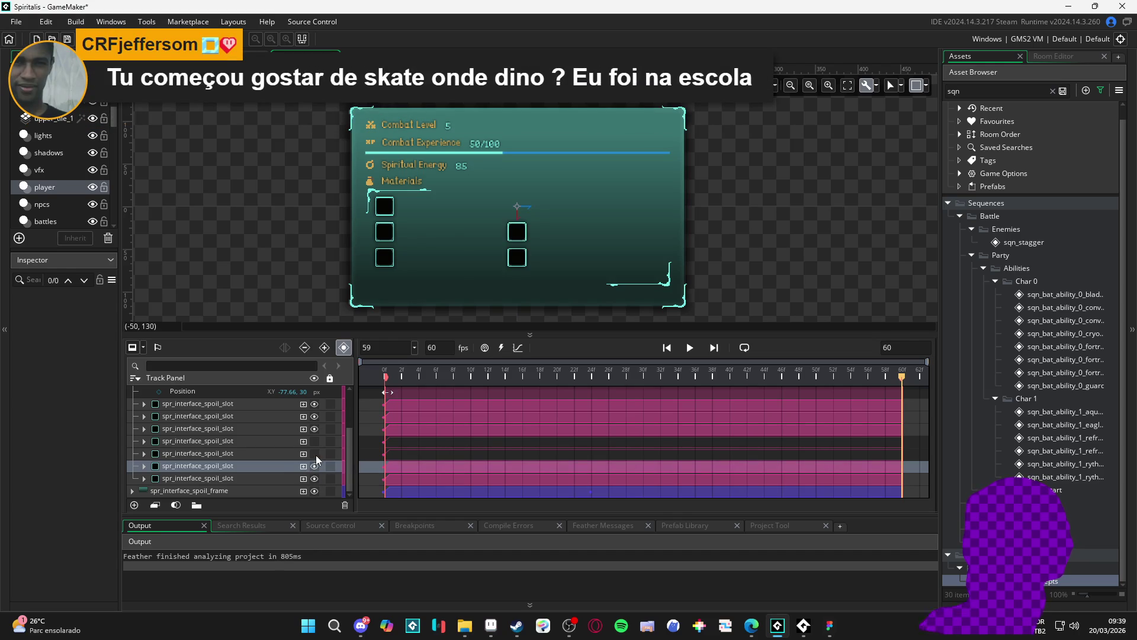
{"action": "left_click", "coordinate": [314, 454]}
{"action": "left_click", "coordinate": [296, 438]}
{"action": "left_click", "coordinate": [309, 438]}
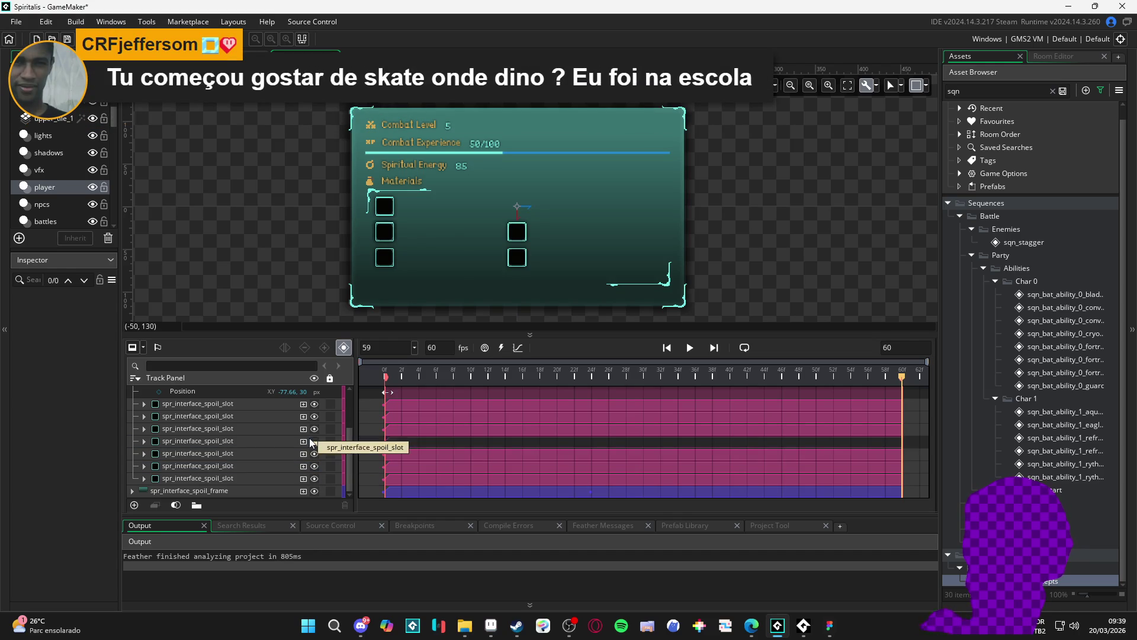
{"action": "left_click", "coordinate": [314, 443]}
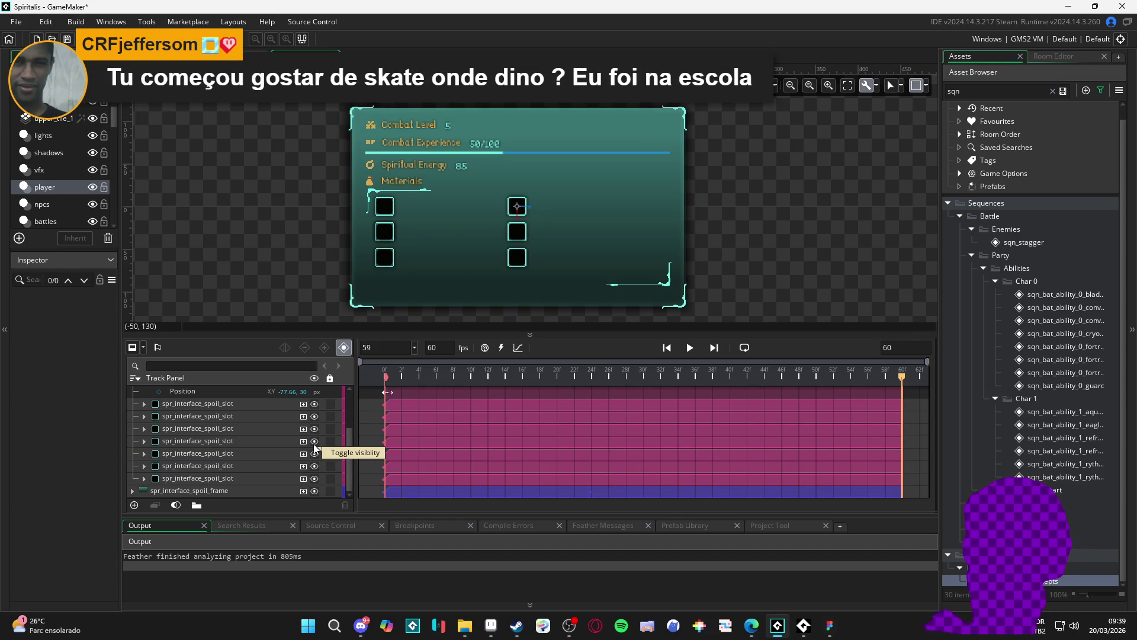
{"action": "left_click", "coordinate": [275, 450]}
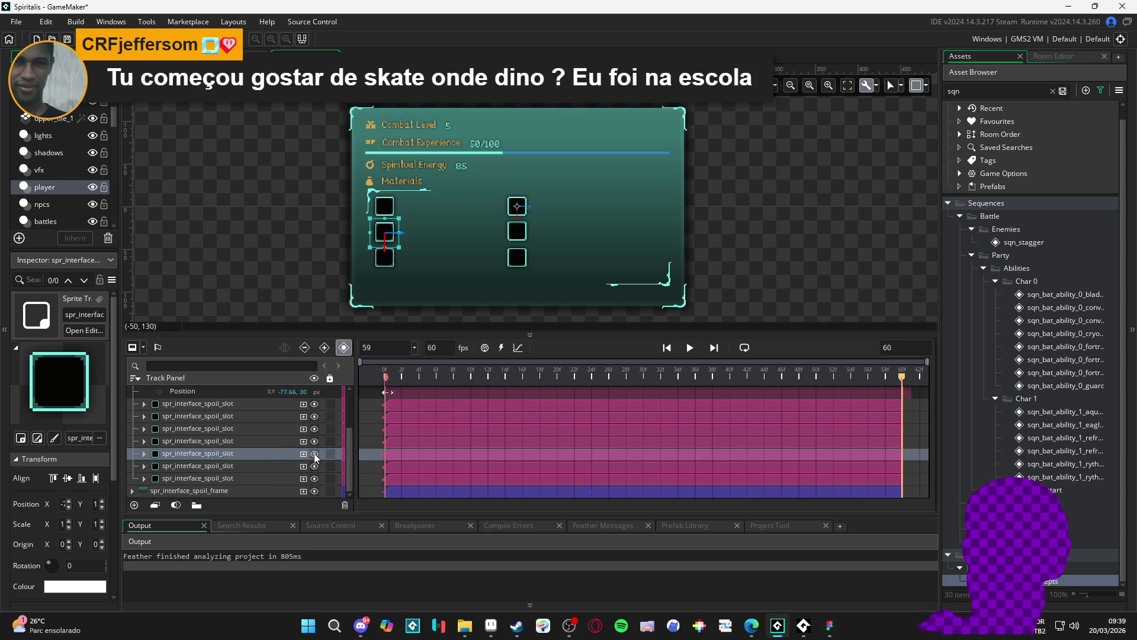
Step through the spoil slot tracks to see which canvas slot each controls.
{"action": "left_click", "coordinate": [521, 206]}
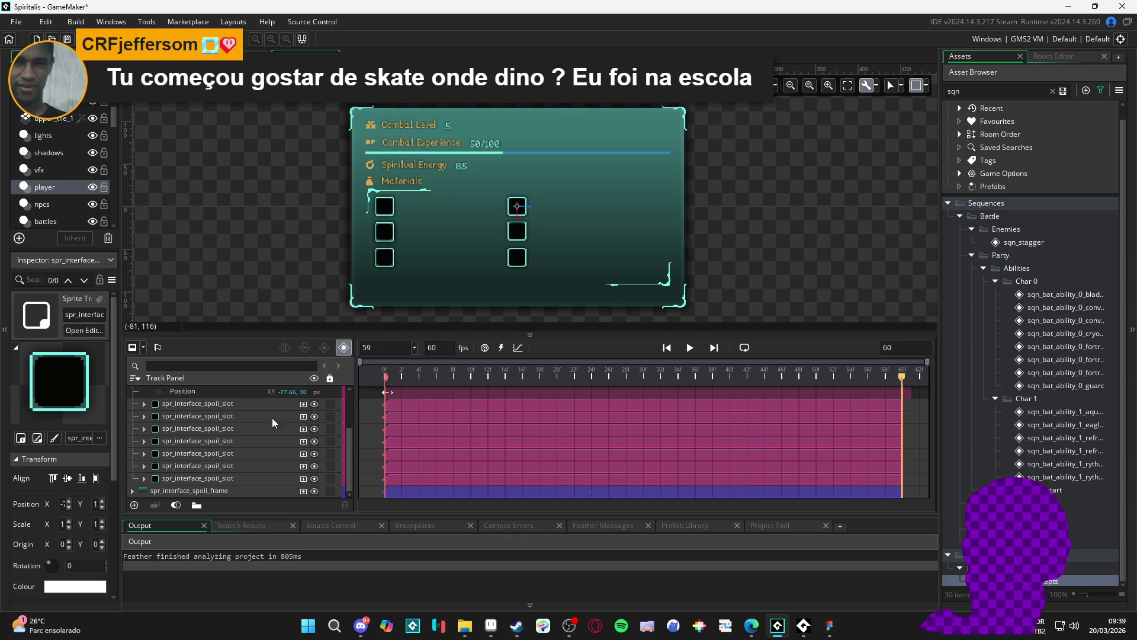
{"action": "scroll", "coordinate": [272, 421], "scroll_direction": "up", "scroll_amount": 1}
{"action": "left_click", "coordinate": [256, 443]}
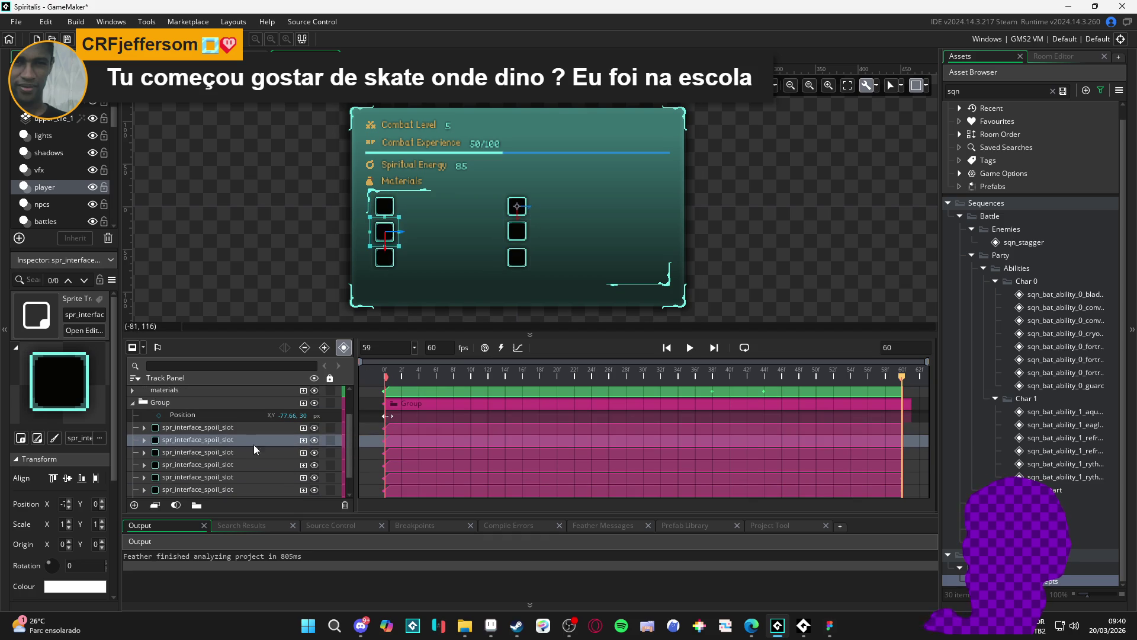
{"action": "left_click", "coordinate": [252, 454]}
{"action": "left_click", "coordinate": [250, 466]}
{"action": "left_click", "coordinate": [244, 475]}
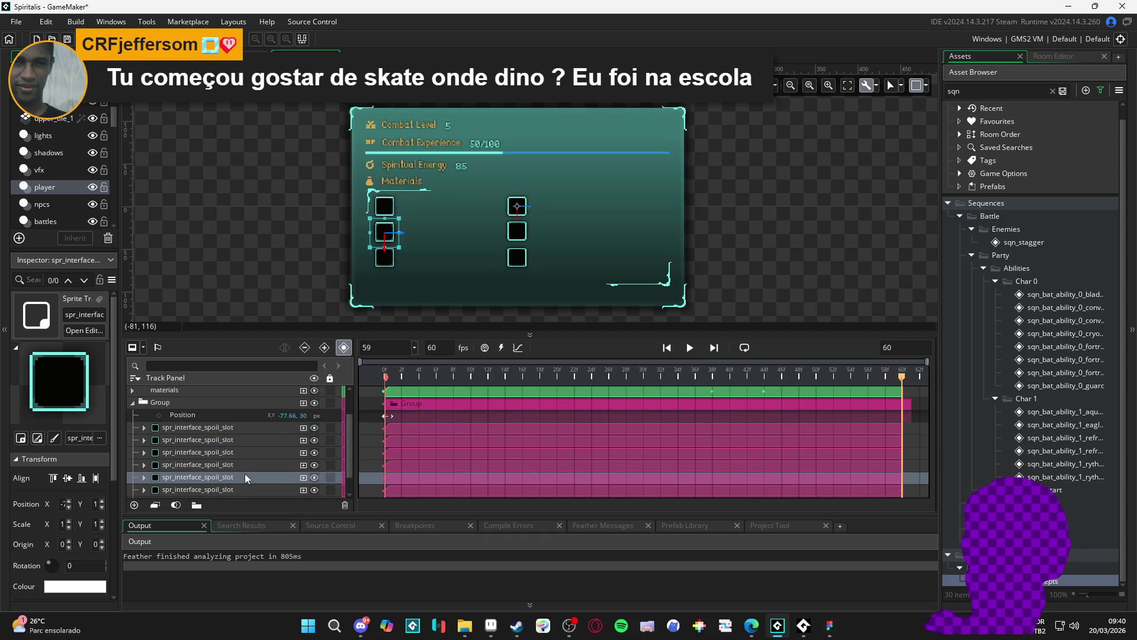
{"action": "left_click", "coordinate": [250, 468]}
{"action": "left_click", "coordinate": [243, 480]}
{"action": "left_click", "coordinate": [233, 489]}
{"action": "mouse_move", "coordinate": [250, 475]}
{"action": "left_mouse_down"}
{"action": "mouse_move", "coordinate": [240, 489]}
{"action": "mouse_move", "coordinate": [244, 479]}
{"action": "left_mouse_up"}
{"action": "left_click", "coordinate": [241, 477]}
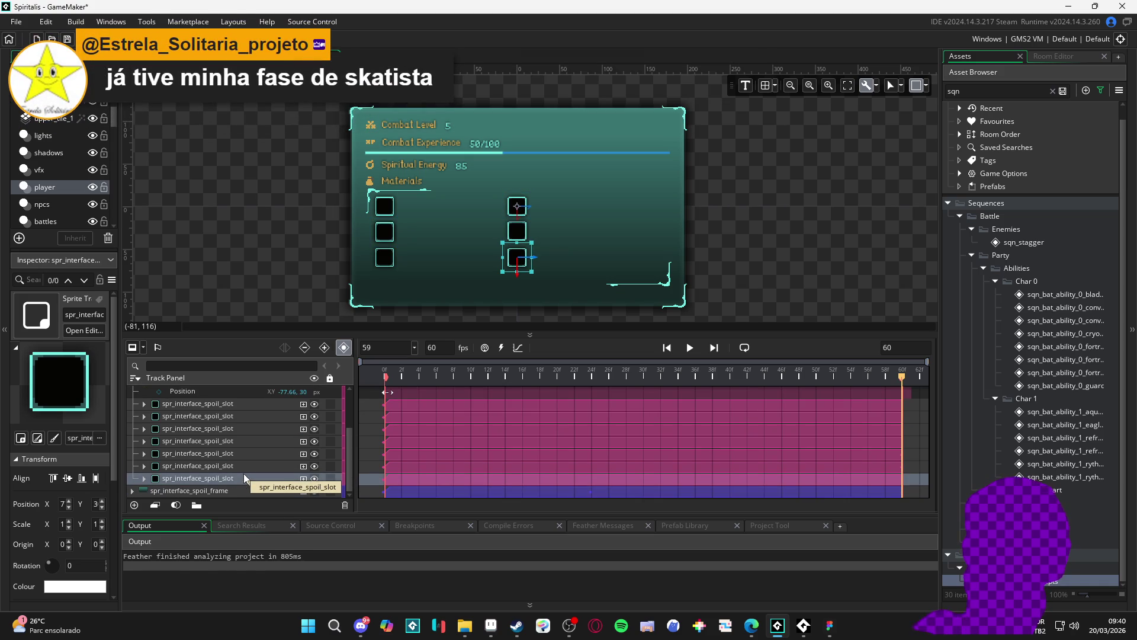
Locate the tracks for the top-right and right-middle slots.
{"action": "left_click", "coordinate": [245, 466]}
{"action": "left_click", "coordinate": [250, 454]}
{"action": "left_click", "coordinate": [239, 440]}
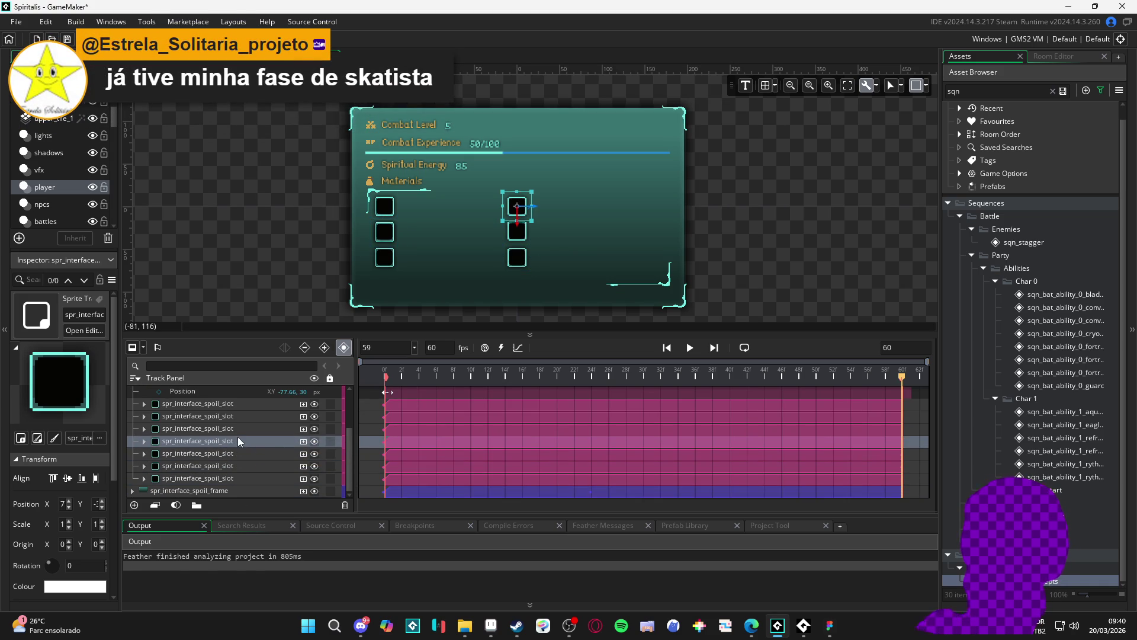
{"action": "left_click", "coordinate": [228, 453]}
{"action": "left_click", "coordinate": [222, 466]}
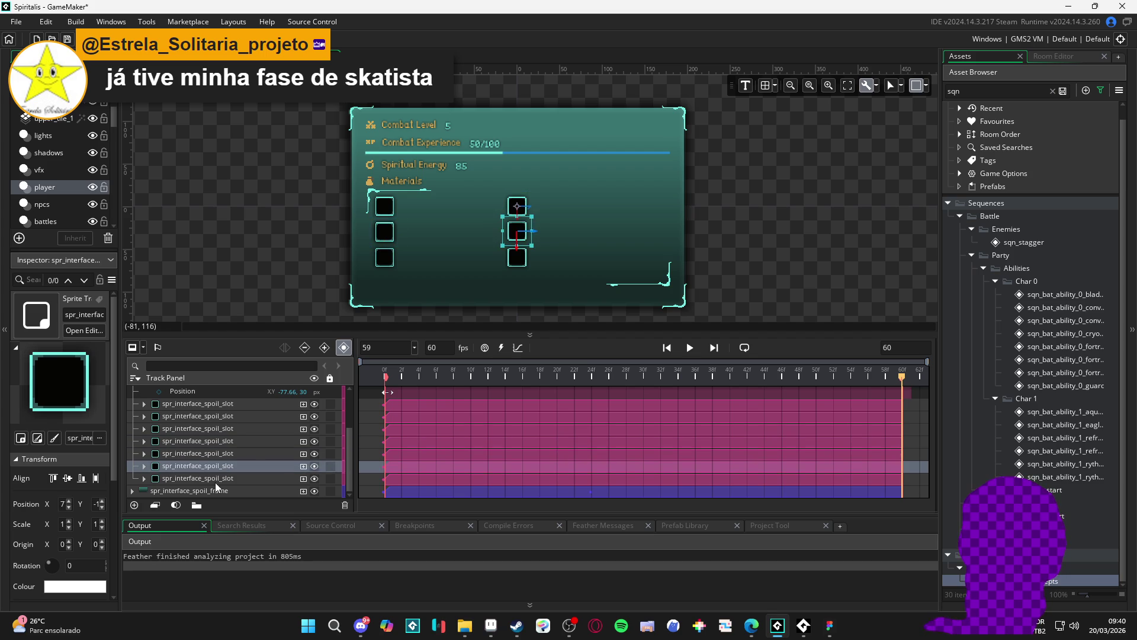
{"action": "left_click", "coordinate": [218, 478]}
{"action": "left_click", "coordinate": [234, 459]}
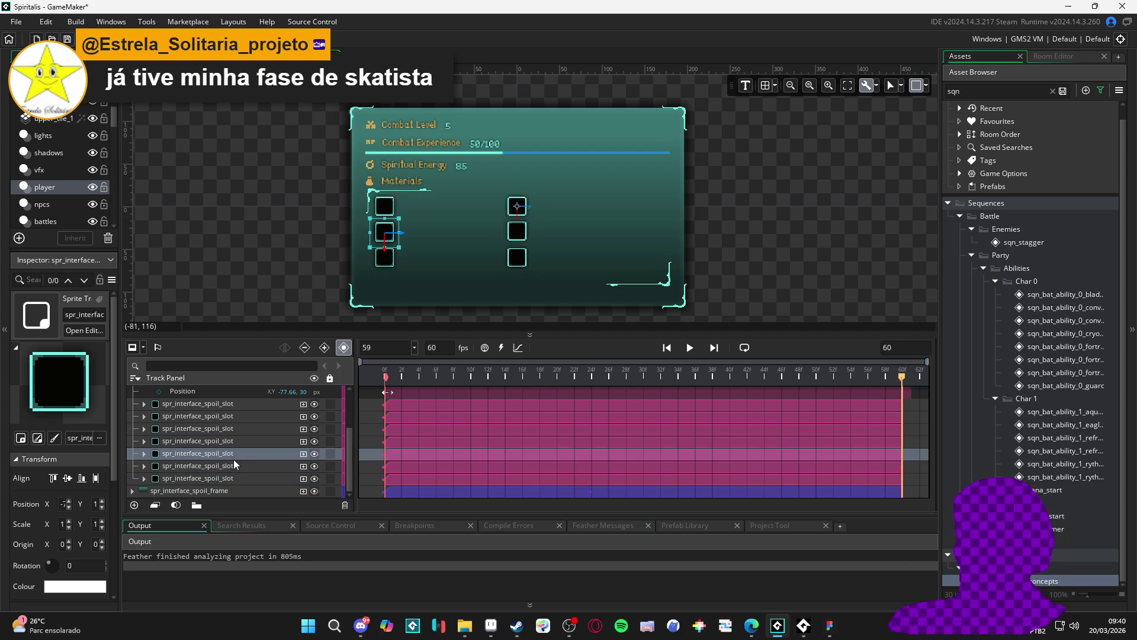
{"action": "left_click", "coordinate": [211, 441]}
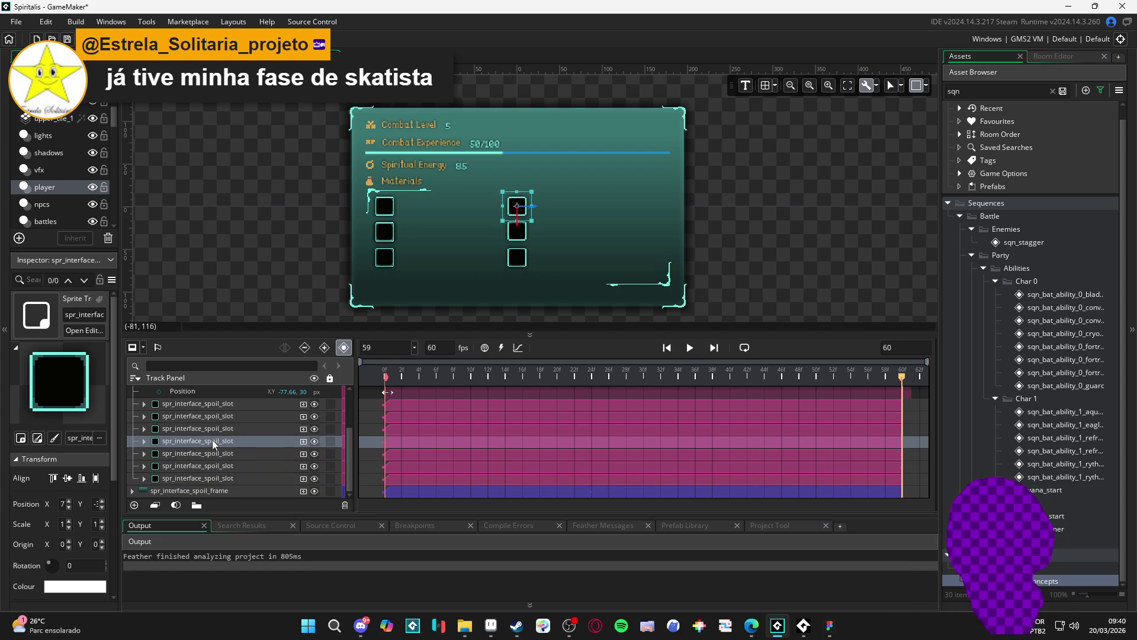
{"action": "left_click", "coordinate": [216, 427]}
Locate the tracks for the left-middle and bottom-left slots.
{"action": "scroll", "coordinate": [213, 436], "scroll_direction": "up", "scroll_amount": 1}
{"action": "left_click", "coordinate": [219, 439]}
{"action": "left_click", "coordinate": [223, 427]}
{"action": "left_click", "coordinate": [221, 442]}
{"action": "left_click", "coordinate": [220, 453]}
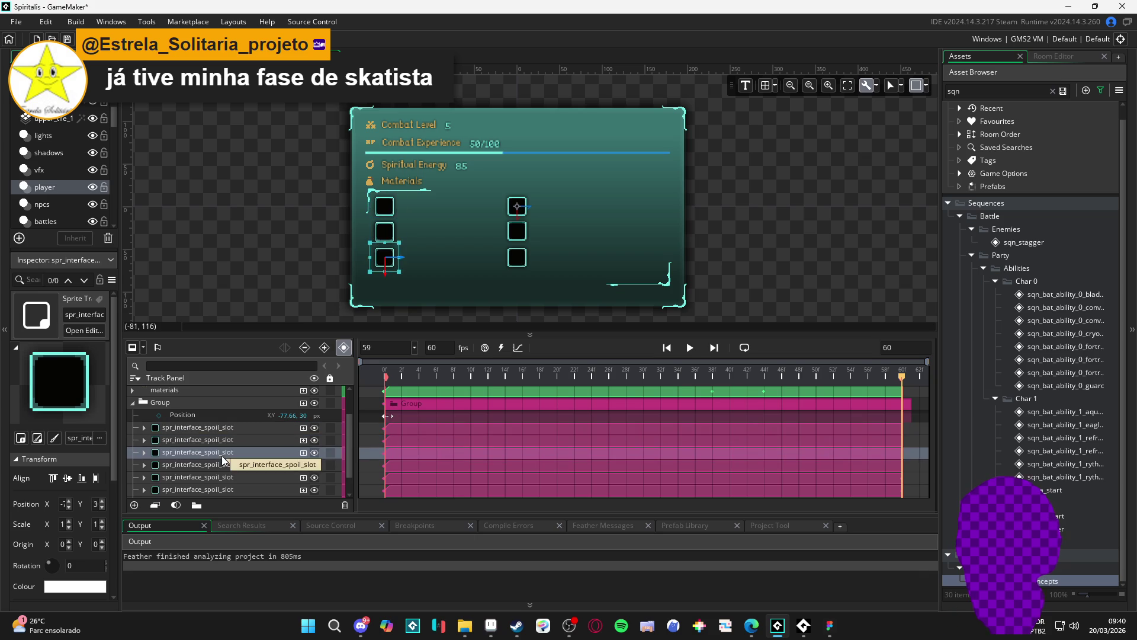
{"action": "left_click", "coordinate": [218, 464]}
{"action": "left_click", "coordinate": [220, 477]}
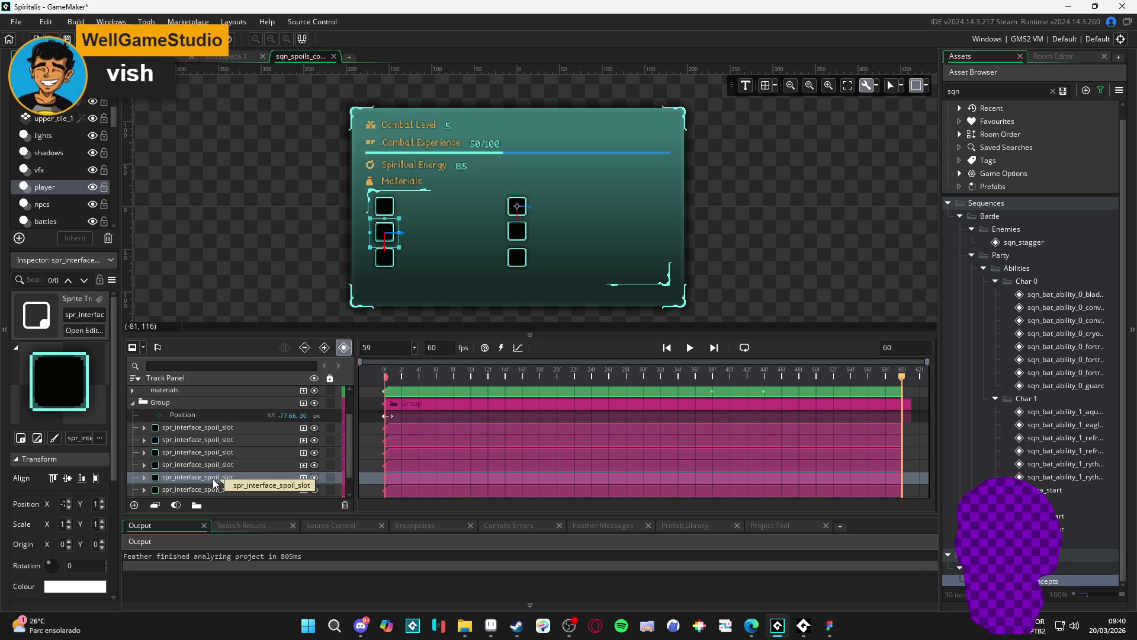
{"action": "left_click", "coordinate": [207, 488]}
{"action": "left_click", "coordinate": [218, 477]}
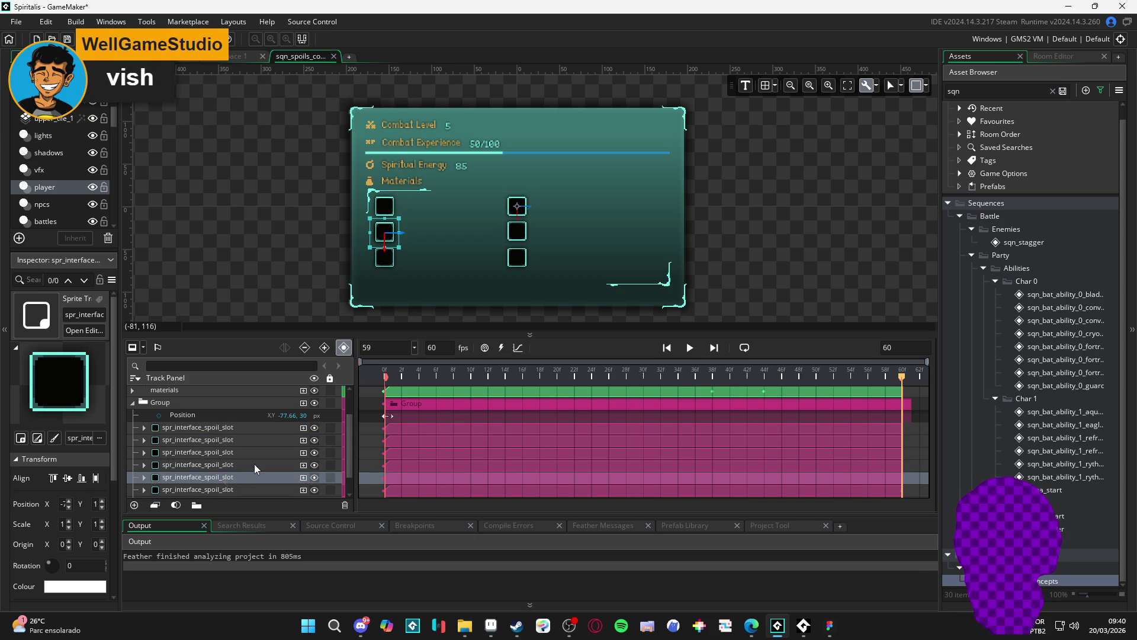
Drag the right-middle slot back into its place with auto-key on.
{"action": "left_click", "coordinate": [523, 246]}
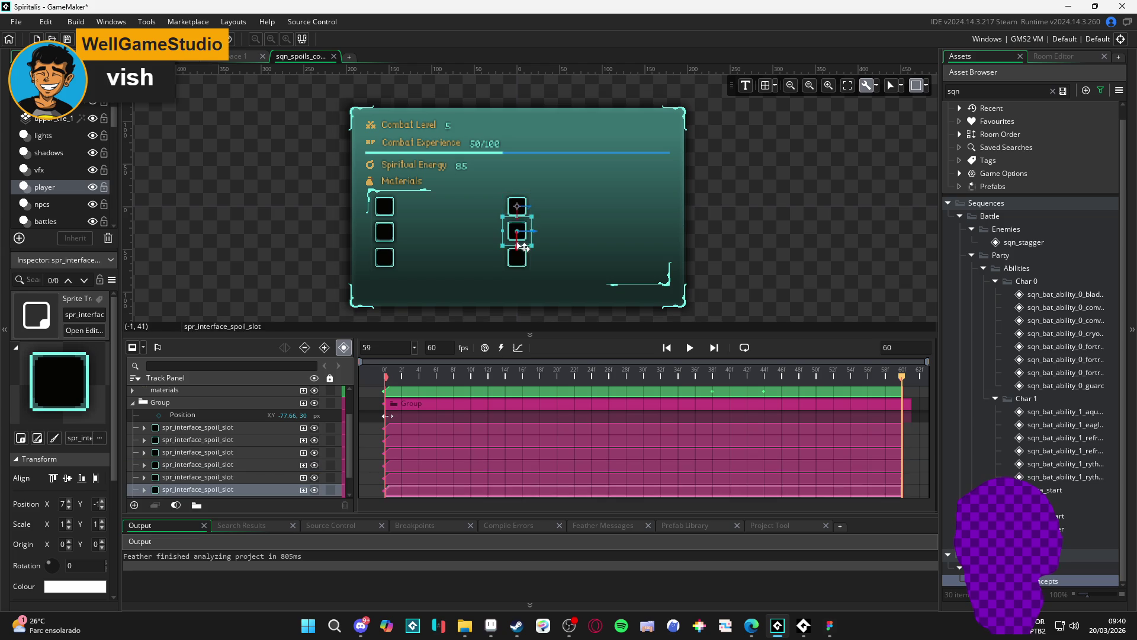
{"action": "left_click", "coordinate": [520, 215]}
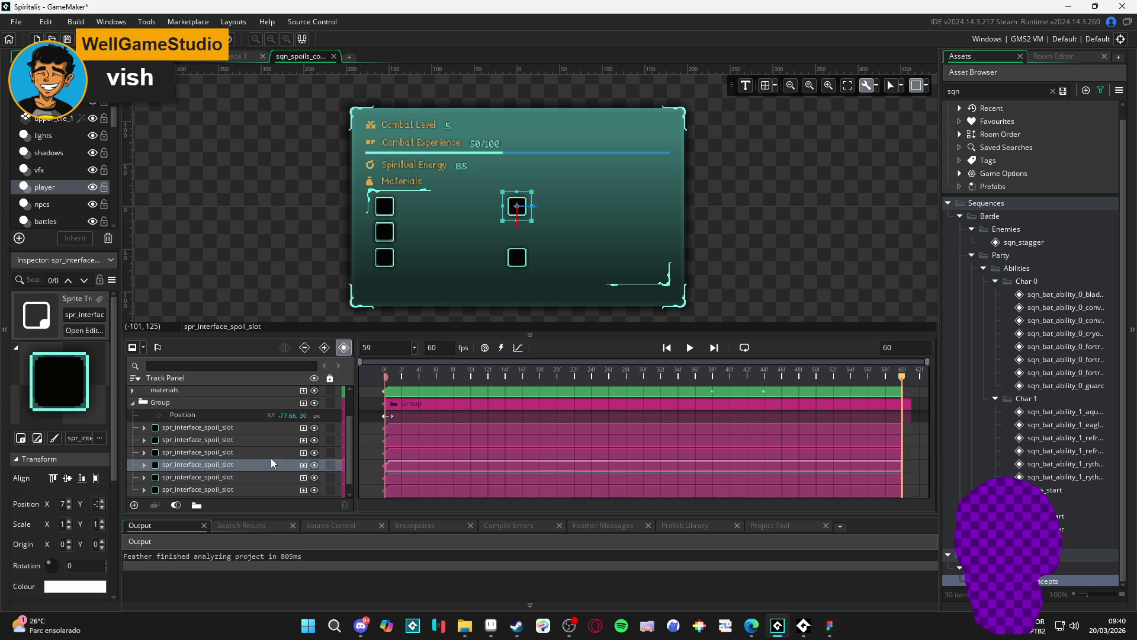
{"action": "left_click", "coordinate": [244, 477]}
{"action": "left_click", "coordinate": [257, 466]}
{"action": "left_click", "coordinate": [242, 453]}
{"action": "left_click", "coordinate": [240, 464]}
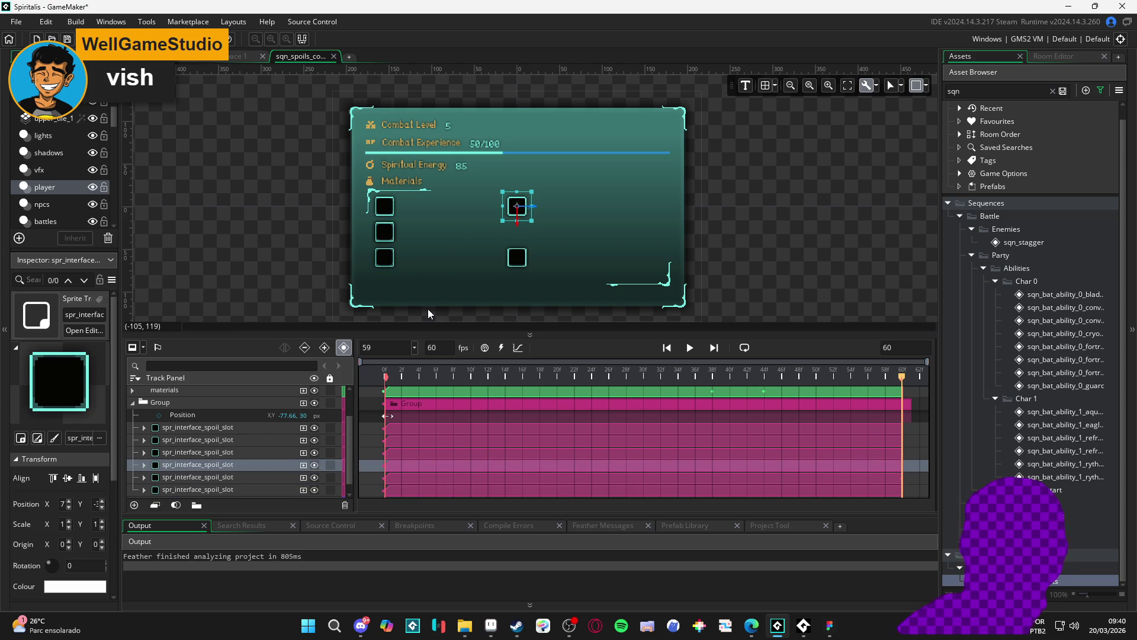
{"action": "mouse_move", "coordinate": [517, 206]}
{"action": "left_mouse_down"}
{"action": "mouse_move", "coordinate": [581, 177]}
{"action": "mouse_move", "coordinate": [528, 180]}
{"action": "mouse_move", "coordinate": [514, 210]}
{"action": "mouse_move", "coordinate": [523, 228]}
{"action": "left_mouse_up"}
Expand the slot track to reveal its Position keyframes and pan the room view to Materials.
{"action": "scroll", "coordinate": [521, 231], "scroll_direction": "up", "scroll_amount": 4}
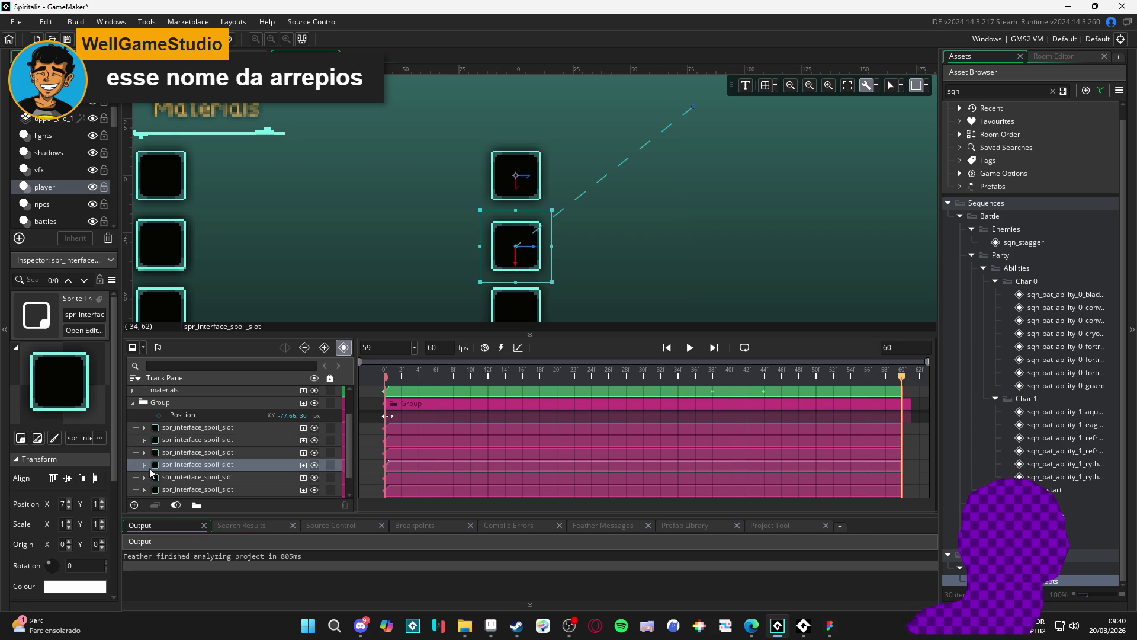
{"action": "left_click", "coordinate": [145, 466]}
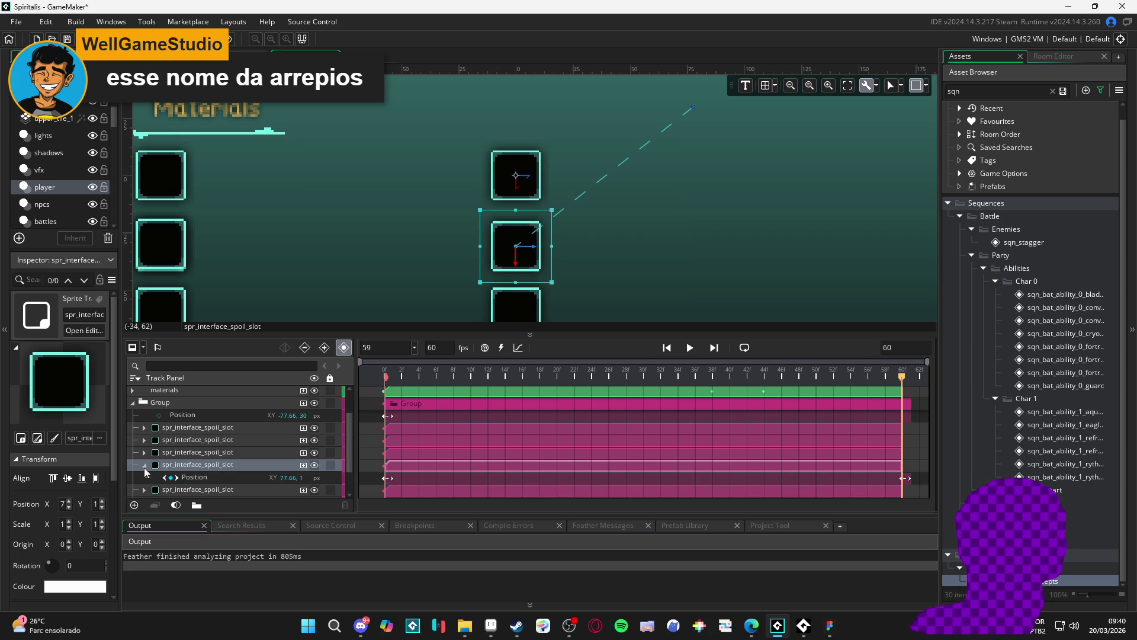
{"action": "scroll", "coordinate": [178, 477], "scroll_direction": "down", "scroll_amount": 1}
{"action": "left_click", "coordinate": [222, 454]}
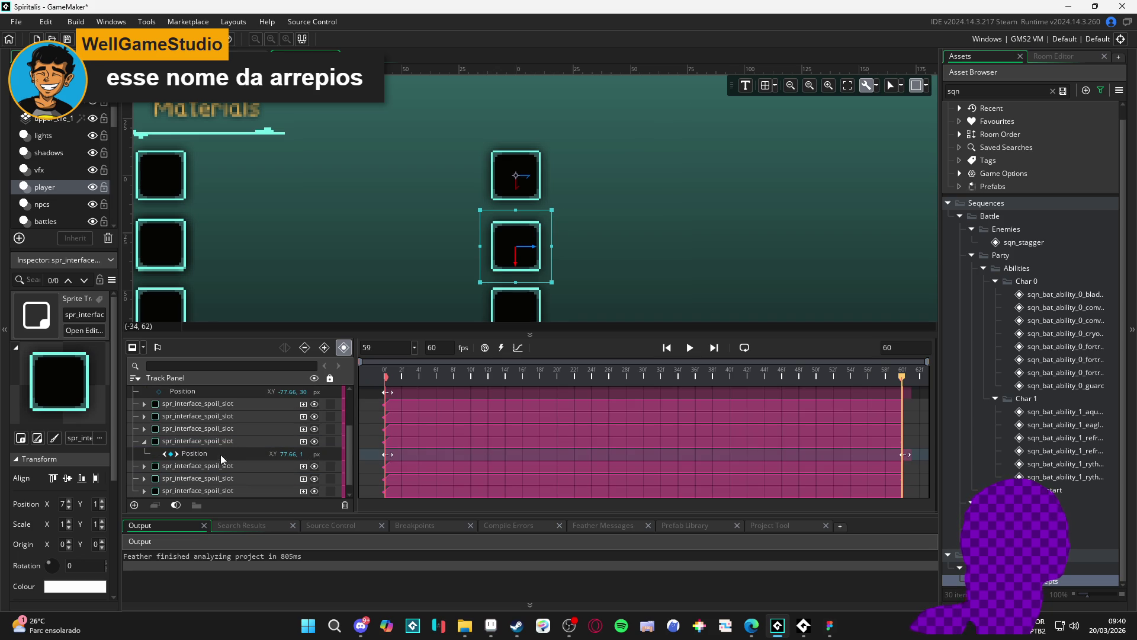
{"action": "left_click", "coordinate": [229, 441]}
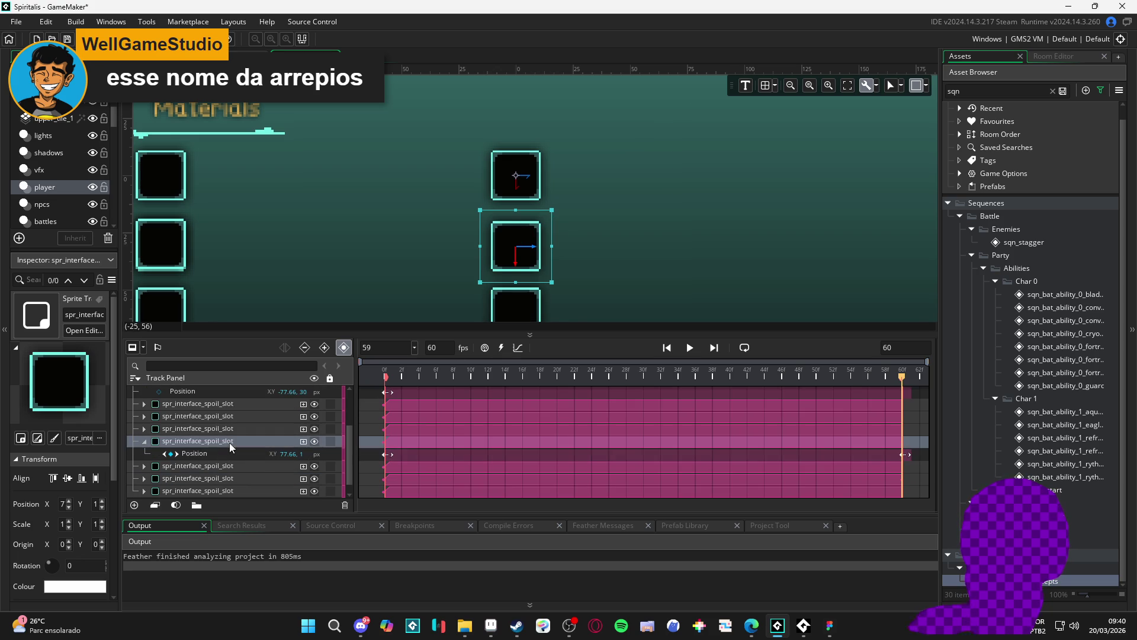
{"action": "scroll", "coordinate": [617, 241], "scroll_direction": "down", "scroll_amount": 2}
{"action": "left_click_drag", "start_coordinate": [570, 176], "coordinate": [587, 217]}
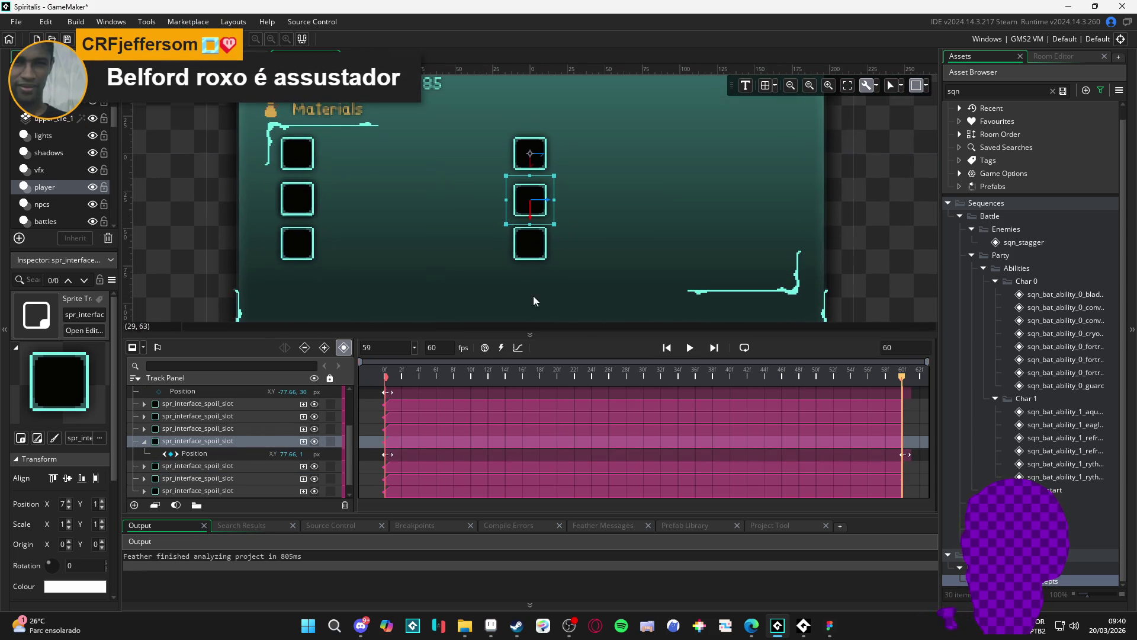
Check the third slot's Position keyframes at frames 0 and 60, then scrub the motion.
{"action": "left_click", "coordinate": [145, 428]}
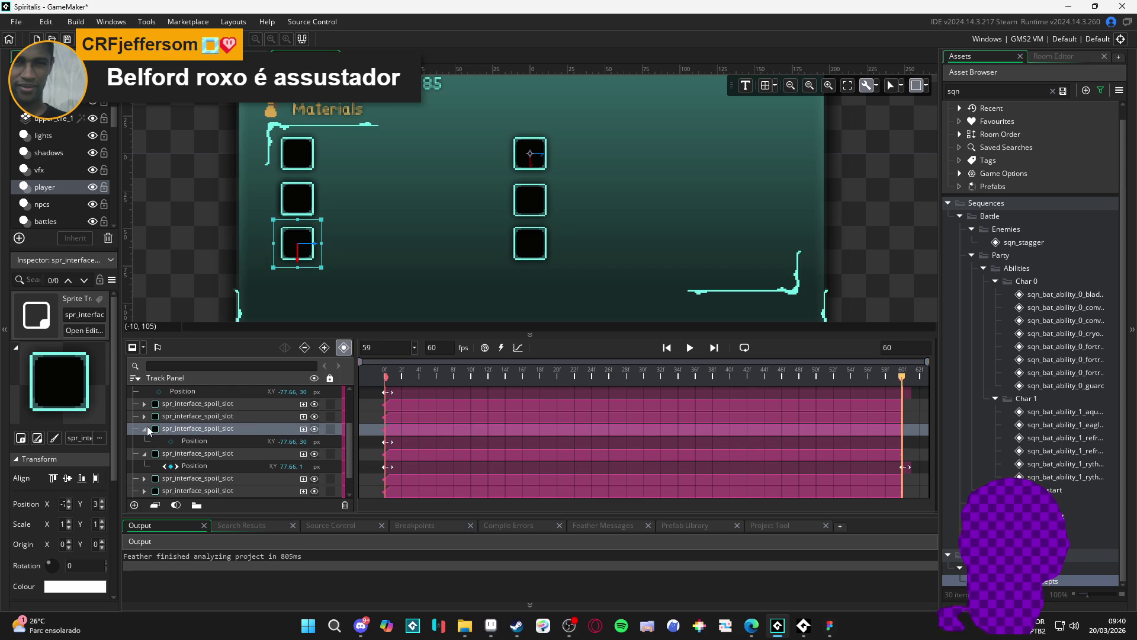
{"action": "left_click", "coordinate": [199, 467]}
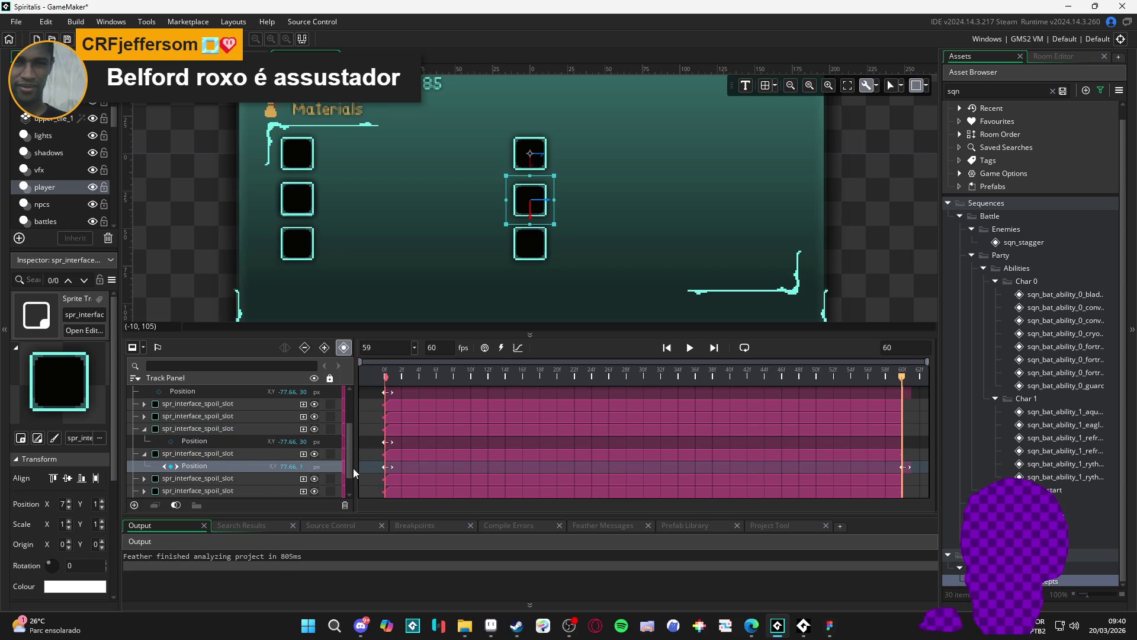
{"action": "left_click", "coordinate": [385, 468]}
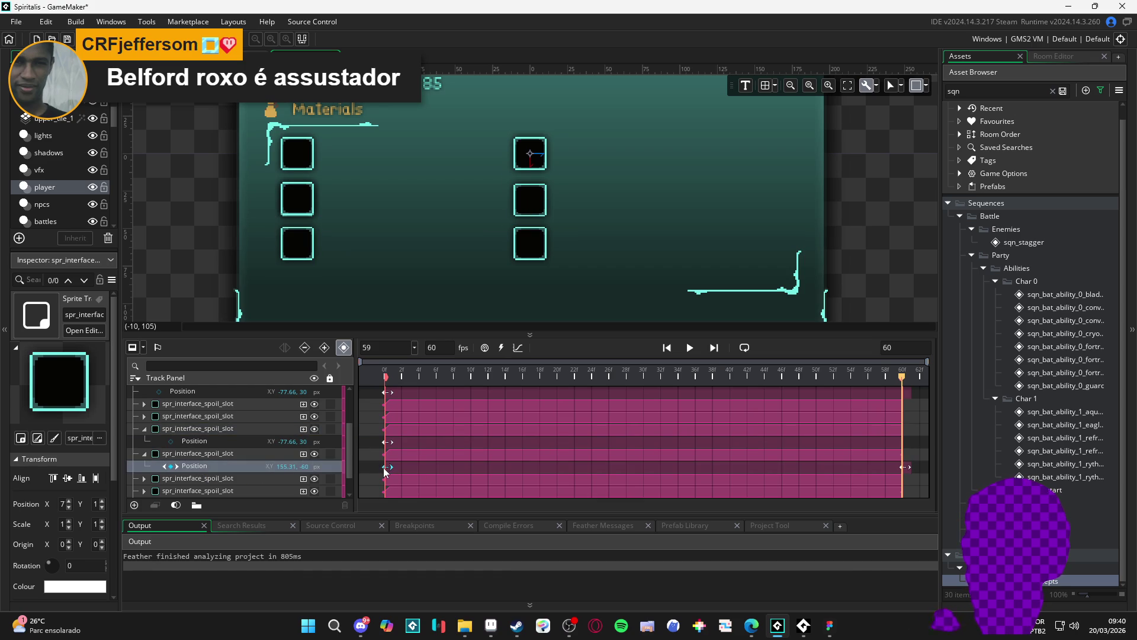
{"action": "left_click", "coordinate": [902, 469]}
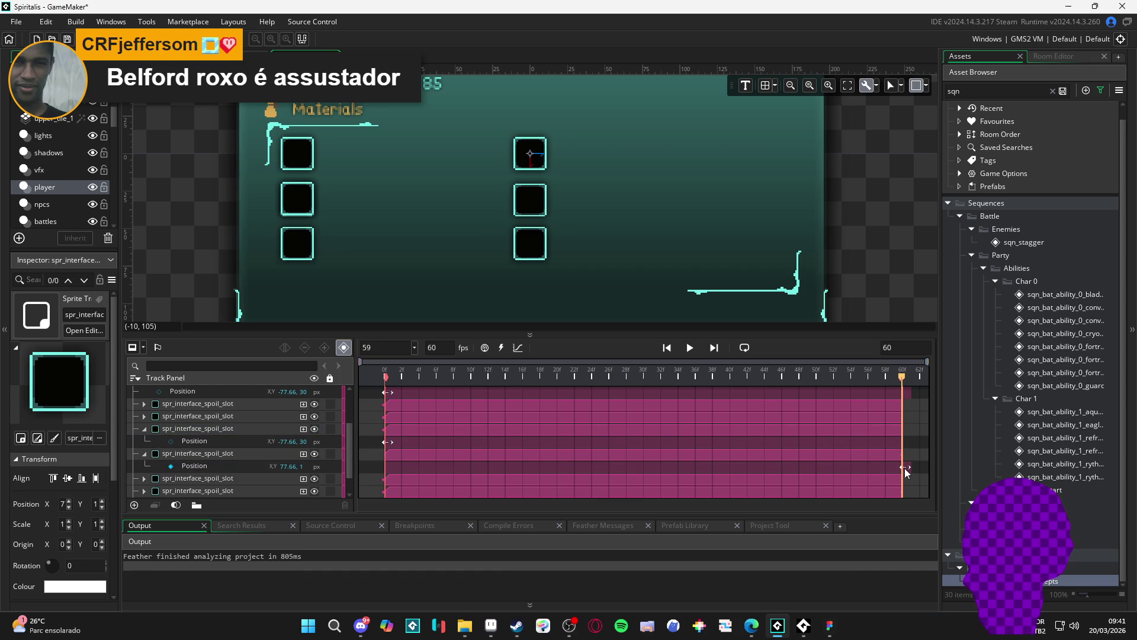
{"action": "left_click", "coordinate": [904, 469]}
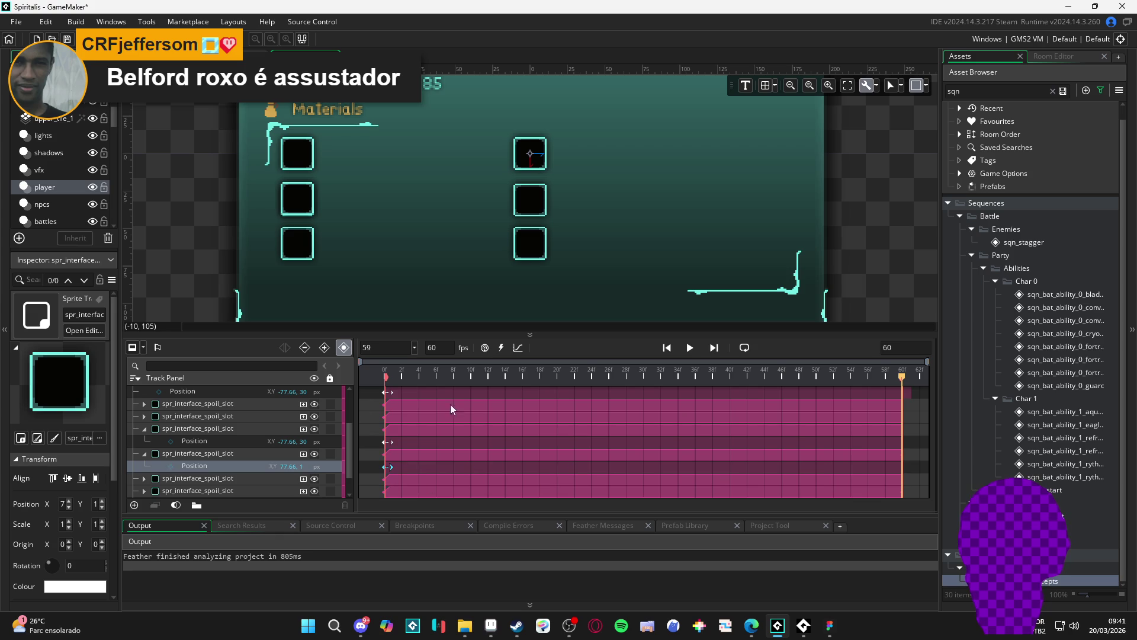
{"action": "mouse_move", "coordinate": [457, 376]}
{"action": "left_mouse_down"}
{"action": "mouse_move", "coordinate": [382, 374]}
{"action": "mouse_move", "coordinate": [694, 372]}
{"action": "left_mouse_up"}
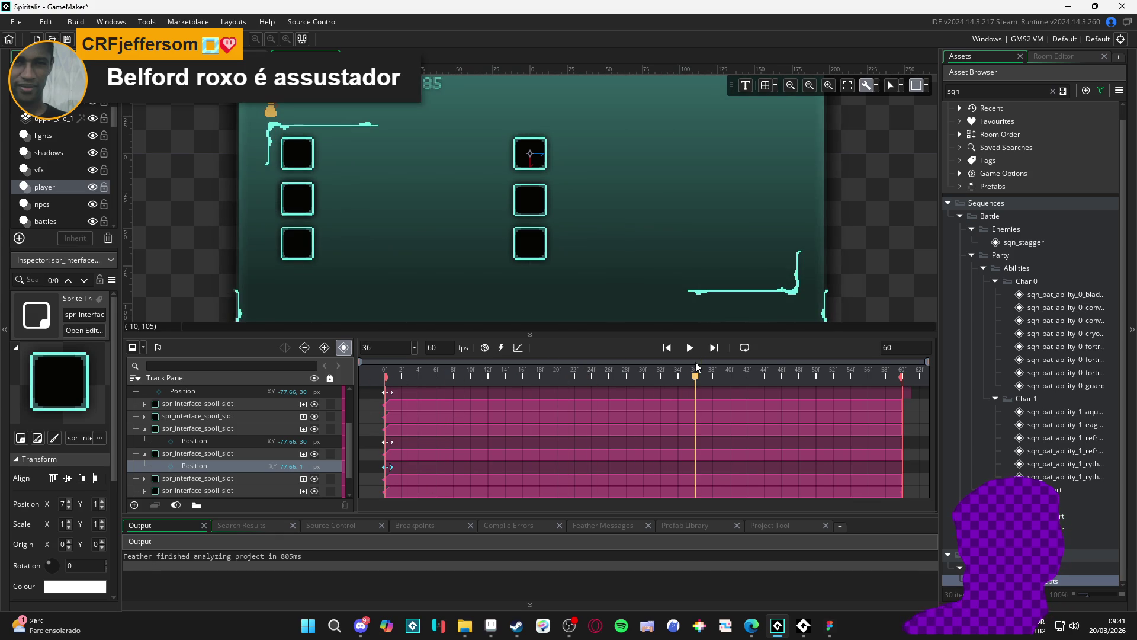
Scrub the fade-in, give the room view more height, and play the spoils sequence to frame 59.
{"action": "mouse_move", "coordinate": [696, 363]}
{"action": "left_mouse_down"}
{"action": "mouse_move", "coordinate": [418, 380]}
{"action": "mouse_move", "coordinate": [496, 376]}
{"action": "left_mouse_up"}
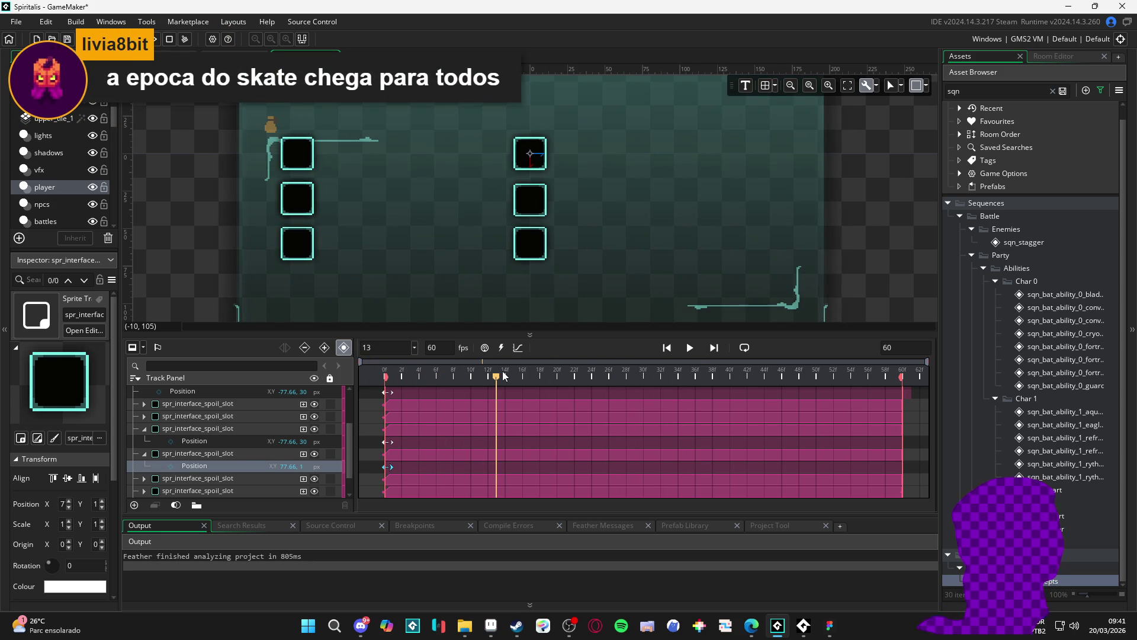
{"action": "scroll", "coordinate": [448, 265], "scroll_direction": "down", "scroll_amount": 4}
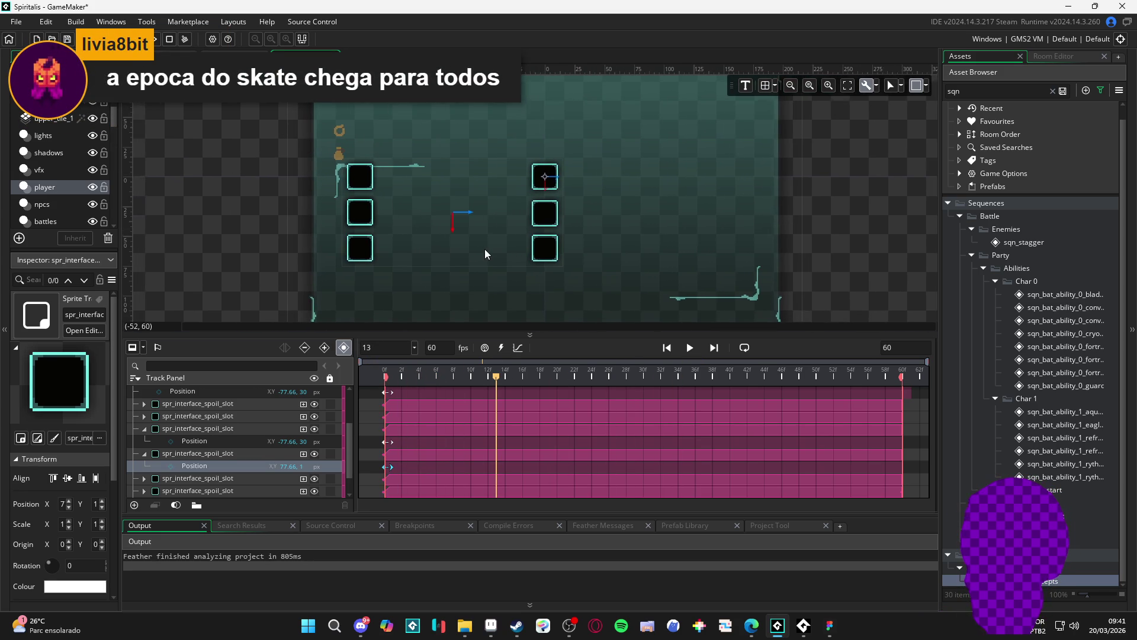
{"action": "left_click_drag", "start_coordinate": [514, 333], "coordinate": [514, 356]}
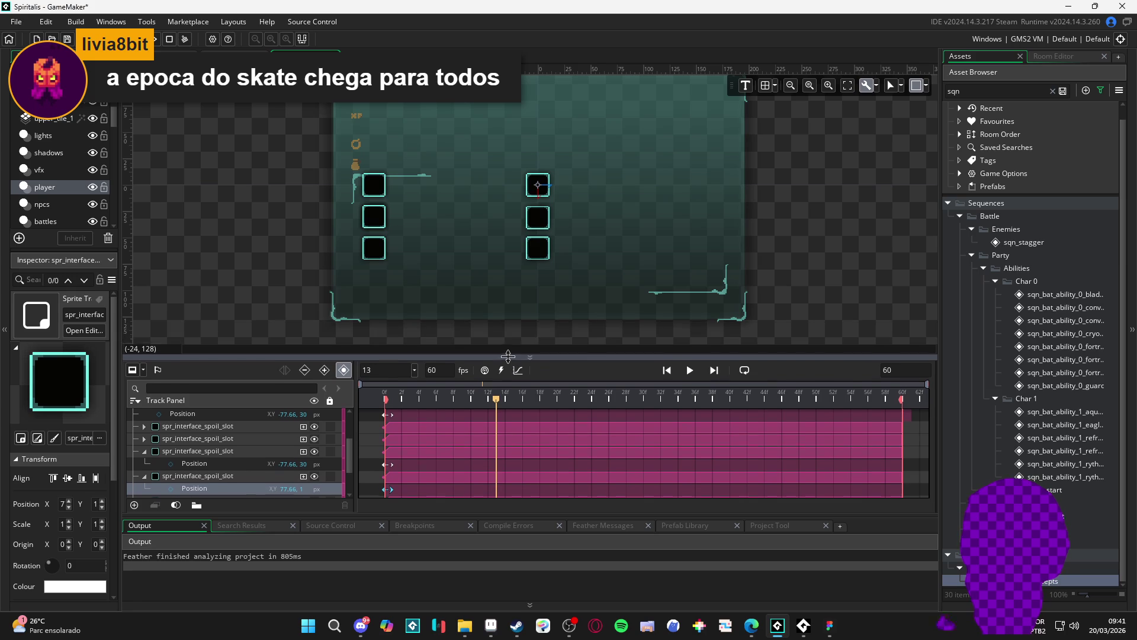
{"action": "key", "text": "Return"}
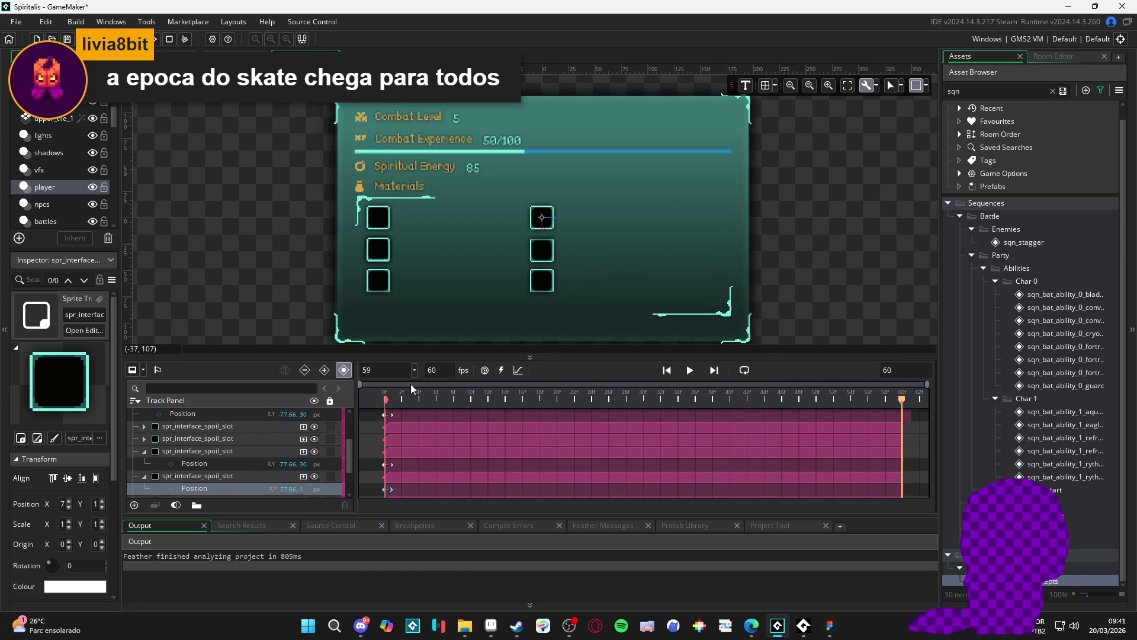
{"action": "left_click", "coordinate": [391, 222]}
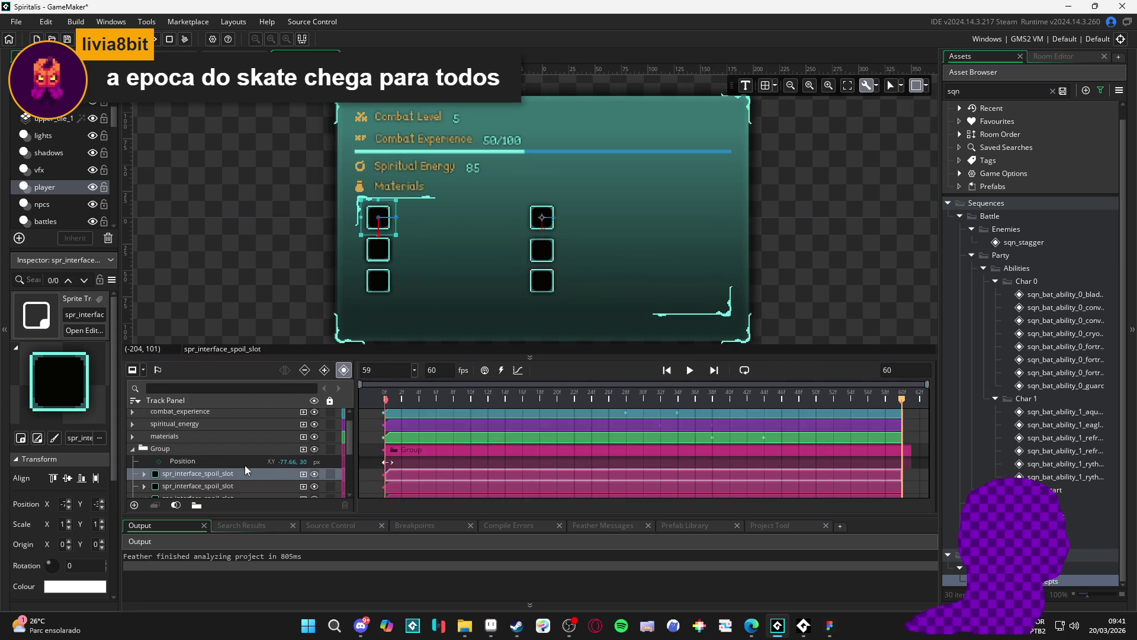
{"action": "scroll", "coordinate": [153, 481], "scroll_direction": "down", "scroll_amount": 1}
{"action": "left_click", "coordinate": [145, 475]}
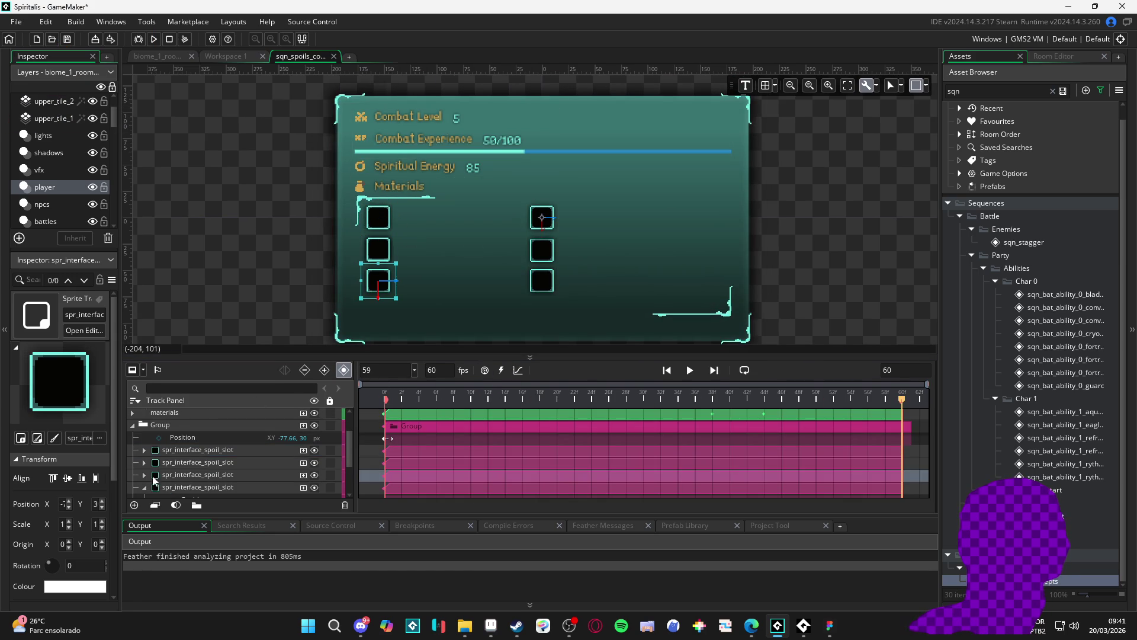
{"action": "left_click", "coordinate": [216, 462]}
{"action": "left_click", "coordinate": [224, 475]}
{"action": "left_click", "coordinate": [218, 488]}
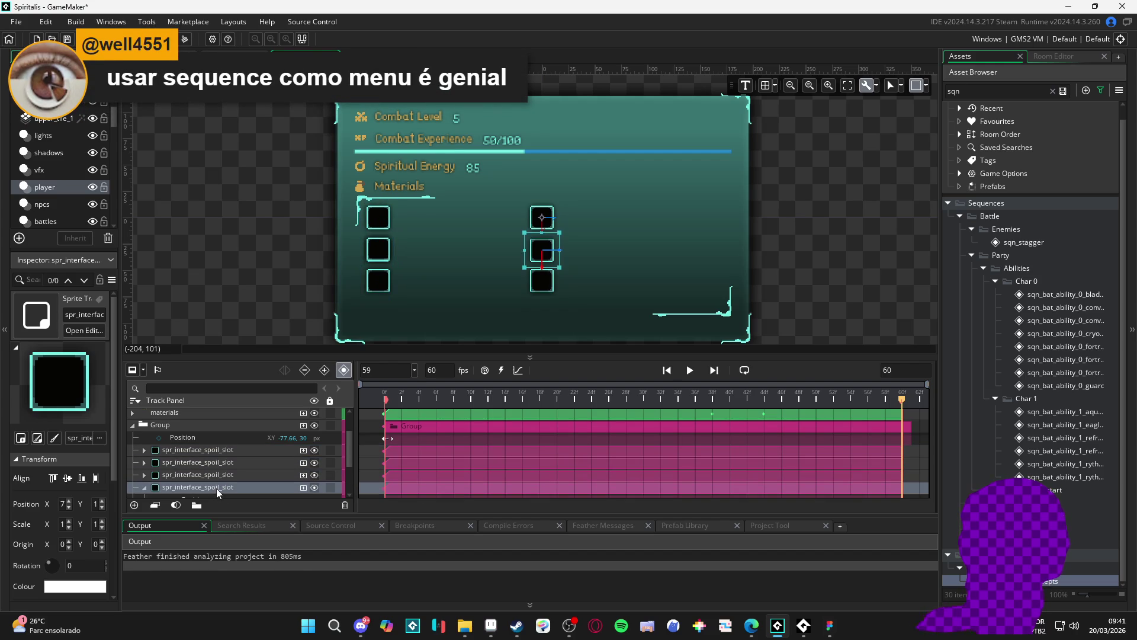
{"action": "scroll", "coordinate": [218, 493], "scroll_direction": "down", "scroll_amount": 2}
{"action": "scroll", "coordinate": [155, 453], "scroll_direction": "down", "scroll_amount": 1}
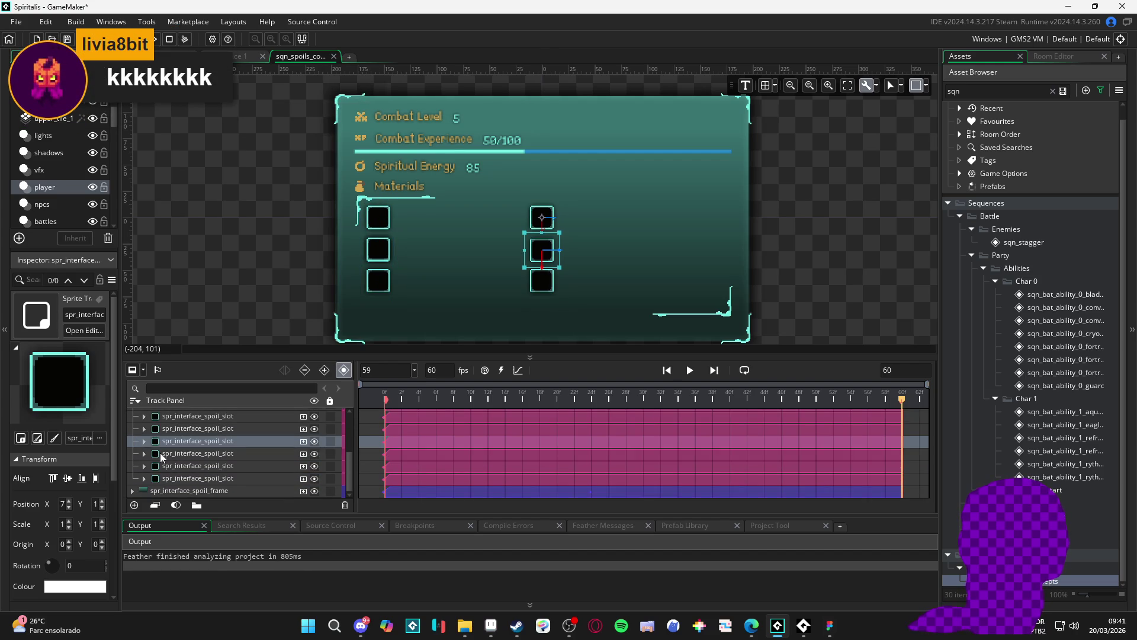
{"action": "left_click", "coordinate": [201, 454]}
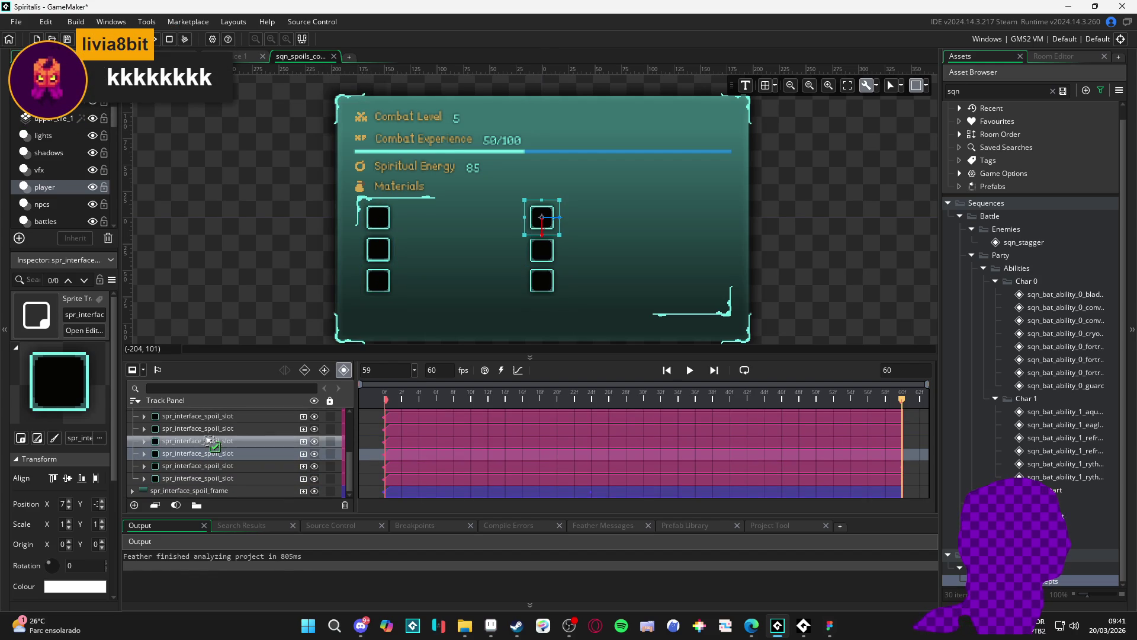
{"action": "left_click", "coordinate": [207, 442]}
{"action": "left_click", "coordinate": [211, 454]}
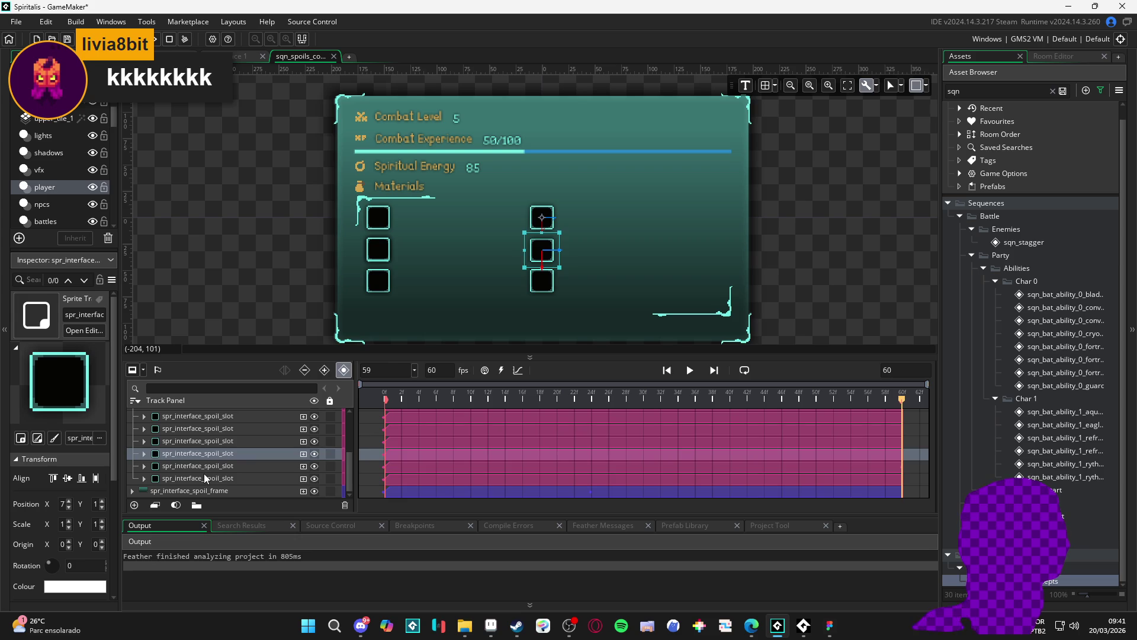
{"action": "left_click", "coordinate": [205, 479]}
{"action": "left_click", "coordinate": [201, 468]}
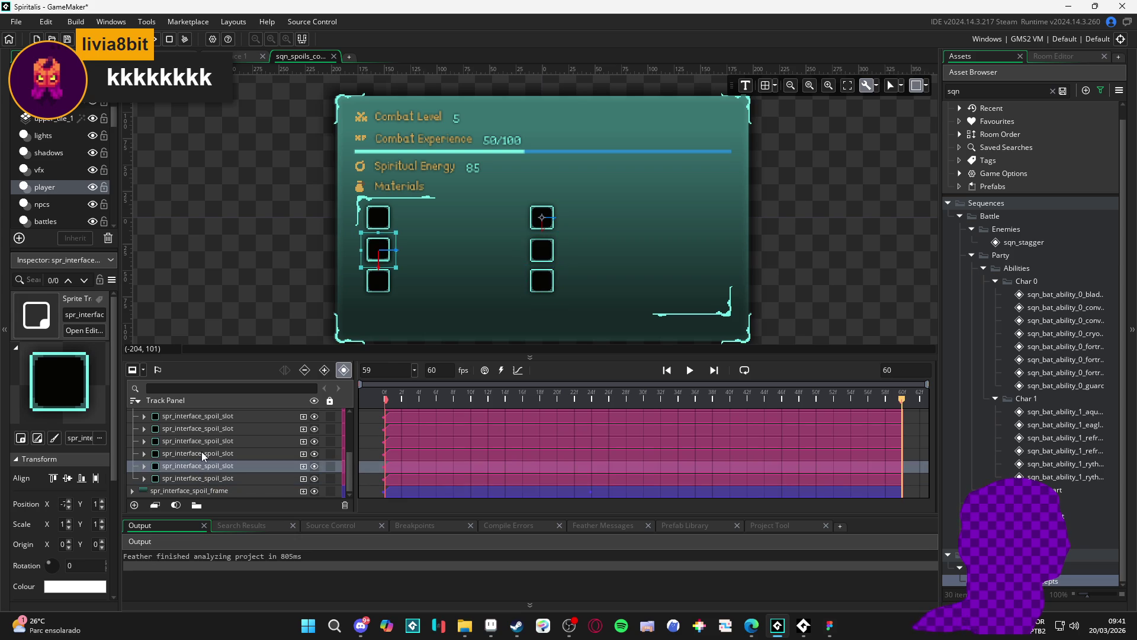
{"action": "left_click", "coordinate": [203, 456]}
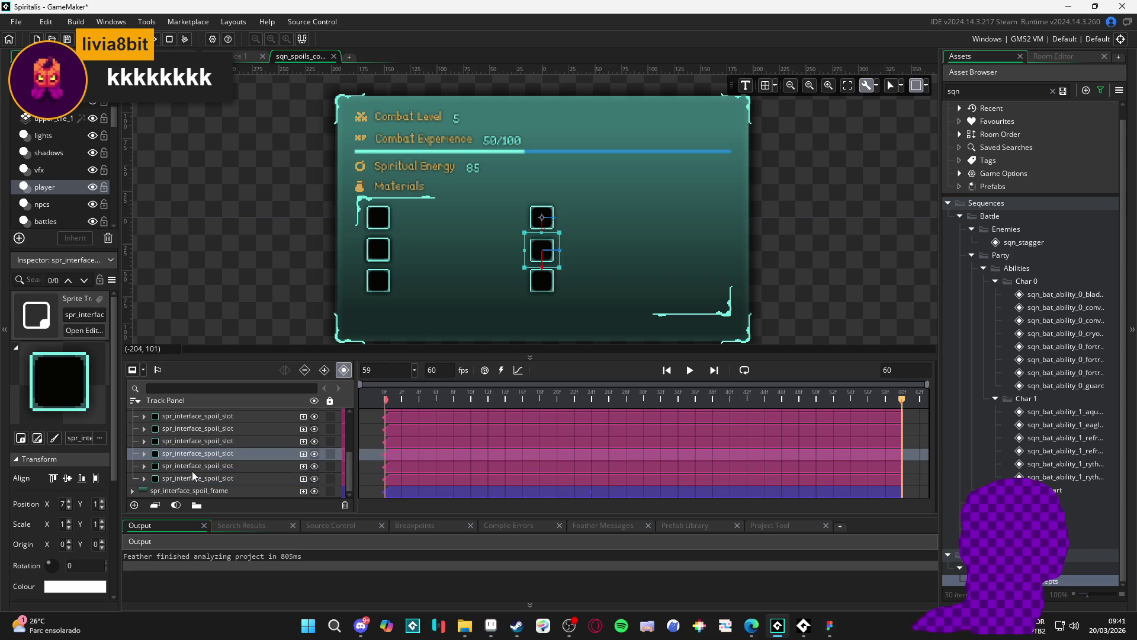
{"action": "left_click", "coordinate": [193, 468]}
{"action": "left_click", "coordinate": [193, 479]}
{"action": "left_click", "coordinate": [192, 469]}
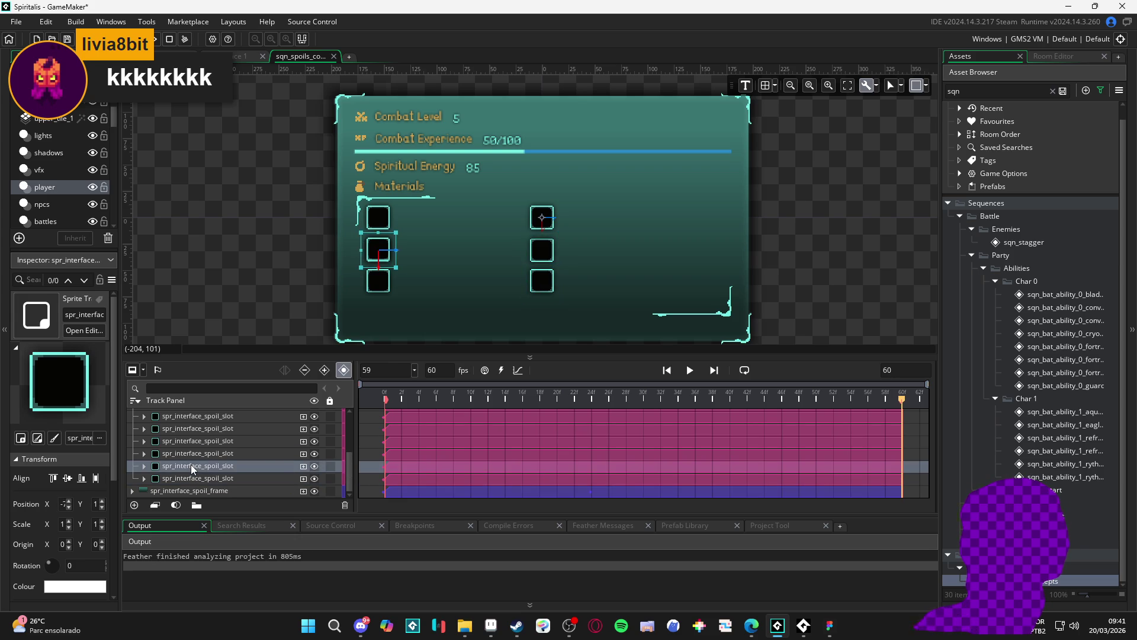
{"action": "left_click", "coordinate": [194, 451]}
{"action": "left_click", "coordinate": [193, 467]}
{"action": "left_click", "coordinate": [187, 477]}
{"action": "left_click", "coordinate": [190, 465]}
{"action": "left_click", "coordinate": [190, 455]}
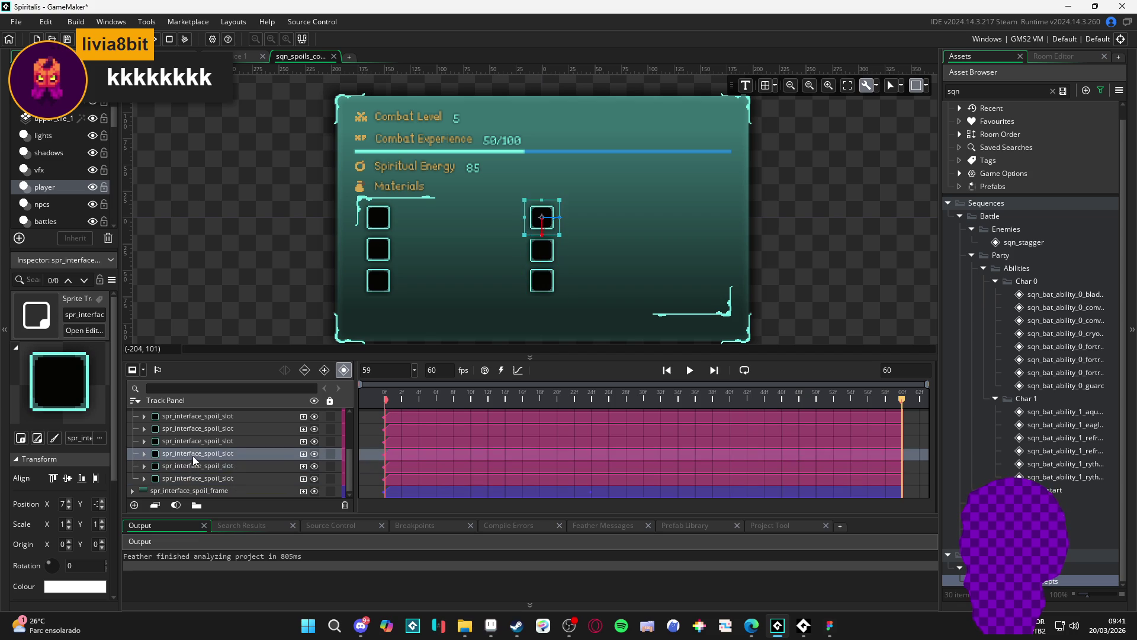
{"action": "scroll", "coordinate": [190, 457], "scroll_direction": "up", "scroll_amount": 1}
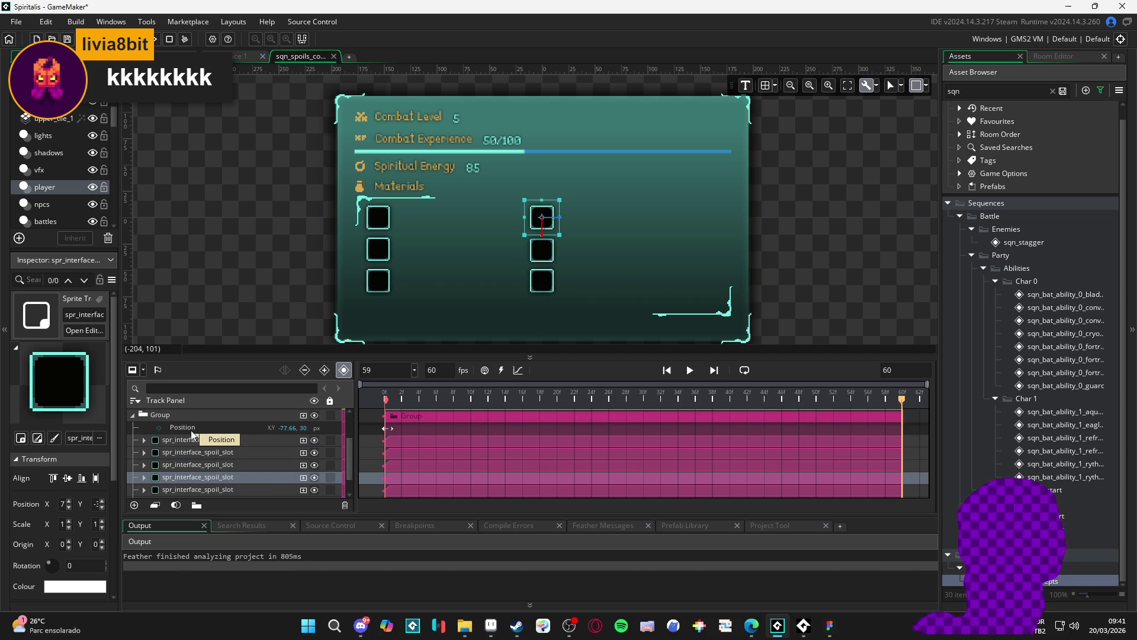
{"action": "scroll", "coordinate": [201, 474], "scroll_direction": "down", "scroll_amount": 1}
{"action": "left_click", "coordinate": [214, 467]}
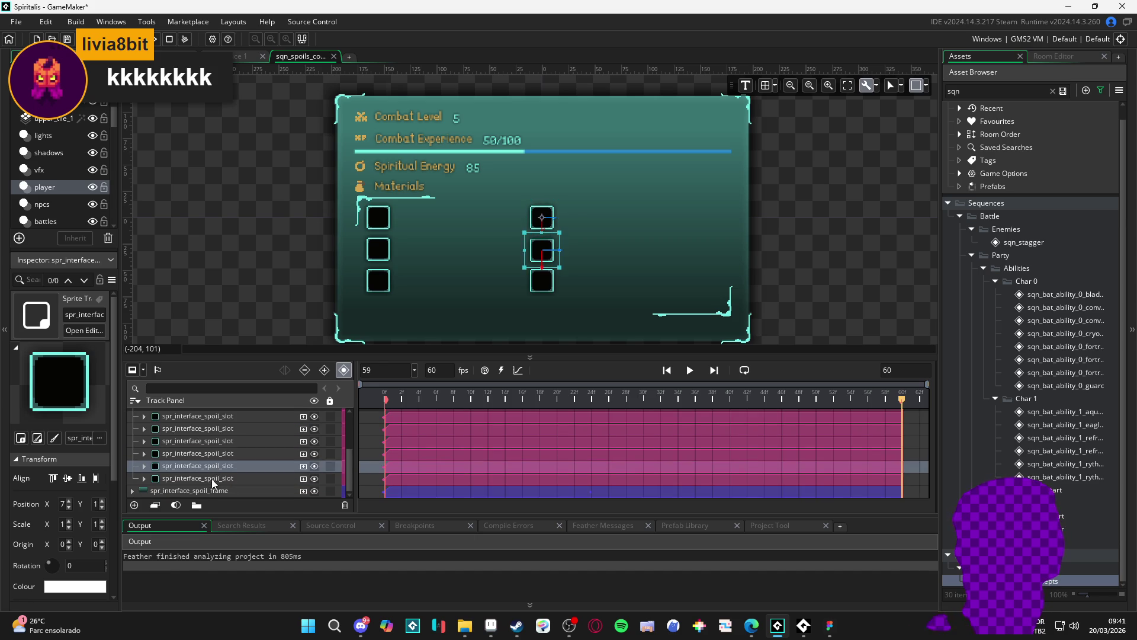
{"action": "left_click", "coordinate": [212, 479]}
{"action": "left_click", "coordinate": [200, 465]}
{"action": "left_click", "coordinate": [205, 457]}
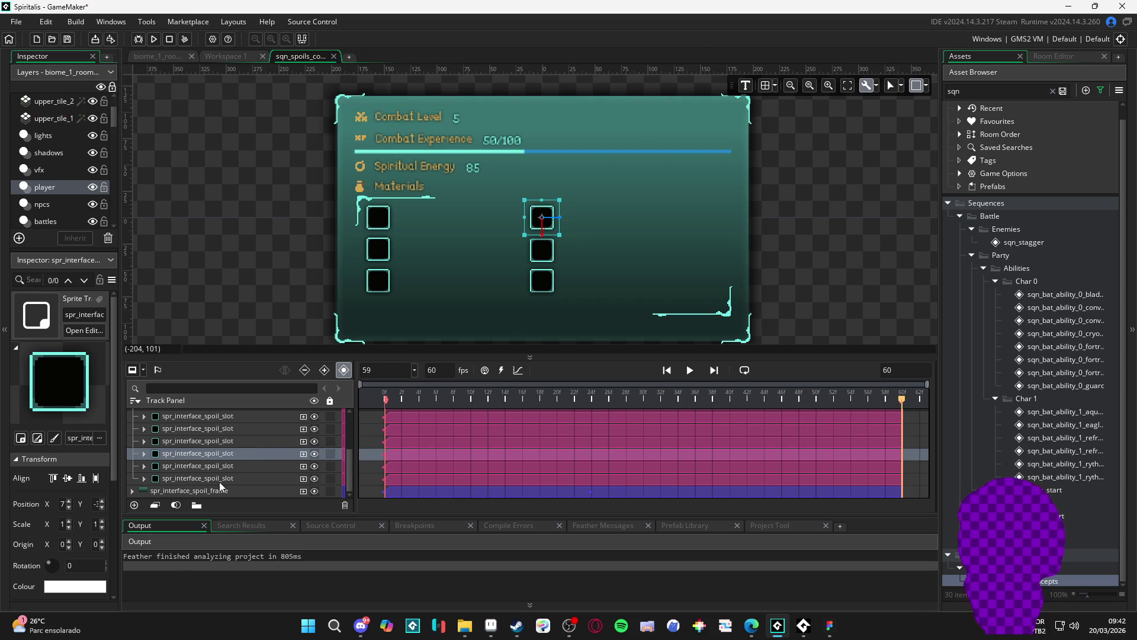
{"action": "left_click", "coordinate": [223, 441]}
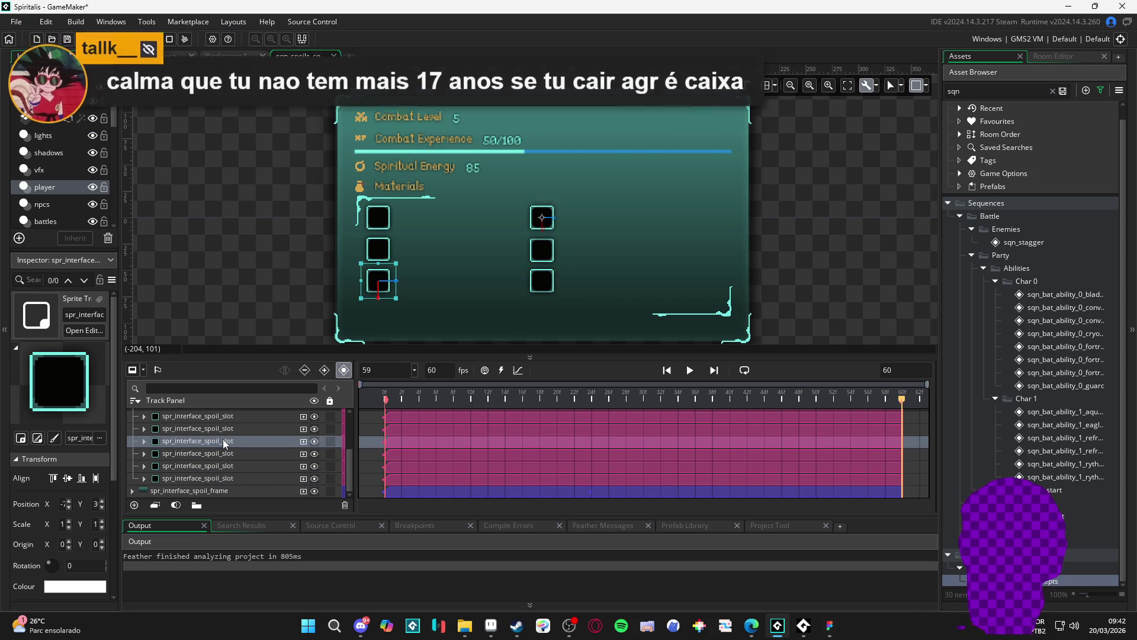
{"action": "left_click", "coordinate": [225, 429]}
{"action": "left_click", "coordinate": [228, 417]}
{"action": "scroll", "coordinate": [261, 457], "scroll_direction": "up", "scroll_amount": 2}
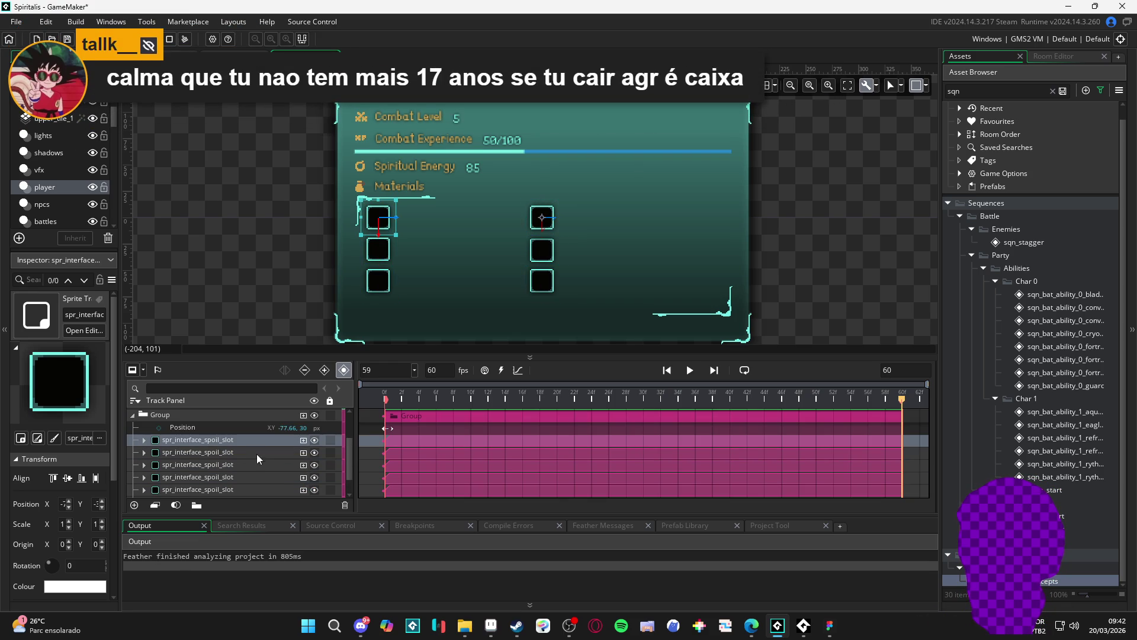
{"action": "left_click", "coordinate": [214, 452]}
{"action": "left_click", "coordinate": [209, 464]}
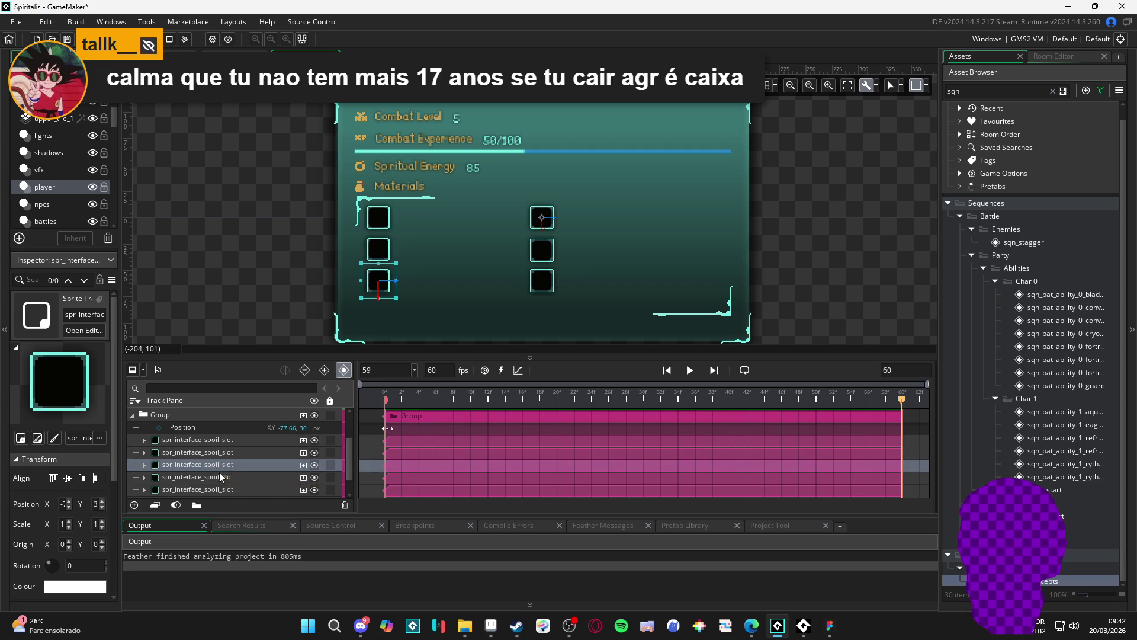
{"action": "left_click", "coordinate": [219, 477]}
{"action": "scroll", "coordinate": [219, 477], "scroll_direction": "down", "scroll_amount": 2}
{"action": "left_click", "coordinate": [223, 470]}
{"action": "left_click", "coordinate": [226, 481]}
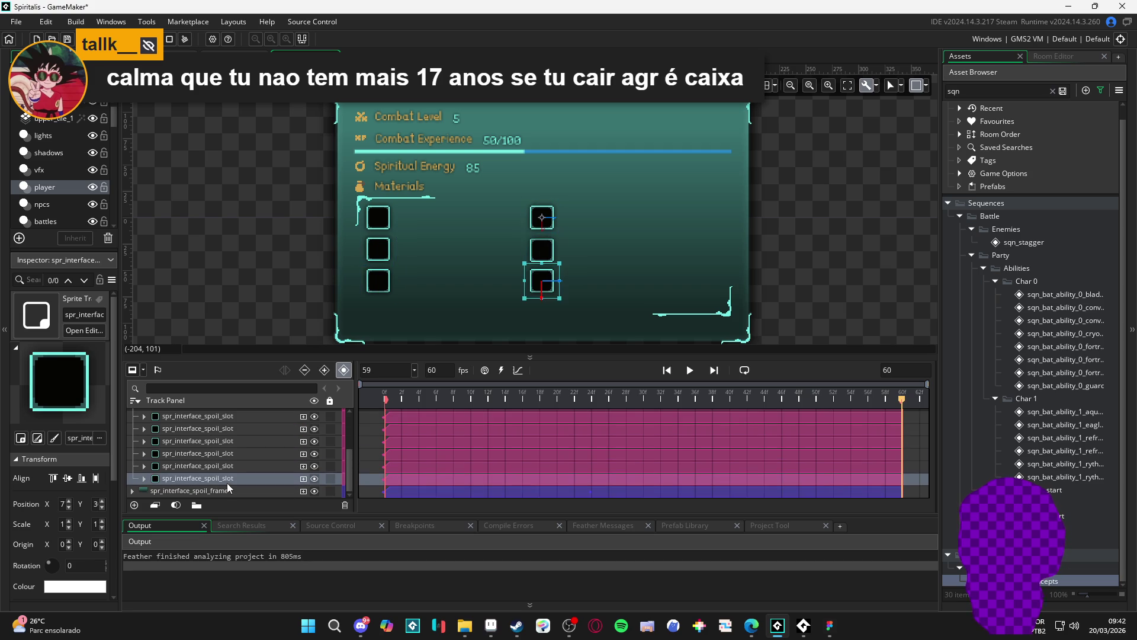
{"action": "left_click", "coordinate": [229, 466]}
{"action": "left_click", "coordinate": [222, 454]}
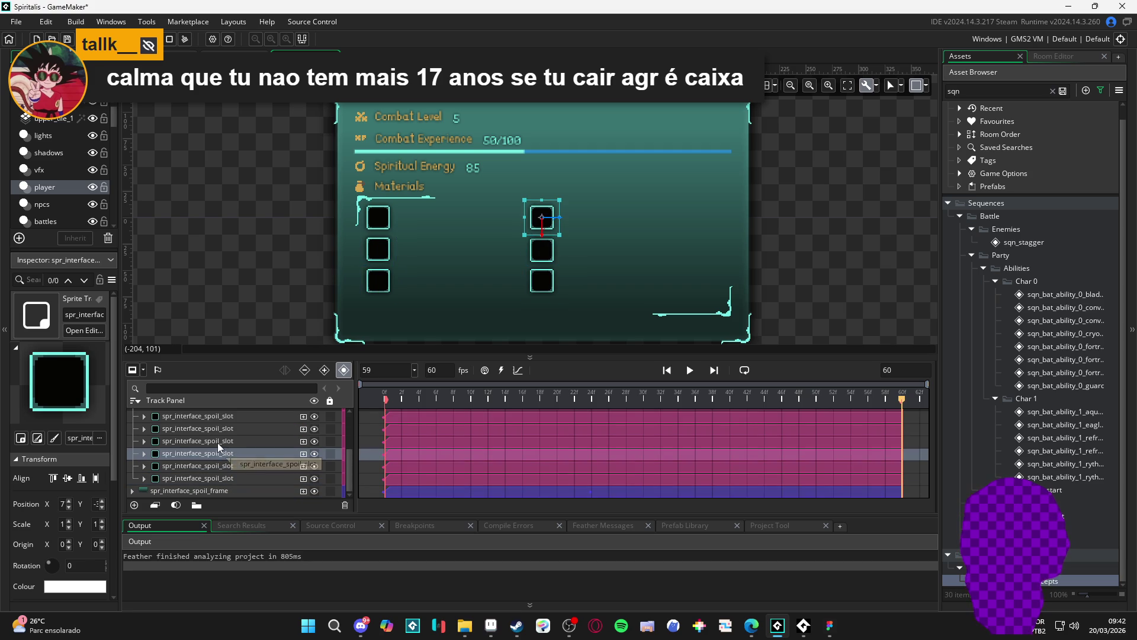
{"action": "left_click", "coordinate": [219, 442]}
{"action": "left_click", "coordinate": [212, 433]}
{"action": "scroll", "coordinate": [211, 434], "scroll_direction": "up", "scroll_amount": 2}
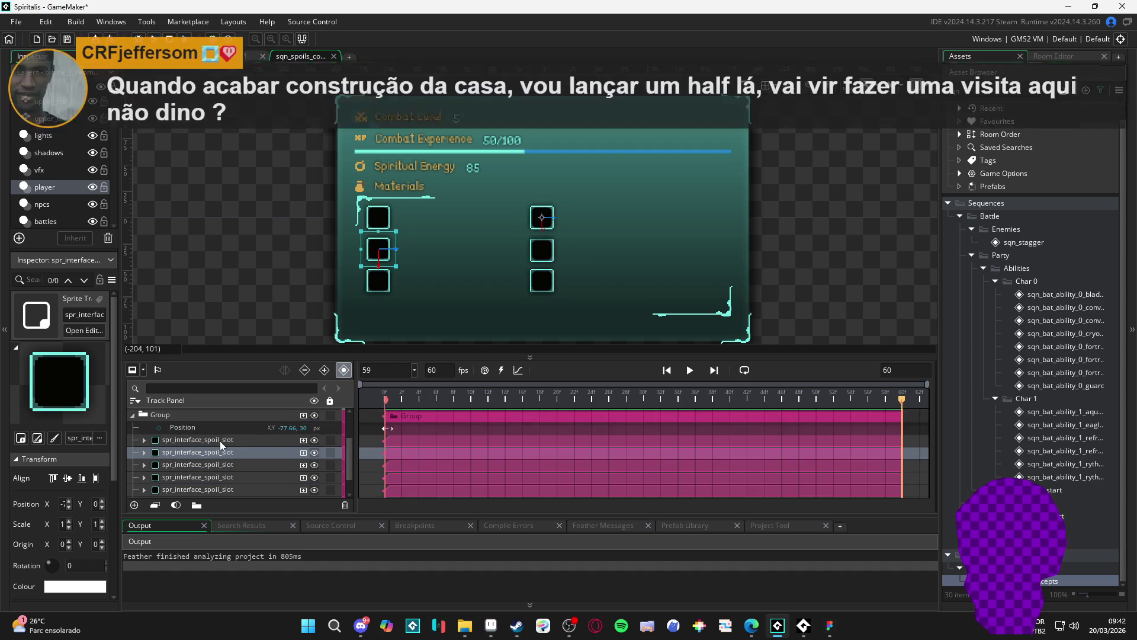
{"action": "left_click", "coordinate": [215, 464]}
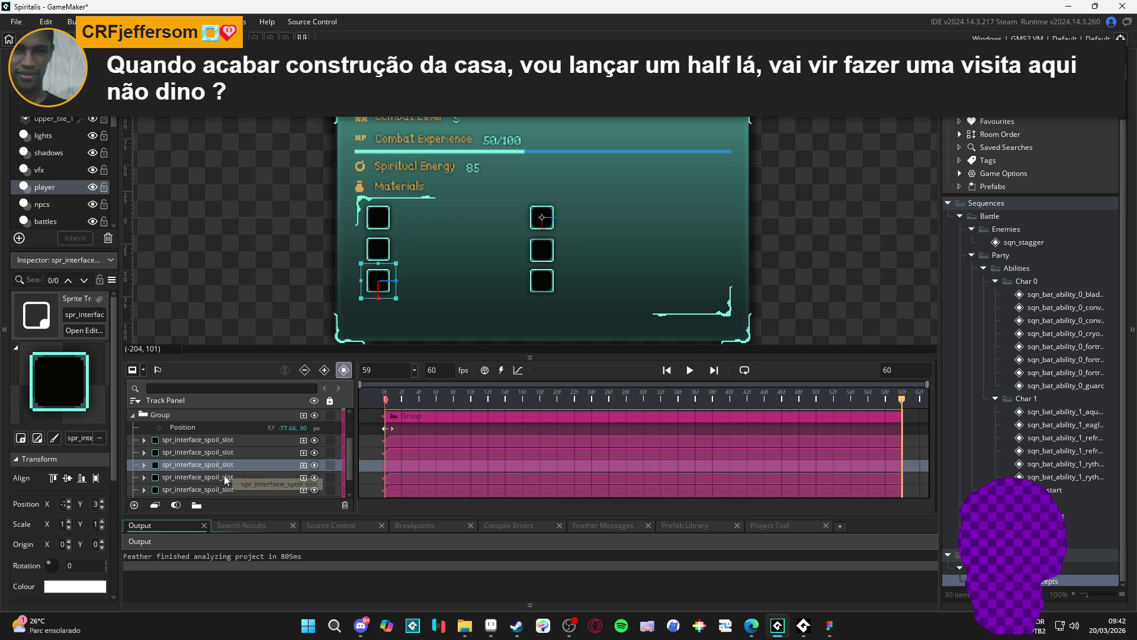
{"action": "scroll", "coordinate": [219, 465], "scroll_direction": "down", "scroll_amount": 2}
{"action": "left_click", "coordinate": [226, 455]}
{"action": "left_click", "coordinate": [228, 467]}
{"action": "left_click", "coordinate": [237, 478]}
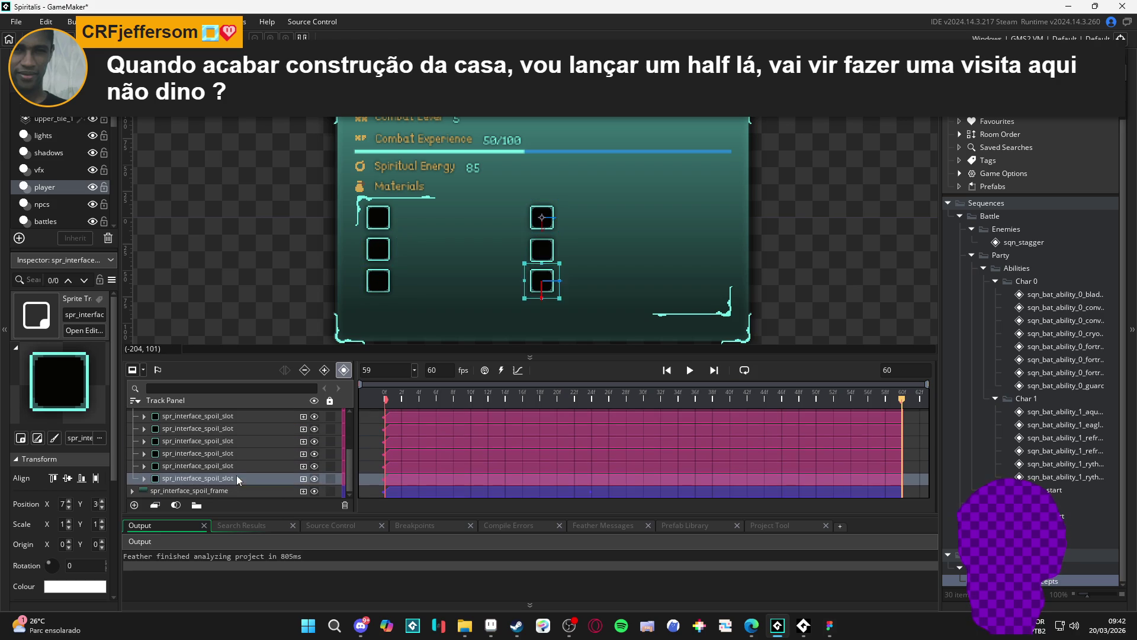
{"action": "left_click", "coordinate": [231, 467]}
{"action": "left_click", "coordinate": [230, 454]}
{"action": "left_click", "coordinate": [230, 441]}
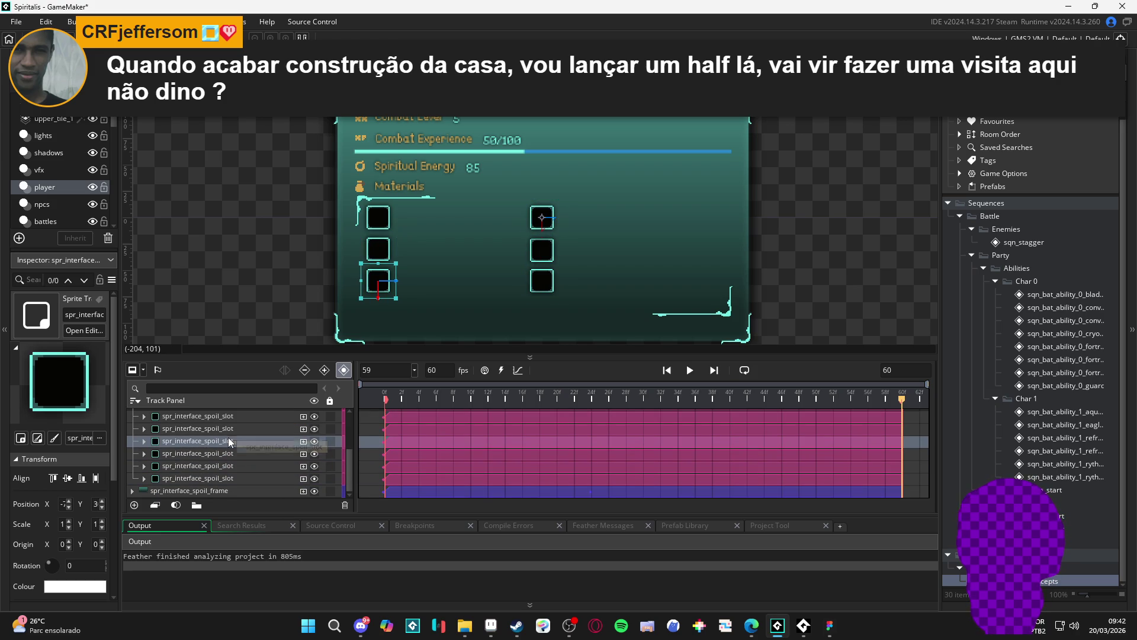
{"action": "scroll", "coordinate": [230, 441], "scroll_direction": "up", "scroll_amount": 2}
{"action": "scroll", "coordinate": [178, 454], "scroll_direction": "up", "scroll_amount": 2}
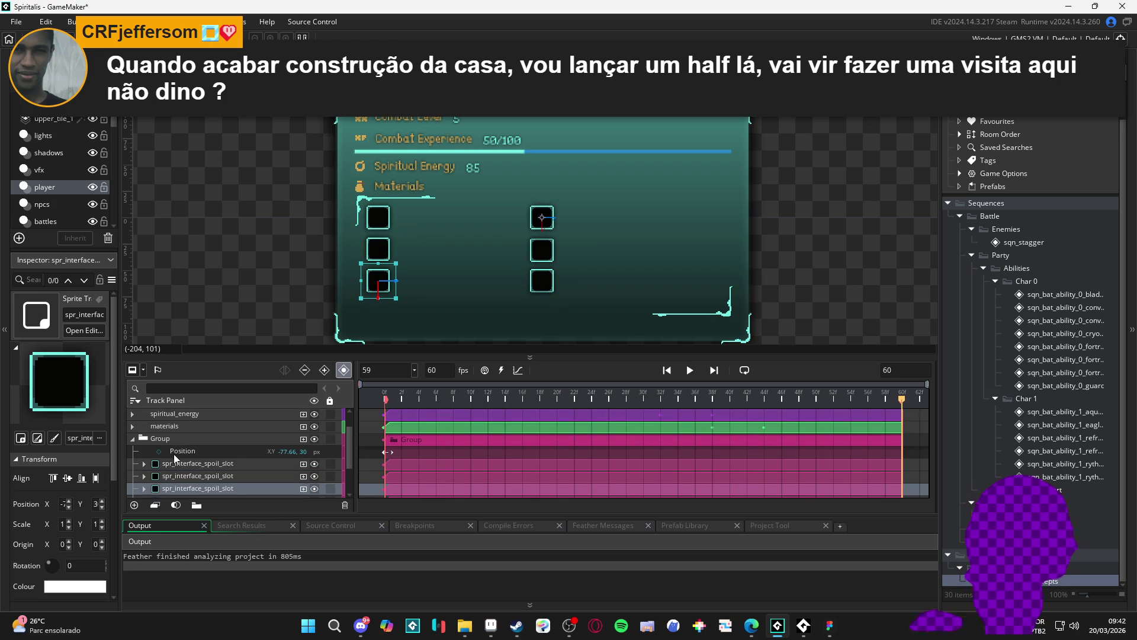
{"action": "scroll", "coordinate": [201, 457], "scroll_direction": "down", "scroll_amount": 2}
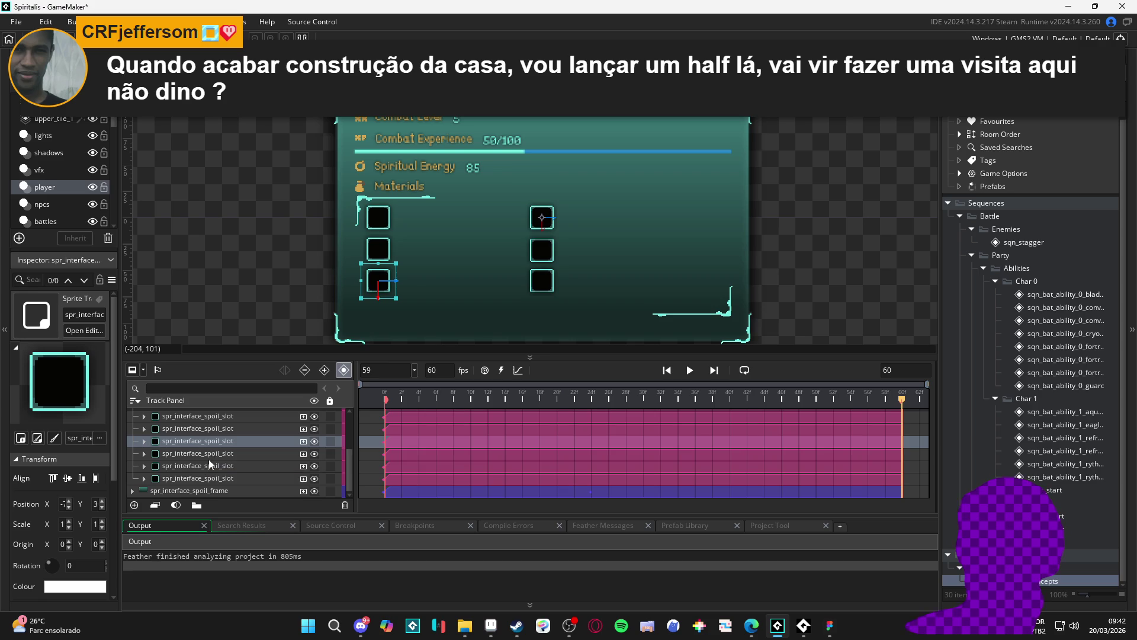
{"action": "left_click", "coordinate": [209, 464]}
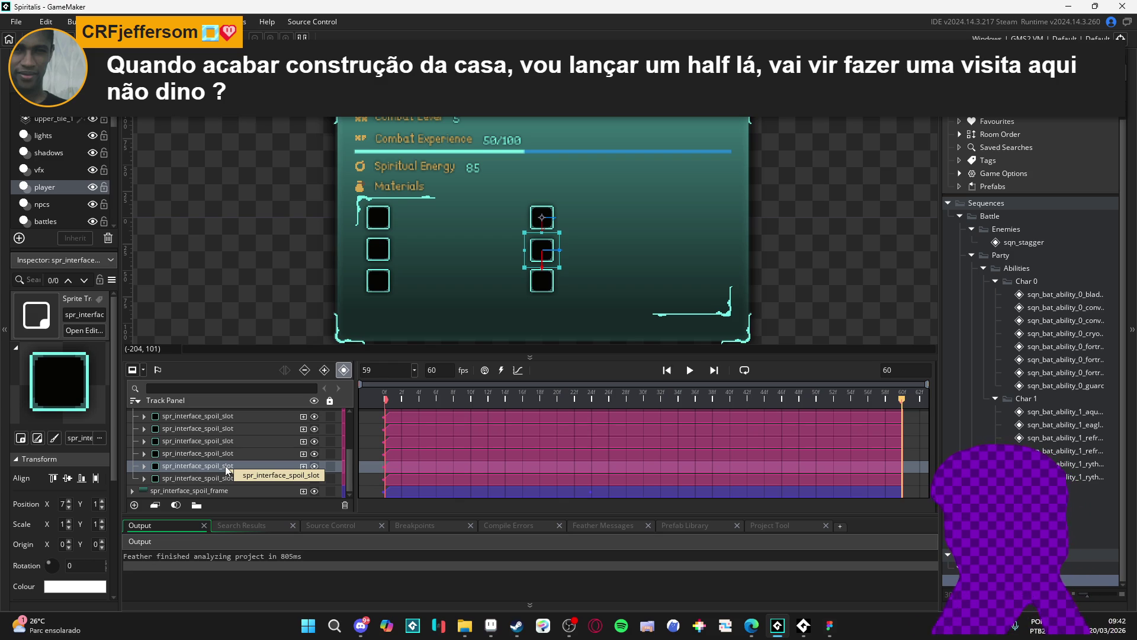
{"action": "left_click", "coordinate": [180, 478]}
{"action": "left_click", "coordinate": [197, 462]}
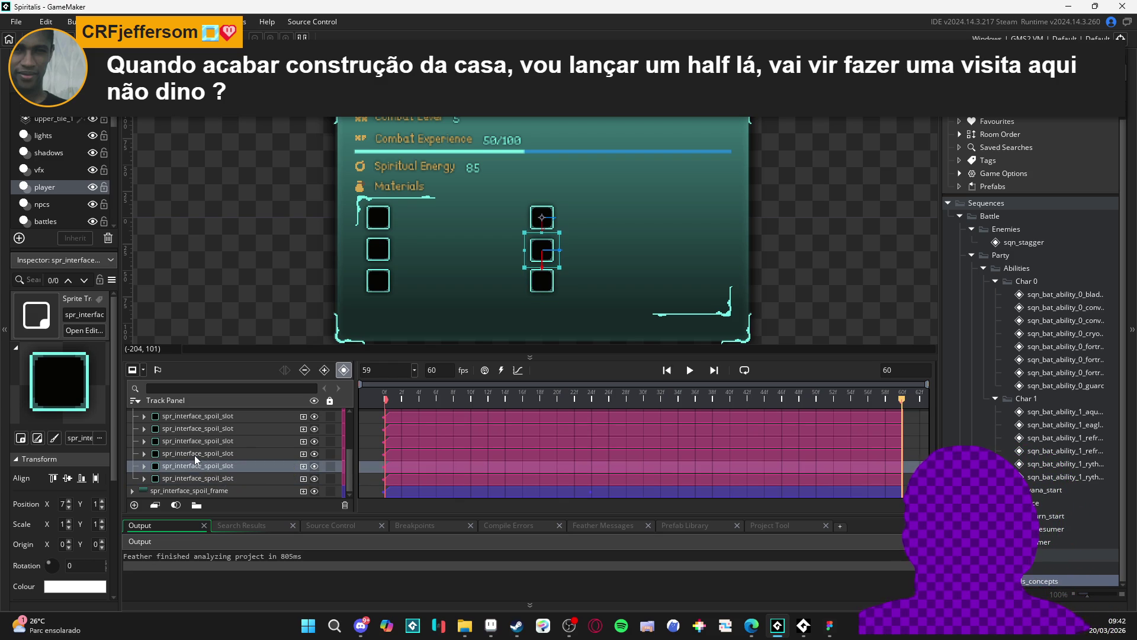
{"action": "left_click", "coordinate": [194, 454]}
{"action": "scroll", "coordinate": [195, 459], "scroll_direction": "up", "scroll_amount": 2}
{"action": "left_click", "coordinate": [201, 465]}
{"action": "left_click", "coordinate": [198, 453]}
{"action": "left_click", "coordinate": [200, 439]}
{"action": "scroll", "coordinate": [201, 453], "scroll_direction": "down", "scroll_amount": 2}
{"action": "left_click", "coordinate": [216, 478]}
{"action": "left_click", "coordinate": [219, 465]}
{"action": "left_click", "coordinate": [223, 454]}
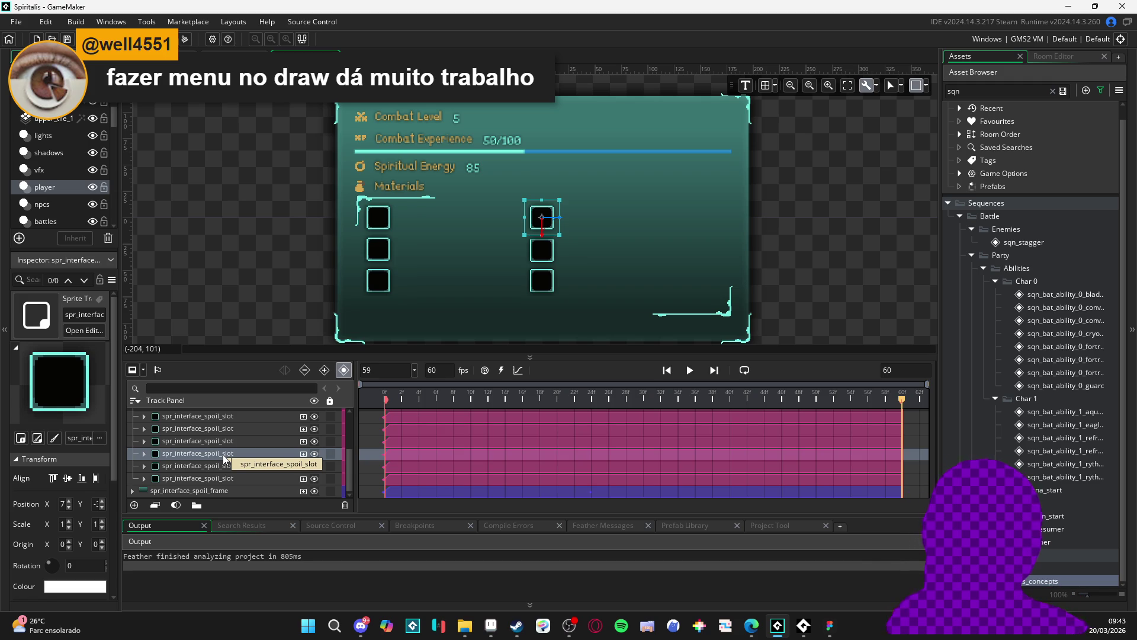
{"action": "left_click", "coordinate": [198, 475]}
Select the top-left slot's track and enlarge the track list area.
{"action": "left_click", "coordinate": [186, 467]}
{"action": "left_click", "coordinate": [186, 452]}
{"action": "left_click", "coordinate": [180, 441]}
{"action": "left_click", "coordinate": [191, 428]}
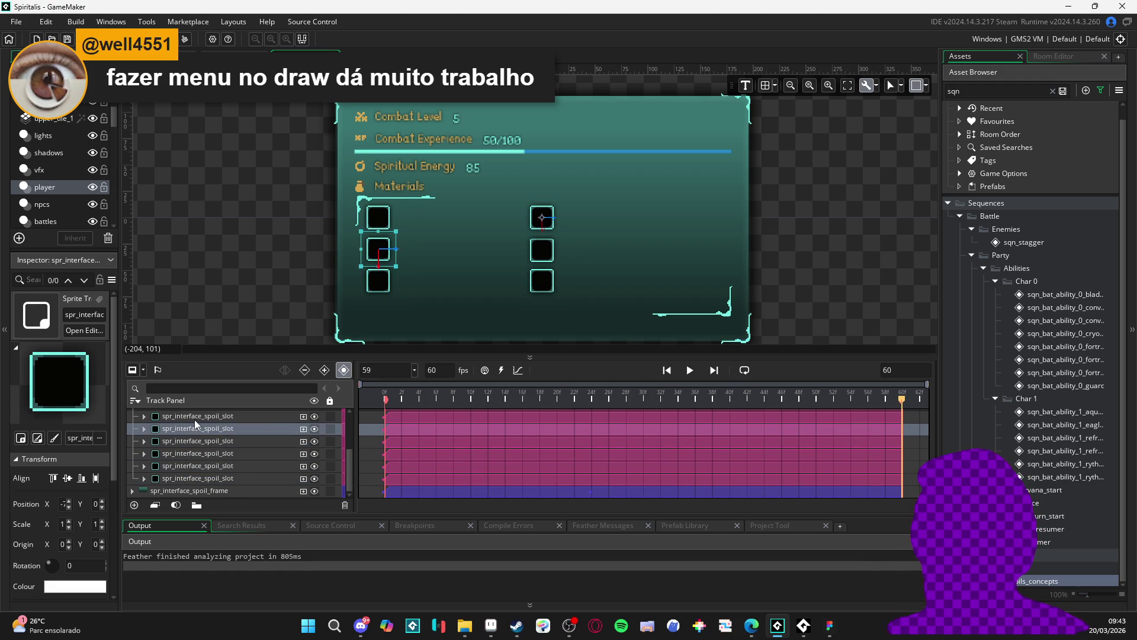
{"action": "left_click", "coordinate": [195, 419]}
{"action": "left_click_drag", "start_coordinate": [242, 355], "coordinate": [243, 308]}
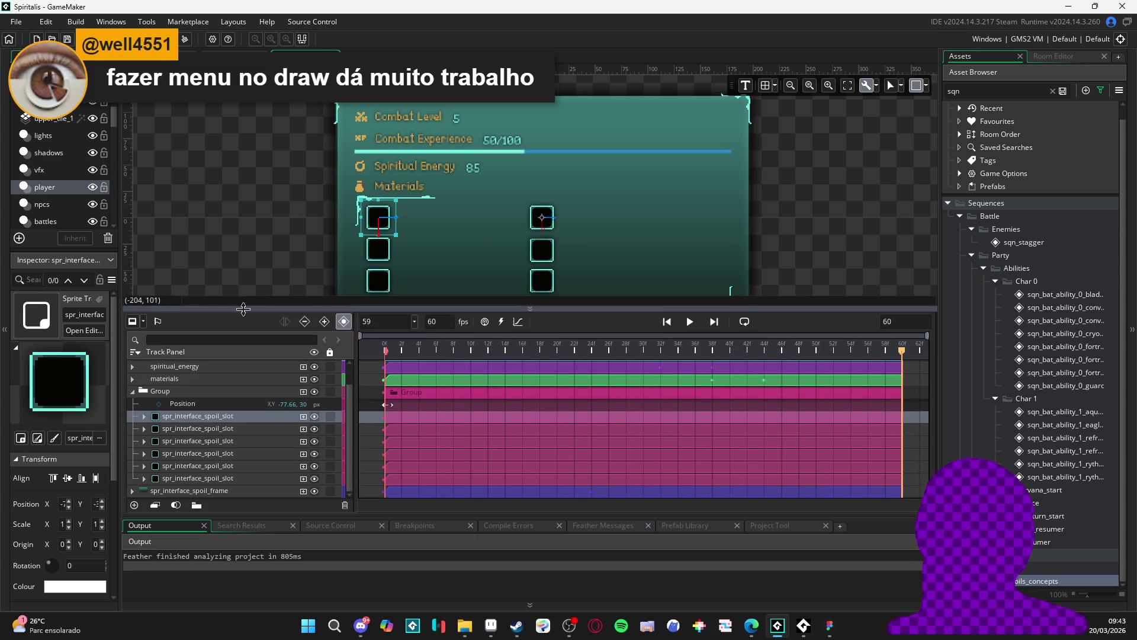
{"action": "left_click", "coordinate": [197, 425]}
{"action": "left_click", "coordinate": [198, 418]}
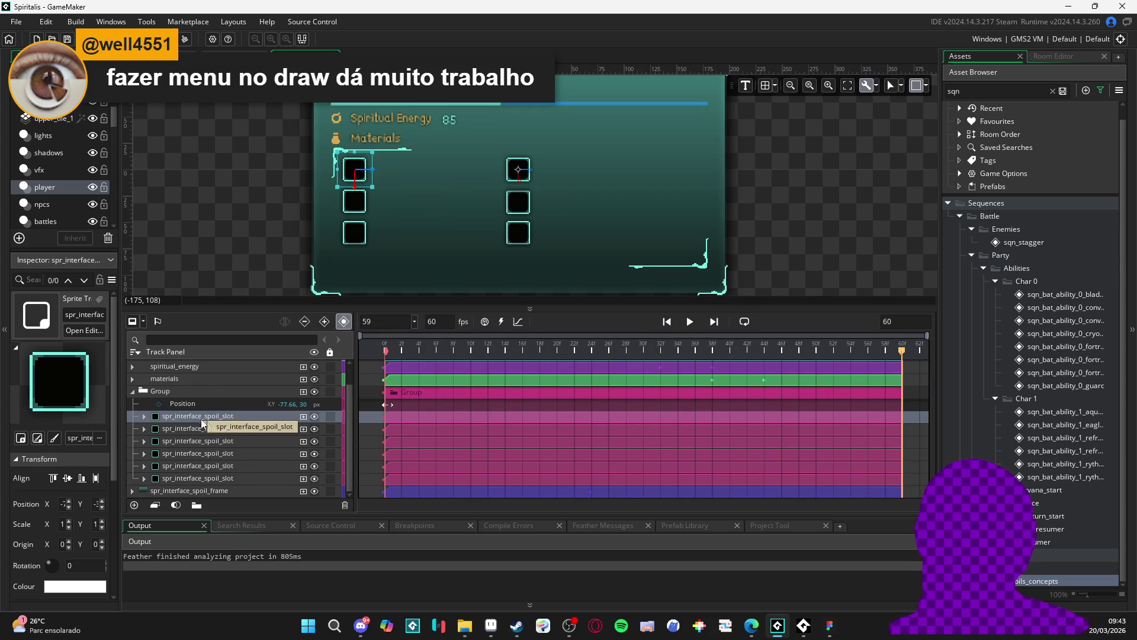
Hide the other slot tracks so only the first slot shows in the preview.
{"action": "left_click", "coordinate": [315, 478]}
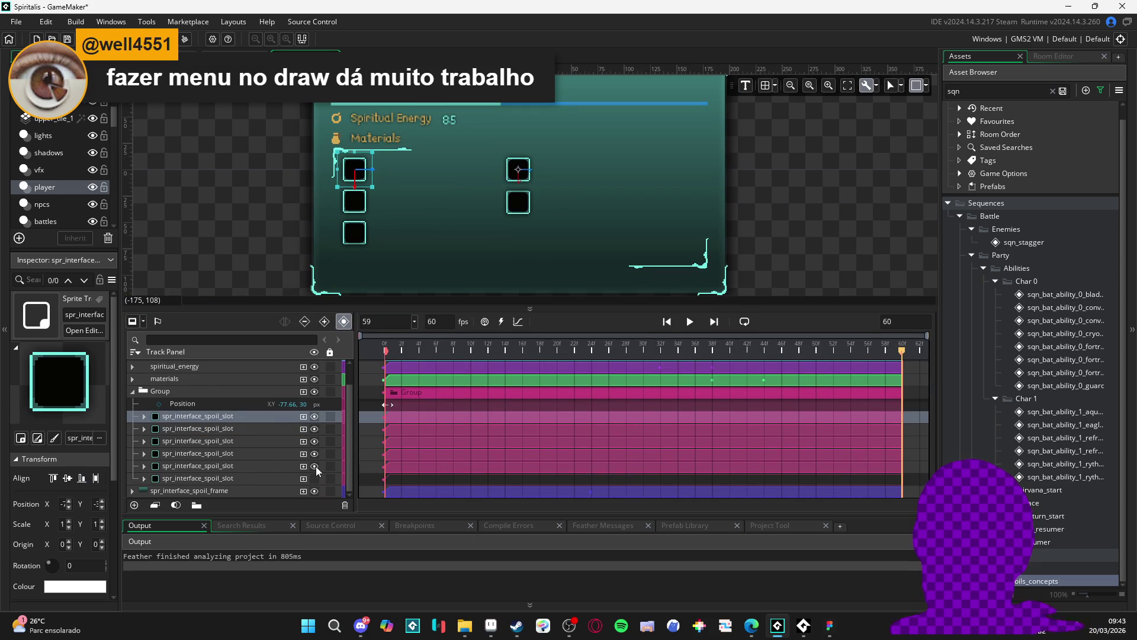
{"action": "left_click", "coordinate": [315, 465]}
{"action": "left_click", "coordinate": [315, 453]}
{"action": "left_click", "coordinate": [315, 440]}
{"action": "left_click", "coordinate": [314, 428]}
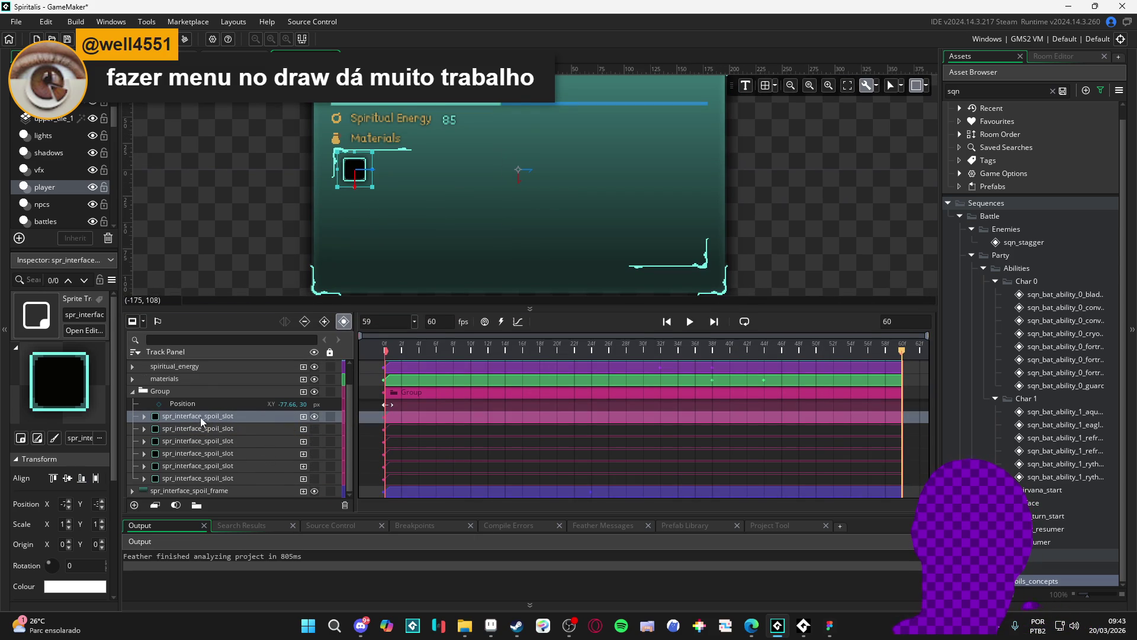
Add a Colour Multiply property to the first slot with keys at frames 60, 8 and 0.
{"action": "left_click", "coordinate": [144, 416]}
{"action": "left_click", "coordinate": [186, 430]}
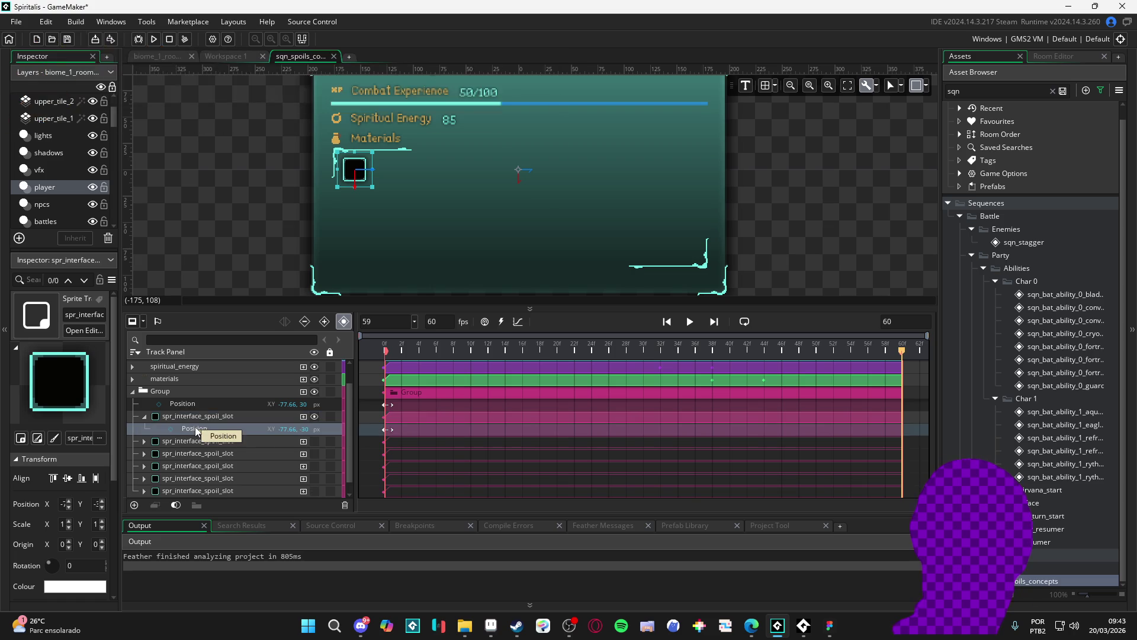
{"action": "left_click", "coordinate": [305, 418]}
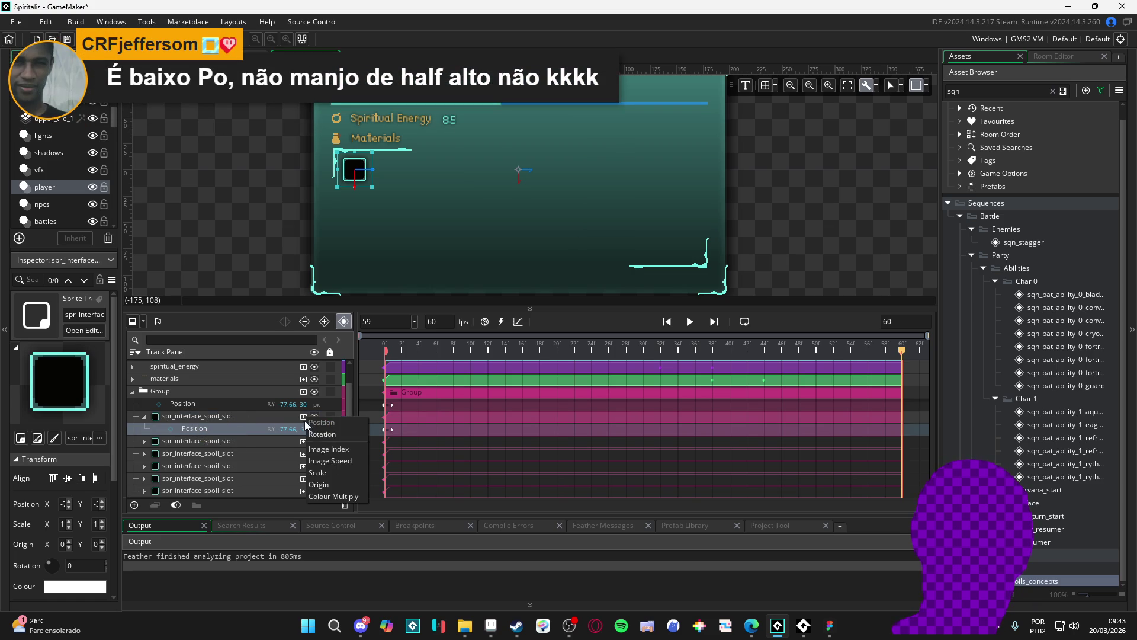
{"action": "left_click", "coordinate": [347, 495]}
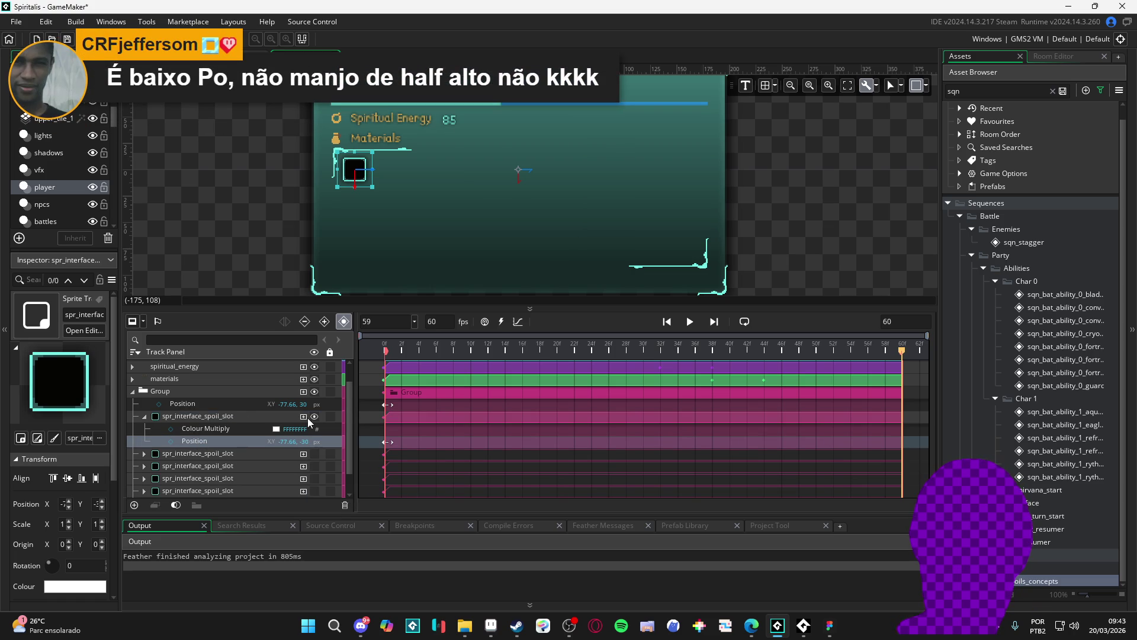
{"action": "left_click", "coordinate": [172, 430]}
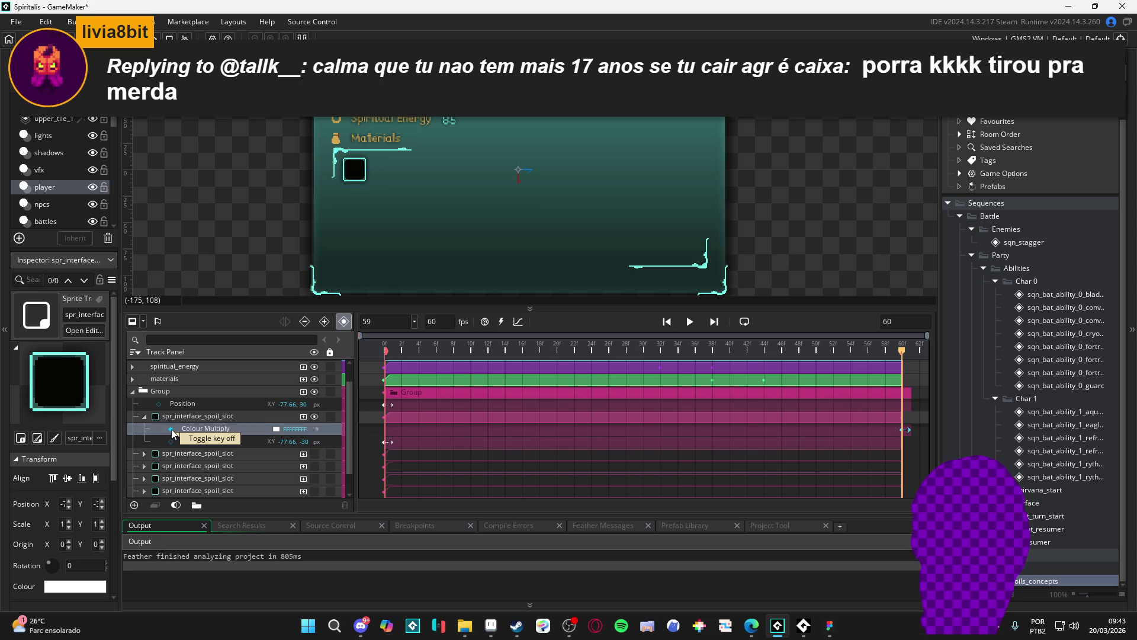
{"action": "left_click_drag", "start_coordinate": [418, 354], "coordinate": [454, 363]}
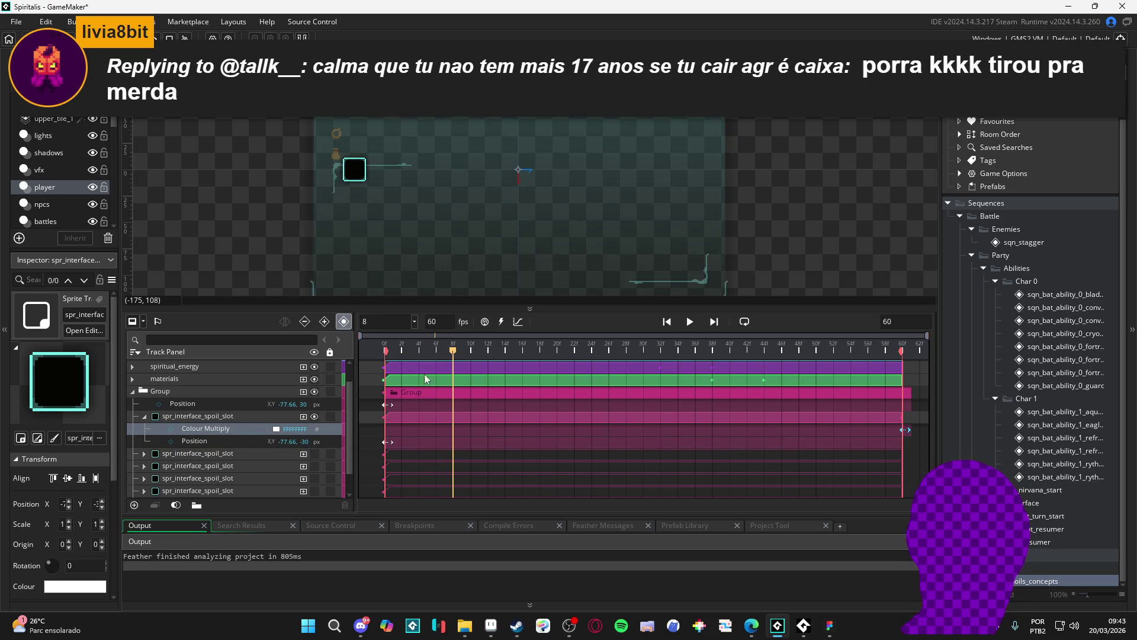
{"action": "left_click", "coordinate": [172, 429]}
{"action": "left_click_drag", "start_coordinate": [452, 356], "coordinate": [381, 346]}
{"action": "left_click", "coordinate": [172, 429]}
Set the frame-0 Colour Multiply key's alpha to 0 so the slot starts transparent.
{"action": "left_click", "coordinate": [275, 428]}
{"action": "left_click_drag", "start_coordinate": [259, 145], "coordinate": [230, 143]}
{"action": "left_click", "coordinate": [337, 264]}
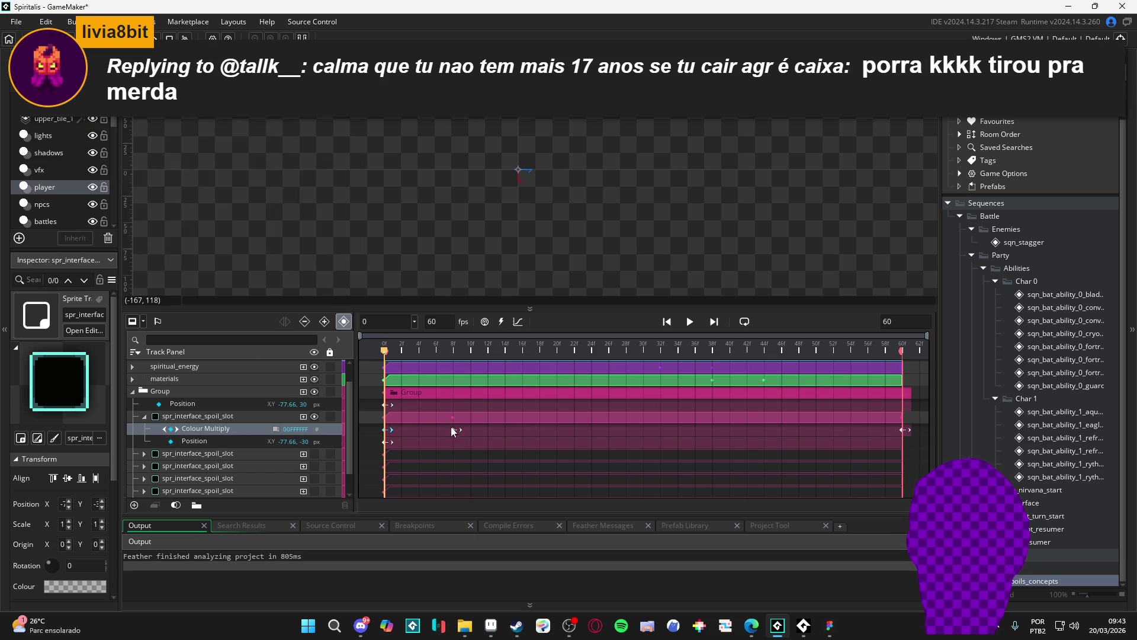
Scrub the fade, move the Colour Multiply keys to frames 24–32, and play it back.
{"action": "mouse_move", "coordinate": [415, 350]}
{"action": "left_mouse_down"}
{"action": "mouse_move", "coordinate": [444, 348]}
{"action": "mouse_move", "coordinate": [388, 348]}
{"action": "mouse_move", "coordinate": [455, 348]}
{"action": "left_mouse_up"}
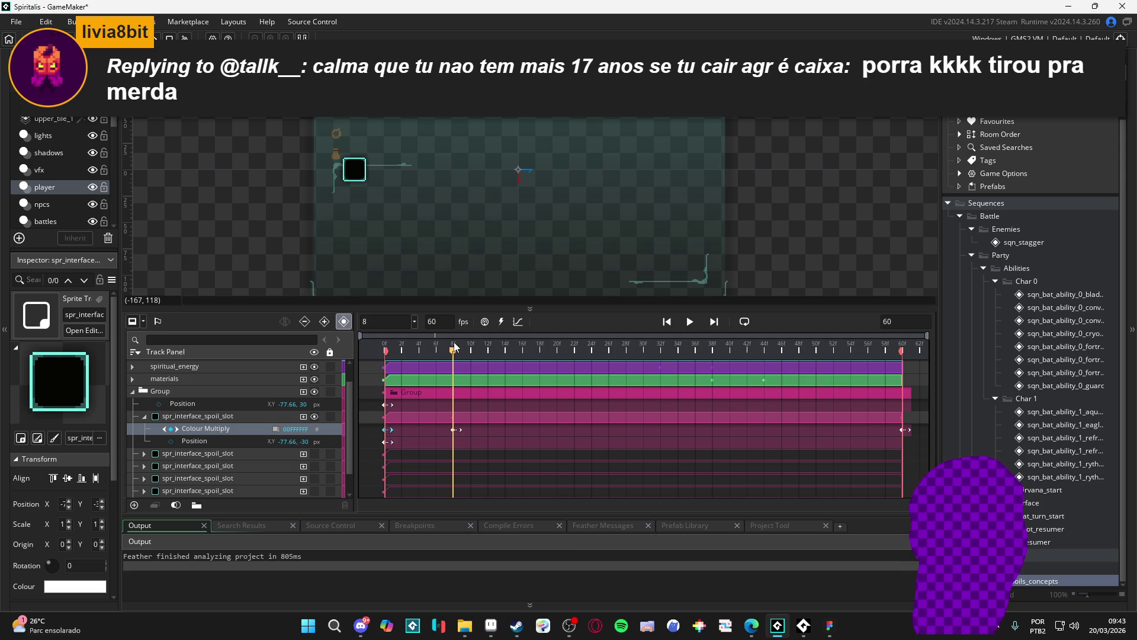
{"action": "left_click", "coordinate": [462, 349]}
{"action": "mouse_move", "coordinate": [462, 349]}
{"action": "left_mouse_down"}
{"action": "mouse_move", "coordinate": [330, 367]}
{"action": "mouse_move", "coordinate": [596, 373]}
{"action": "mouse_move", "coordinate": [764, 394]}
{"action": "mouse_move", "coordinate": [531, 382]}
{"action": "mouse_move", "coordinate": [624, 399]}
{"action": "mouse_move", "coordinate": [625, 357]}
{"action": "mouse_move", "coordinate": [593, 354]}
{"action": "left_mouse_up"}
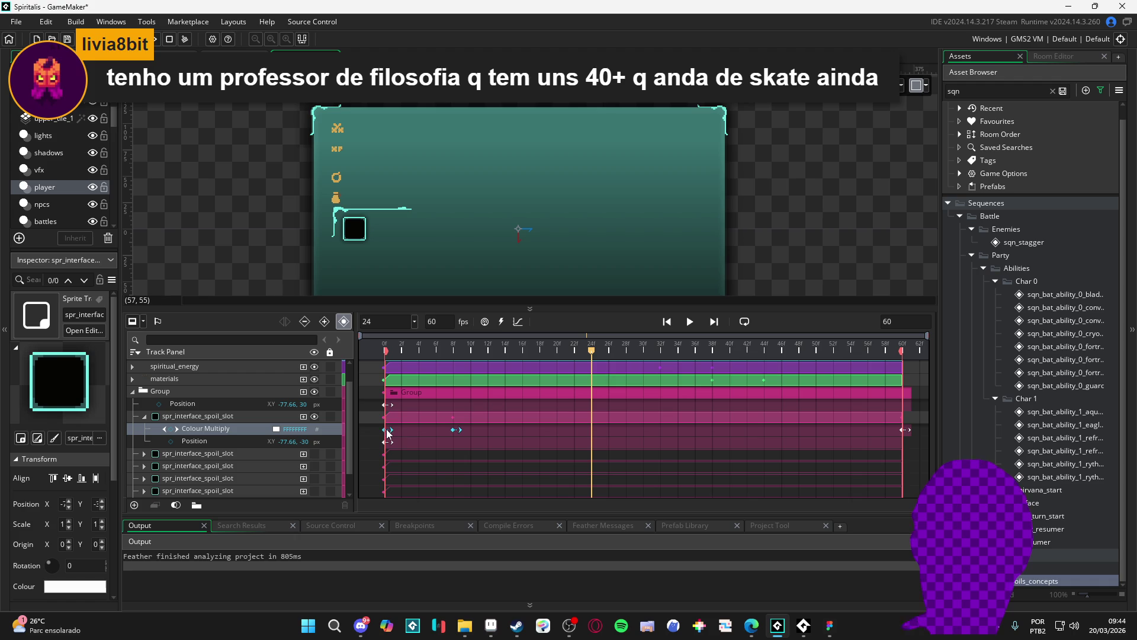
{"action": "left_click_drag", "start_coordinate": [397, 432], "coordinate": [592, 432]}
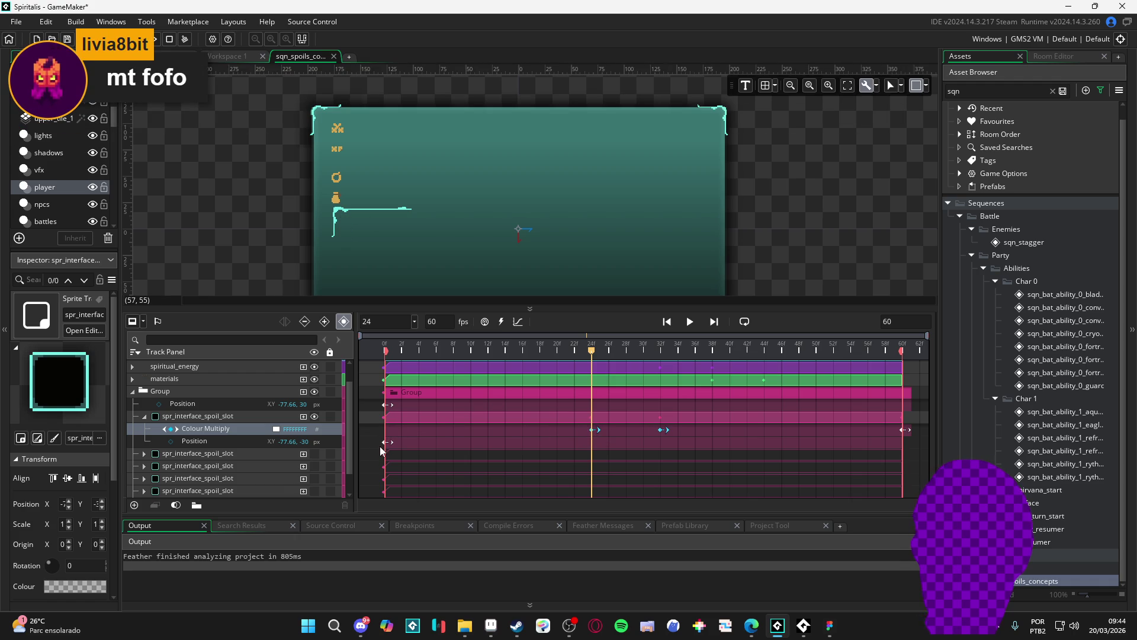
{"action": "key", "text": "space"}
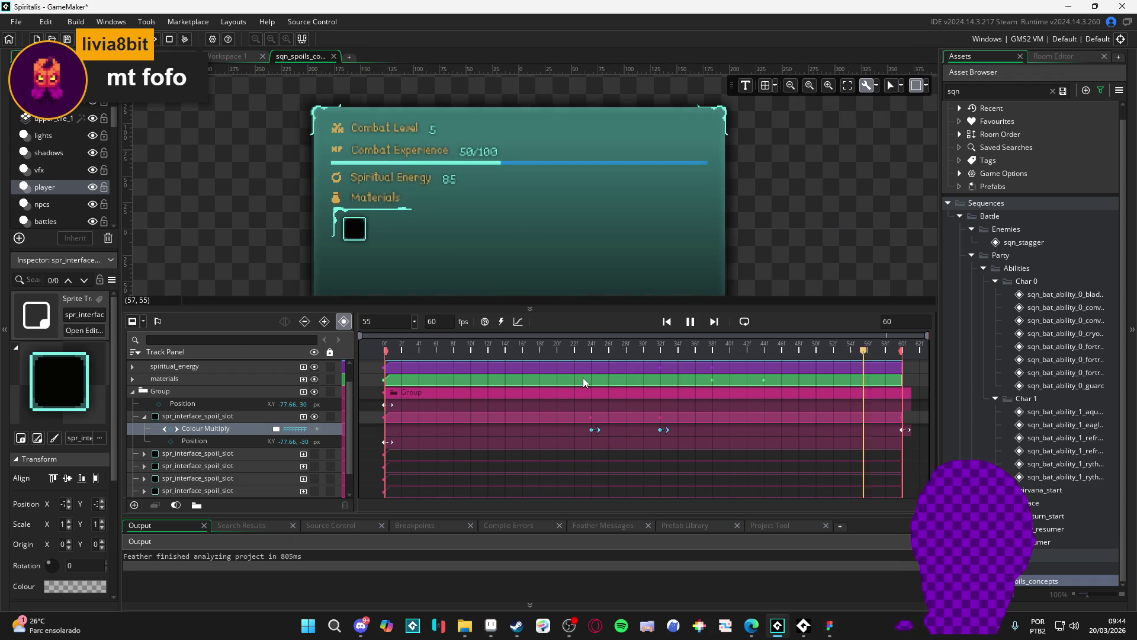
Stop the preview, collapse the first spoil slot's tracks and select the second spoil slot.
{"action": "key", "text": "space"}
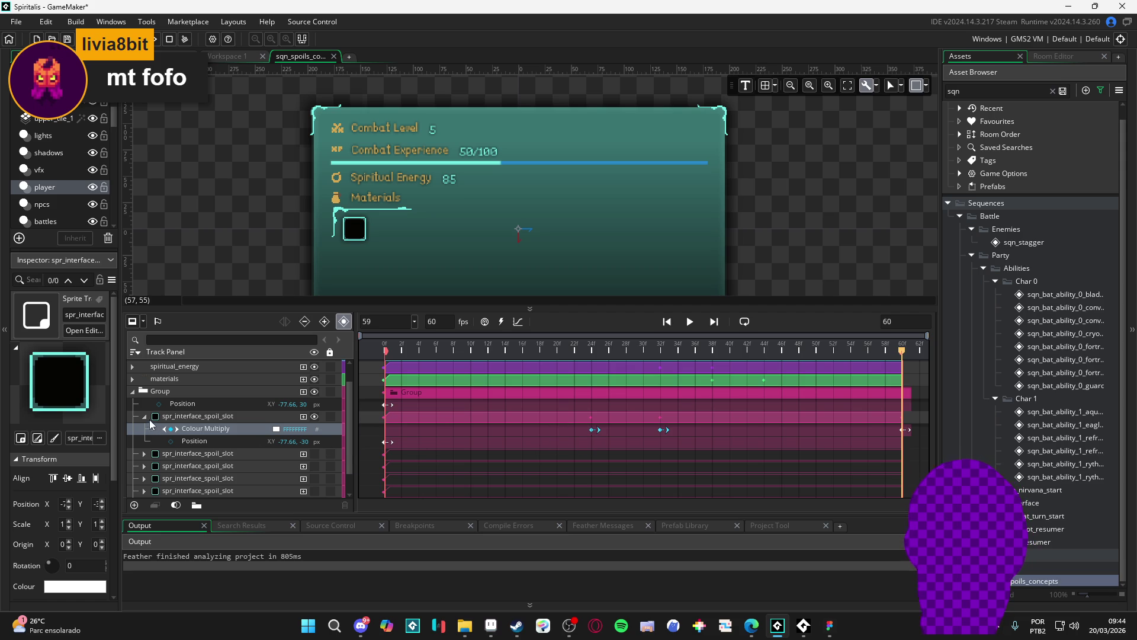
{"action": "left_click", "coordinate": [222, 443]}
{"action": "left_click", "coordinate": [217, 430]}
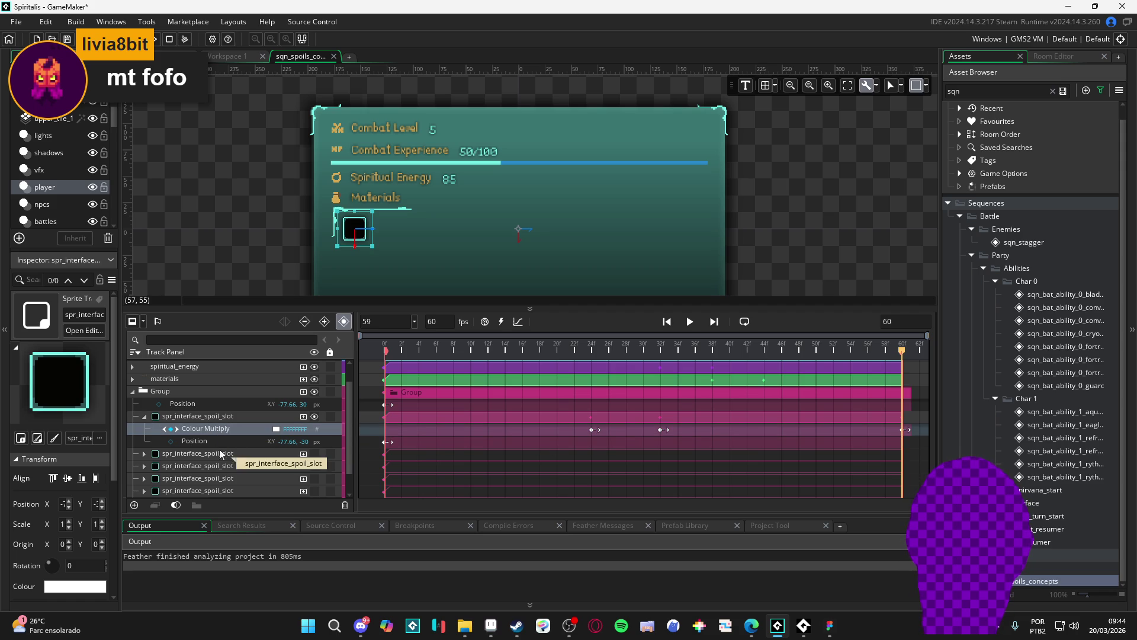
{"action": "left_click", "coordinate": [144, 417]}
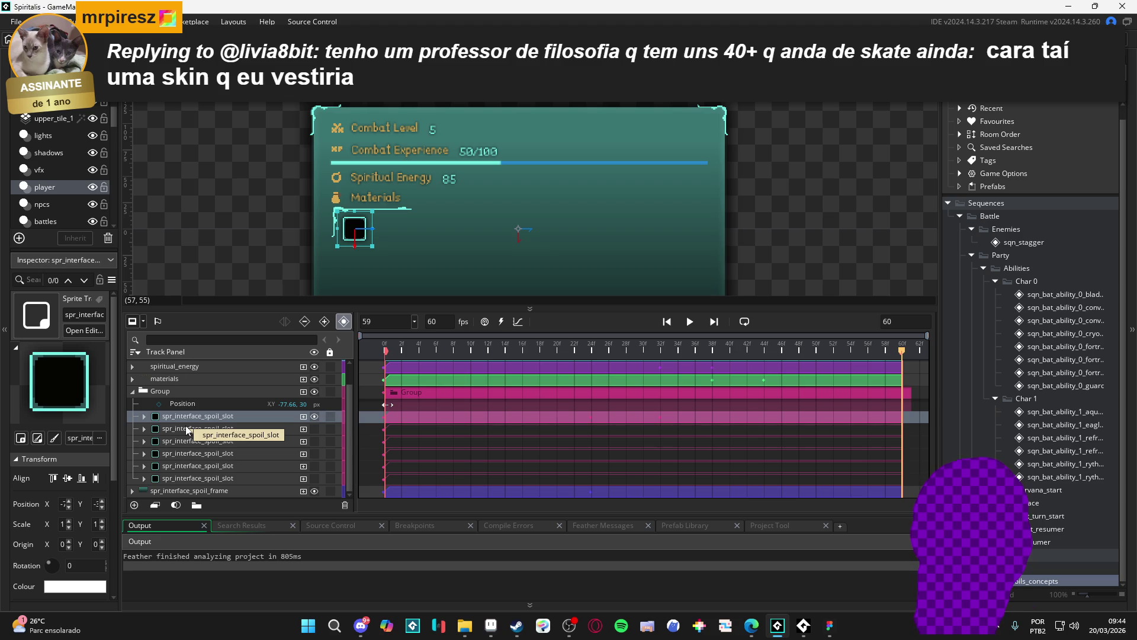
{"action": "left_click", "coordinate": [187, 430]}
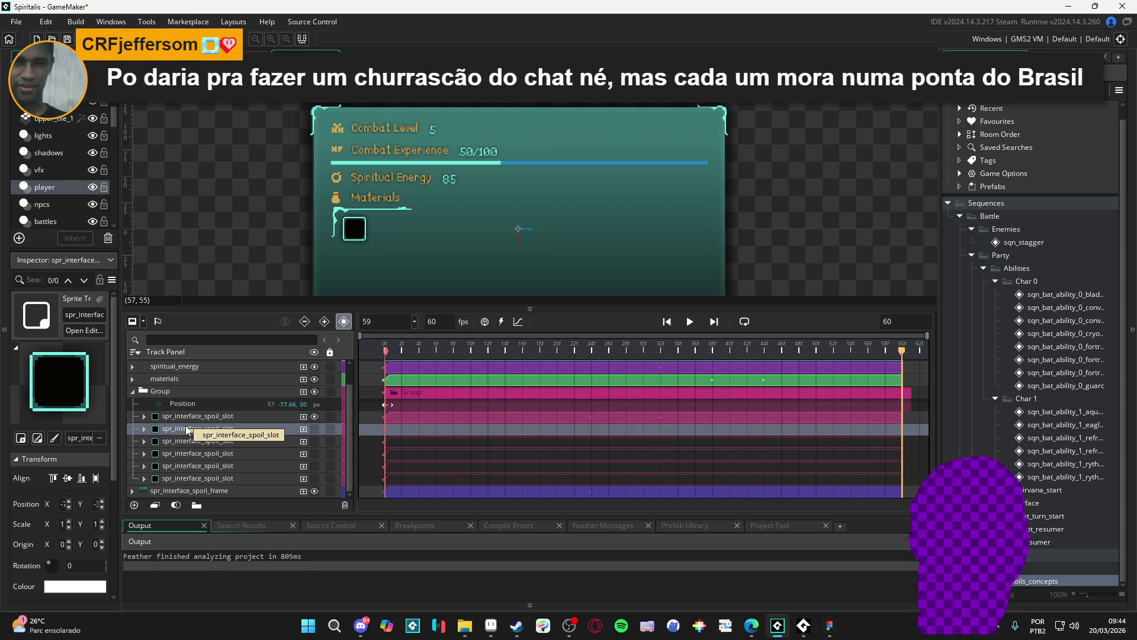
Set the playhead to frame 24 and enlarge the timeline area.
{"action": "left_click", "coordinate": [641, 411]}
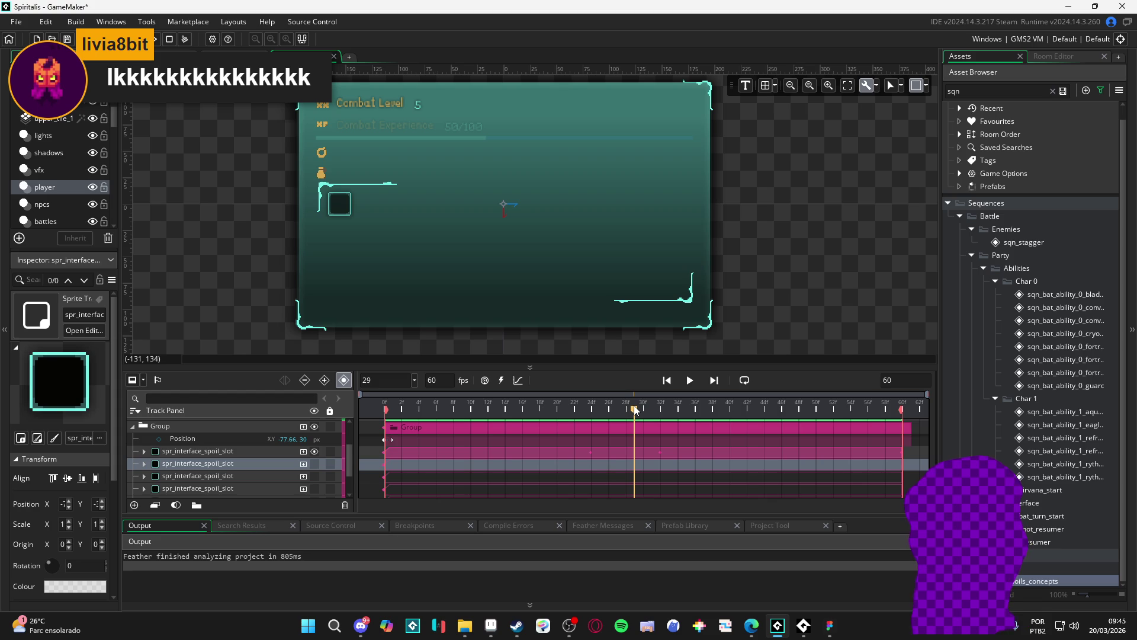
{"action": "mouse_move", "coordinate": [652, 408]}
{"action": "left_mouse_down"}
{"action": "mouse_move", "coordinate": [663, 410]}
{"action": "mouse_move", "coordinate": [591, 414]}
{"action": "mouse_move", "coordinate": [660, 410]}
{"action": "mouse_move", "coordinate": [595, 424]}
{"action": "mouse_move", "coordinate": [687, 411]}
{"action": "mouse_move", "coordinate": [591, 411]}
{"action": "mouse_move", "coordinate": [673, 422]}
{"action": "mouse_move", "coordinate": [662, 431]}
{"action": "mouse_move", "coordinate": [567, 423]}
{"action": "mouse_move", "coordinate": [666, 424]}
{"action": "mouse_move", "coordinate": [591, 420]}
{"action": "left_mouse_up"}
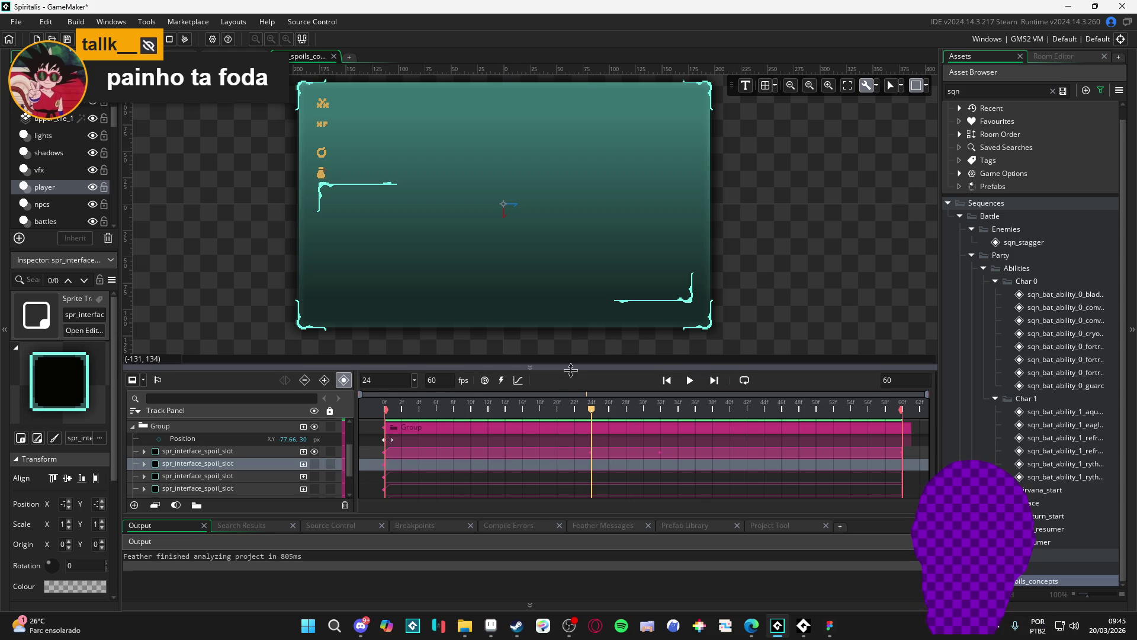
{"action": "left_click_drag", "start_coordinate": [571, 370], "coordinate": [570, 303]}
{"action": "scroll", "coordinate": [541, 216], "scroll_direction": "down", "scroll_amount": 2}
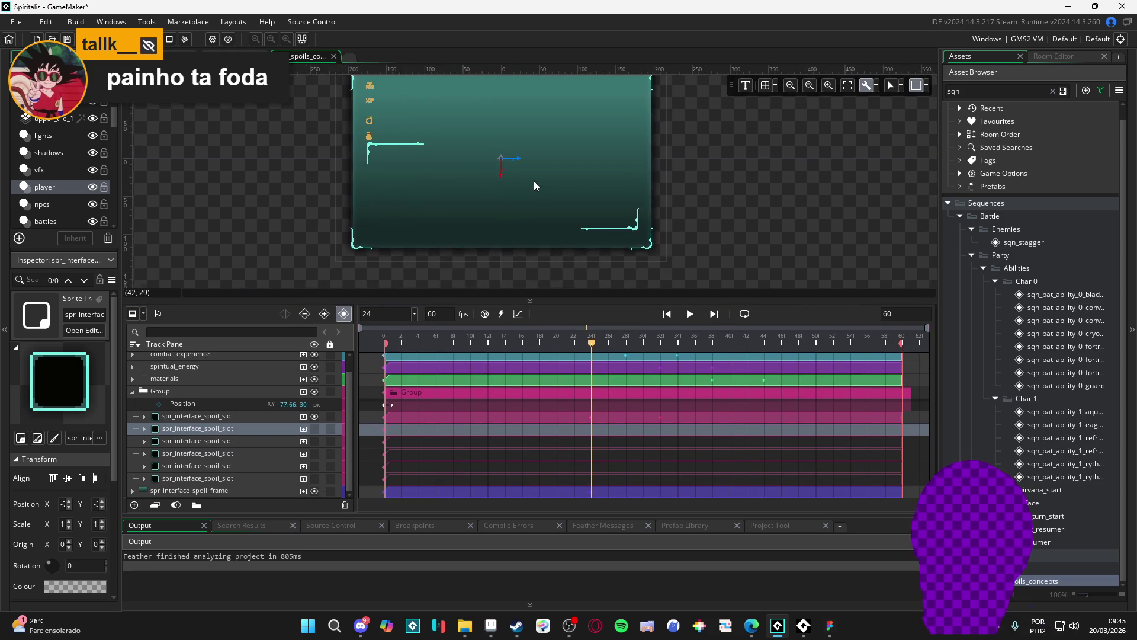
{"action": "scroll", "coordinate": [516, 218], "scroll_direction": "down", "scroll_amount": 3}
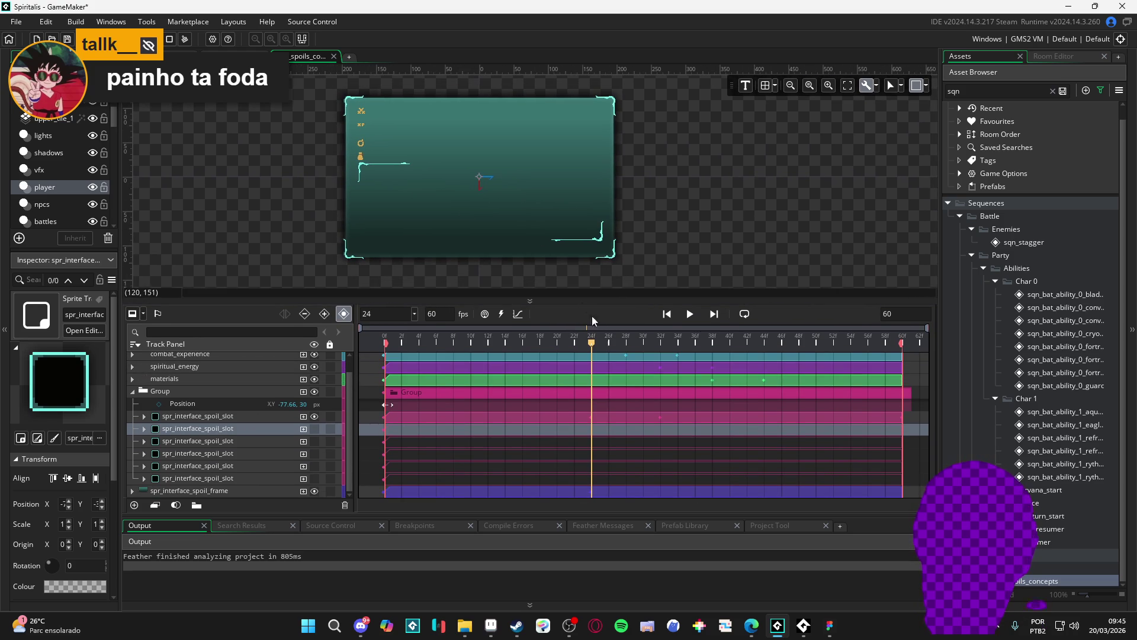
Shift the second spoil slot's Colour Multiply fade keyframes two frames later, to 26–34.
{"action": "left_click", "coordinate": [144, 428]}
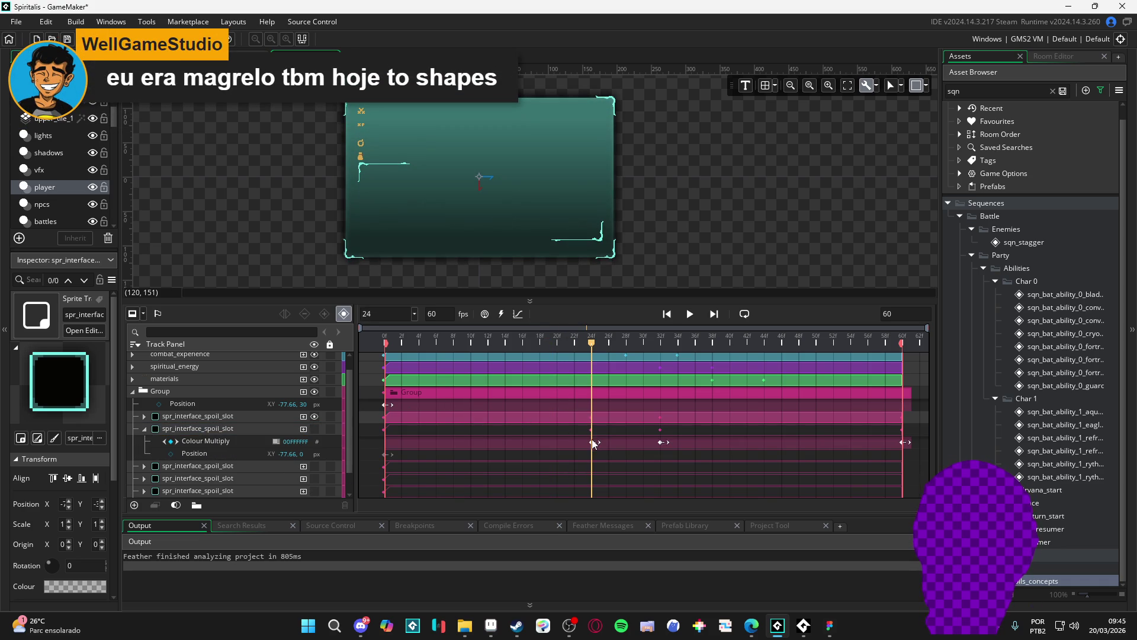
{"action": "left_click", "coordinate": [594, 443]}
{"action": "left_click", "coordinate": [659, 443], "text": "ctrl"}
{"action": "left_click_drag", "start_coordinate": [597, 443], "coordinate": [615, 446]}
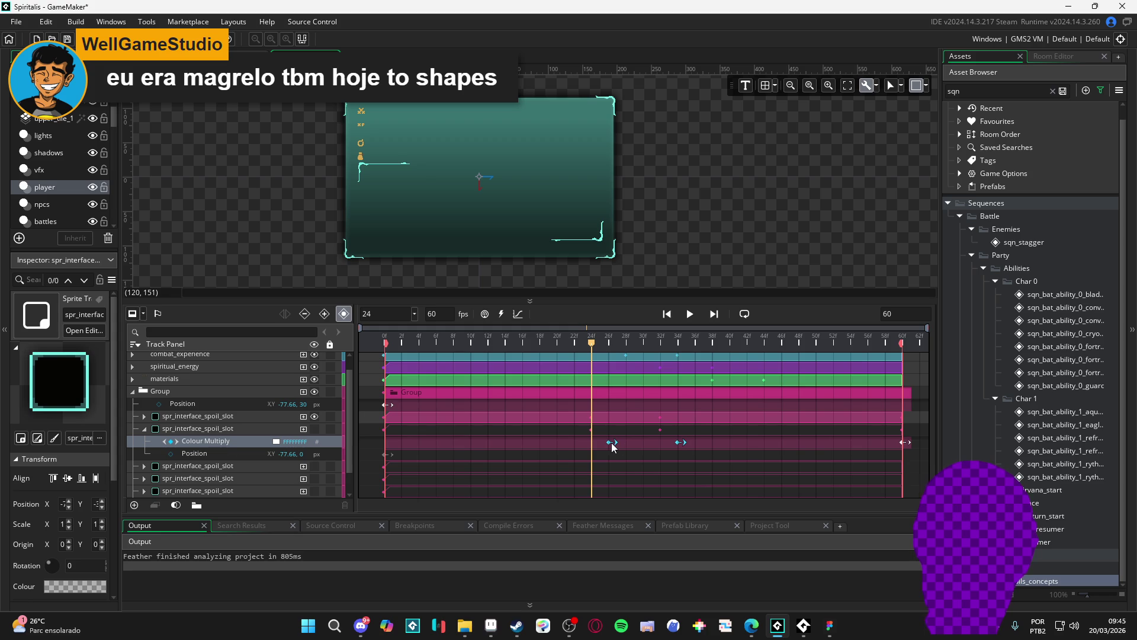
{"action": "left_click", "coordinate": [144, 429]}
{"action": "left_click", "coordinate": [176, 441]}
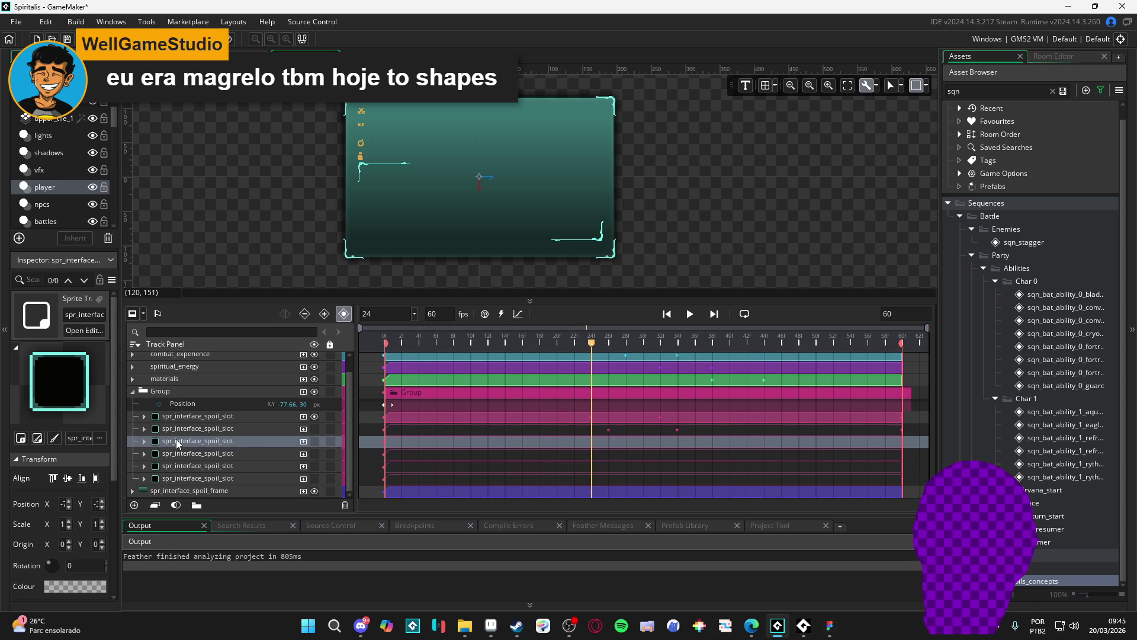
{"action": "left_click", "coordinate": [202, 428]}
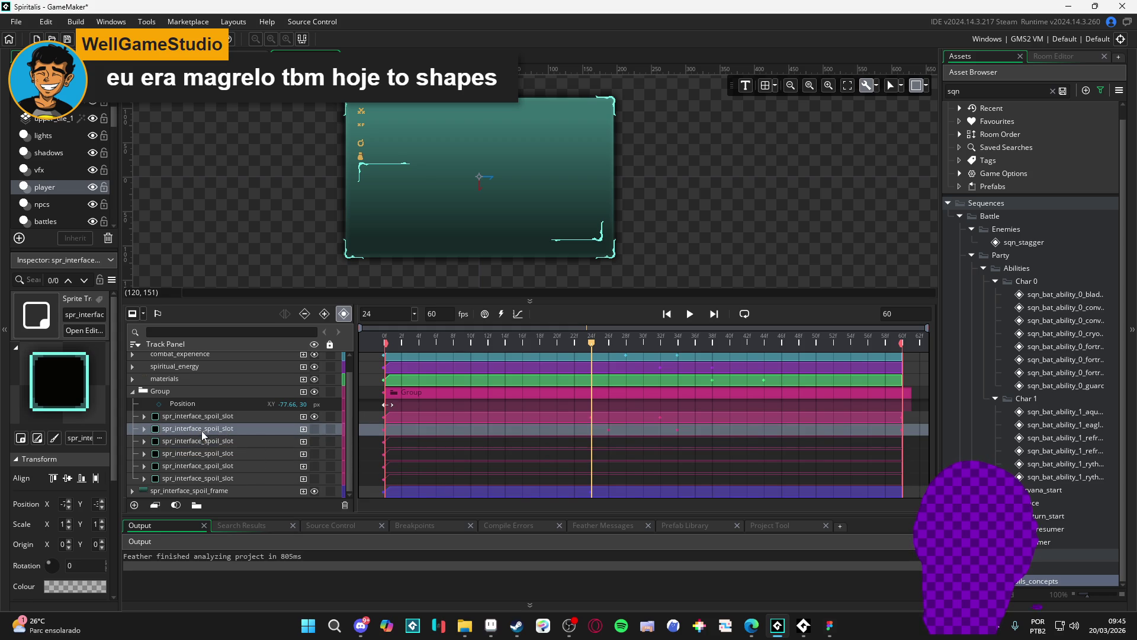
{"action": "left_click", "coordinate": [144, 429]}
{"action": "left_click", "coordinate": [144, 428]}
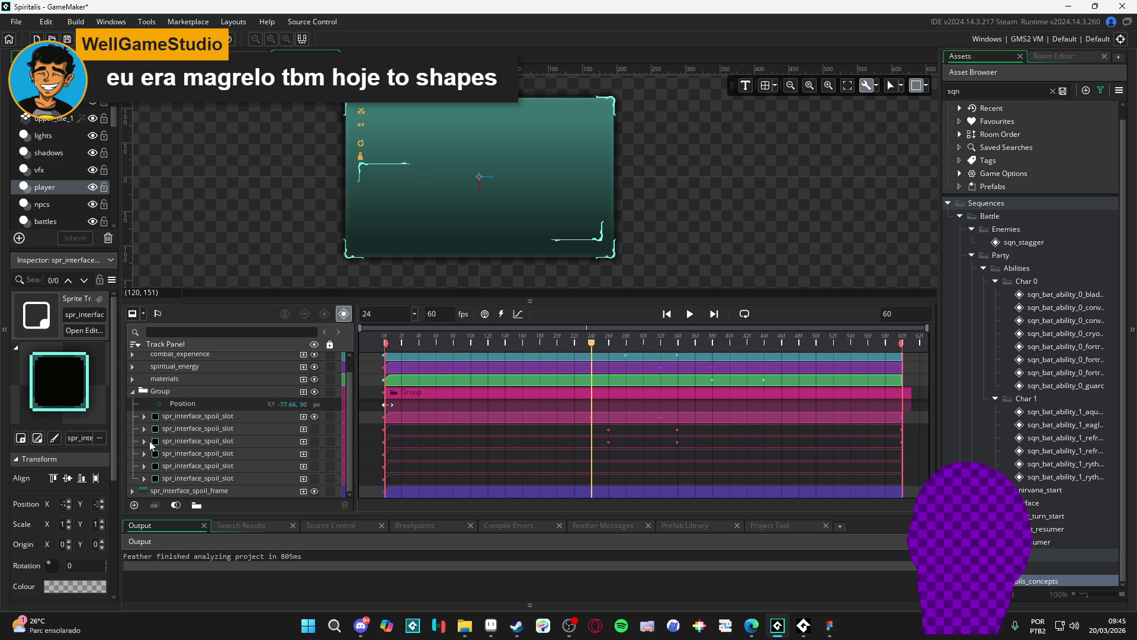
Shift the third spoil slot's Colour Multiply fade keyframes to frames 28–36.
{"action": "left_click", "coordinate": [152, 444]}
{"action": "left_click", "coordinate": [144, 441]}
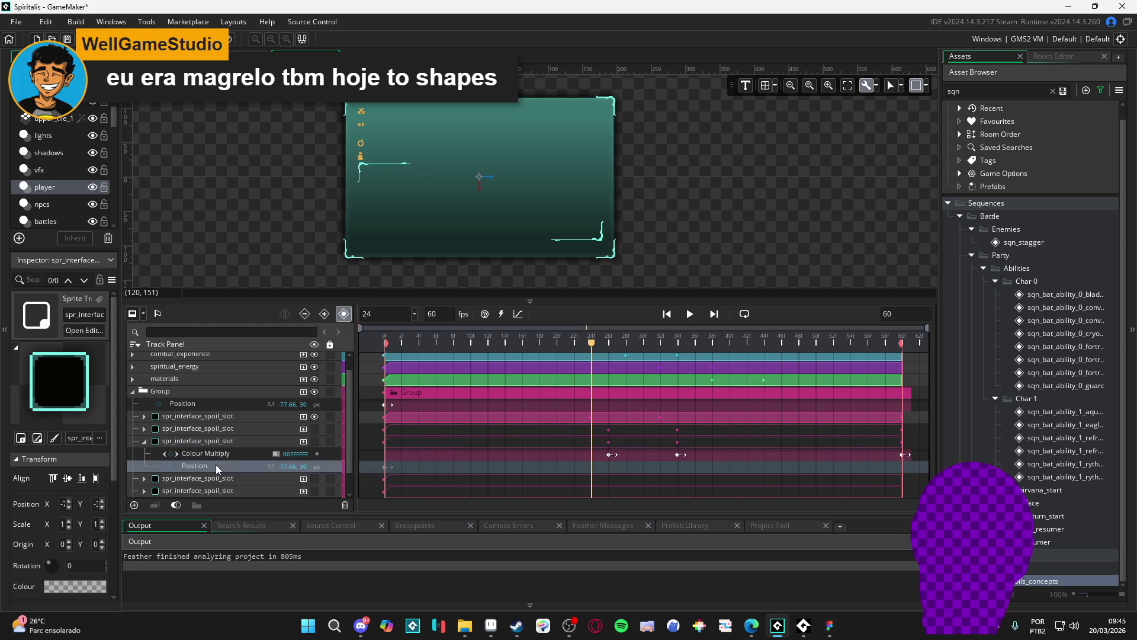
{"action": "left_click", "coordinate": [246, 453]}
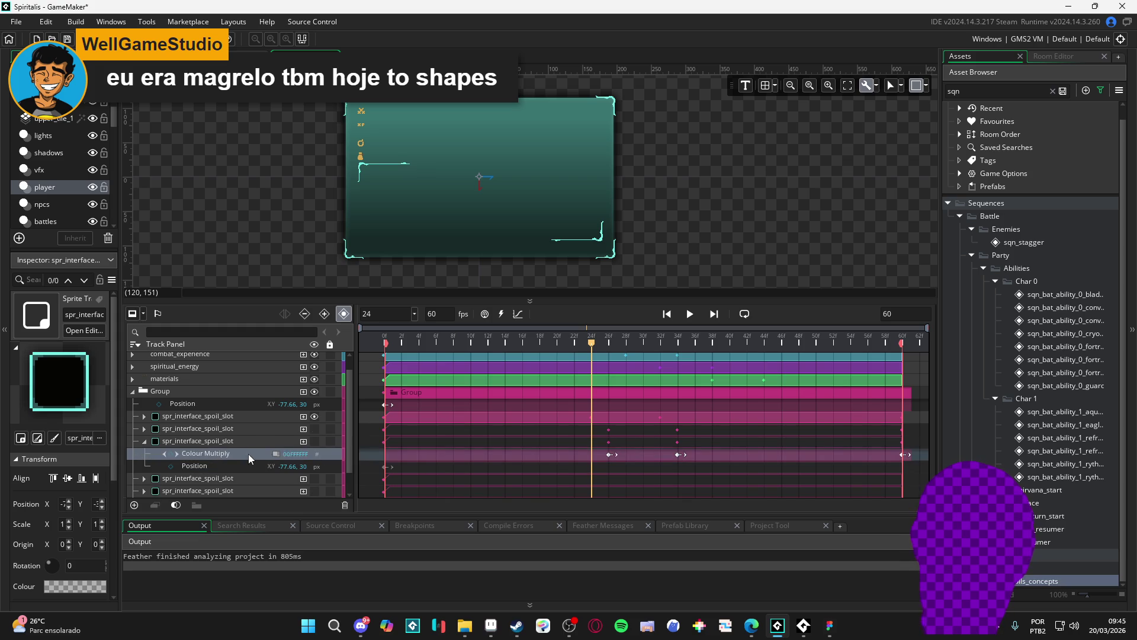
{"action": "left_click", "coordinate": [611, 455]}
{"action": "left_click", "coordinate": [679, 455], "text": "shift"}
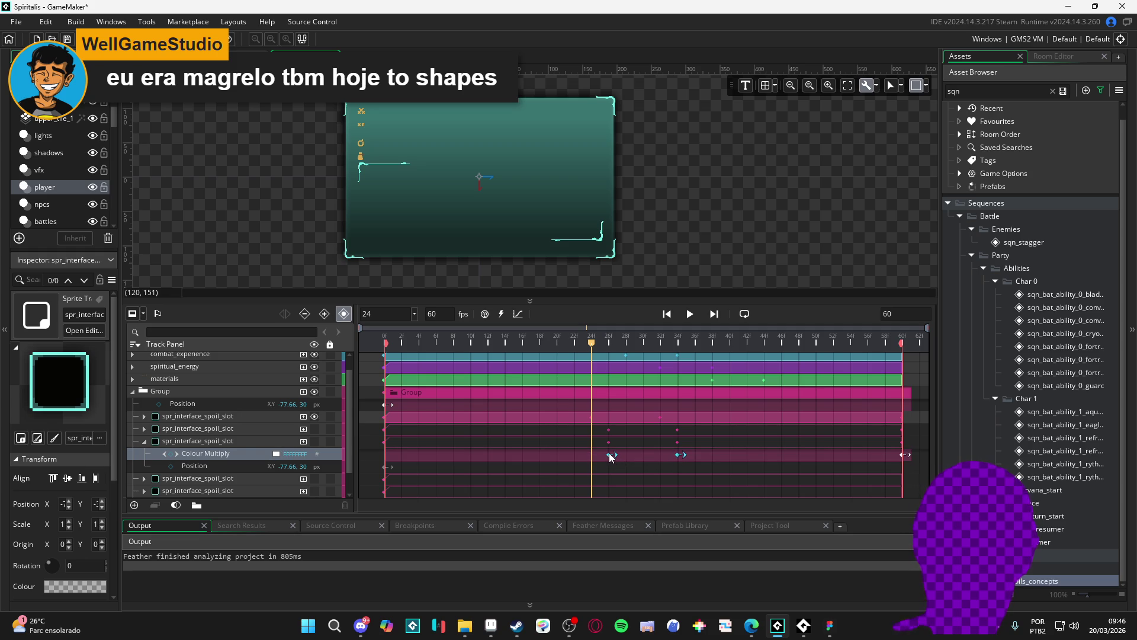
{"action": "left_click_drag", "start_coordinate": [610, 457], "coordinate": [629, 455]}
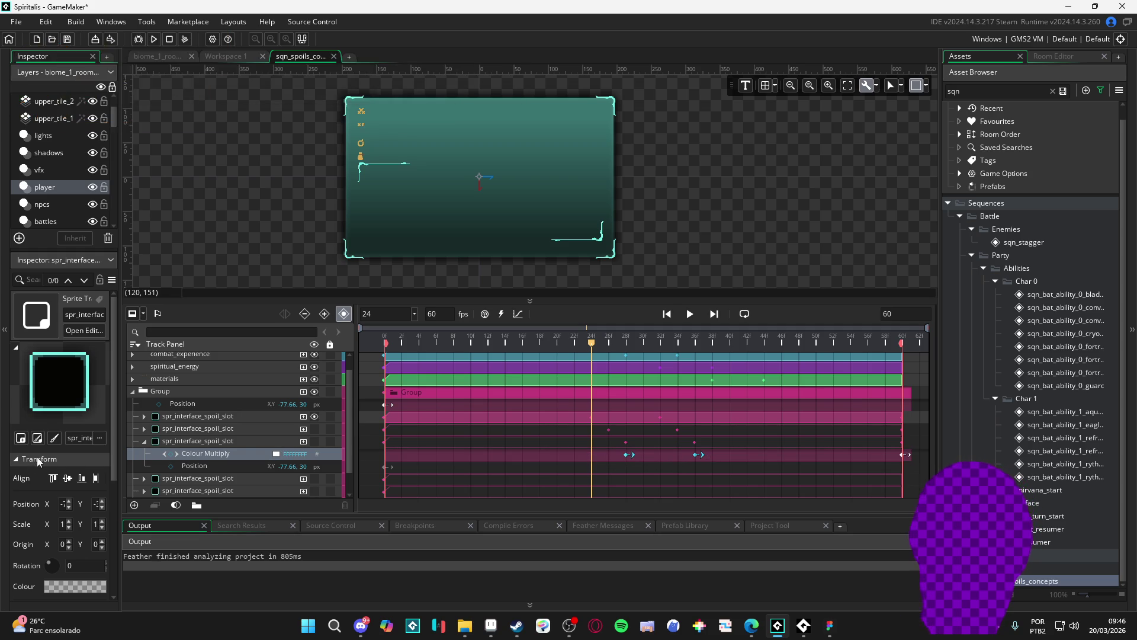
{"action": "left_click", "coordinate": [144, 441]}
{"action": "left_click", "coordinate": [176, 452]}
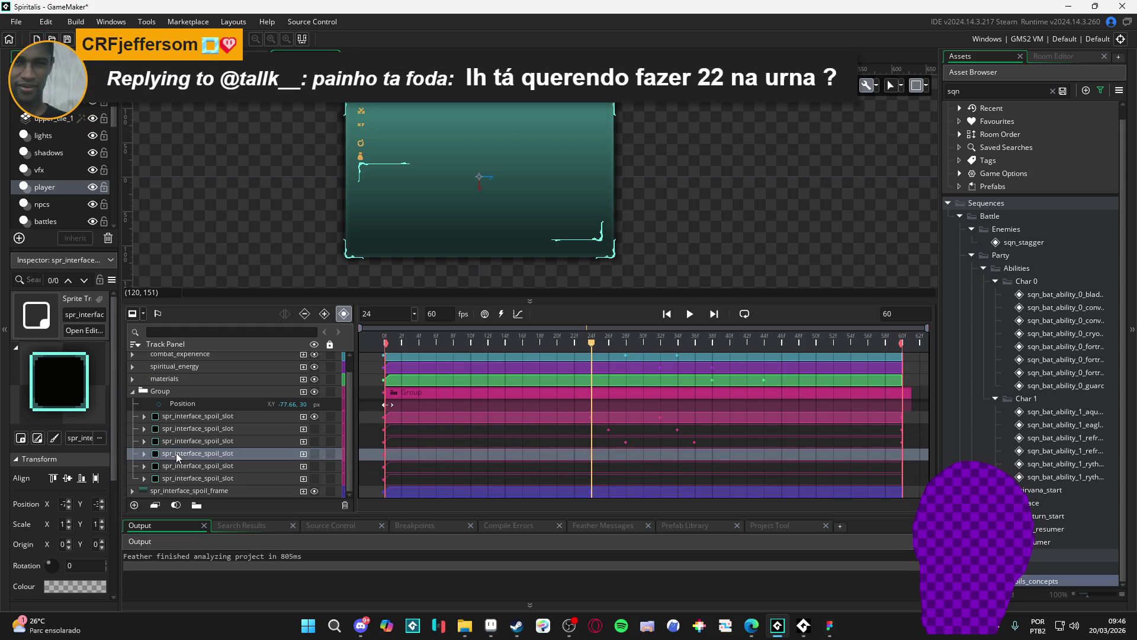
Delay the fourth spoil slot's Colour Multiply fade keyframes by two more frames.
{"action": "left_click", "coordinate": [145, 444]}
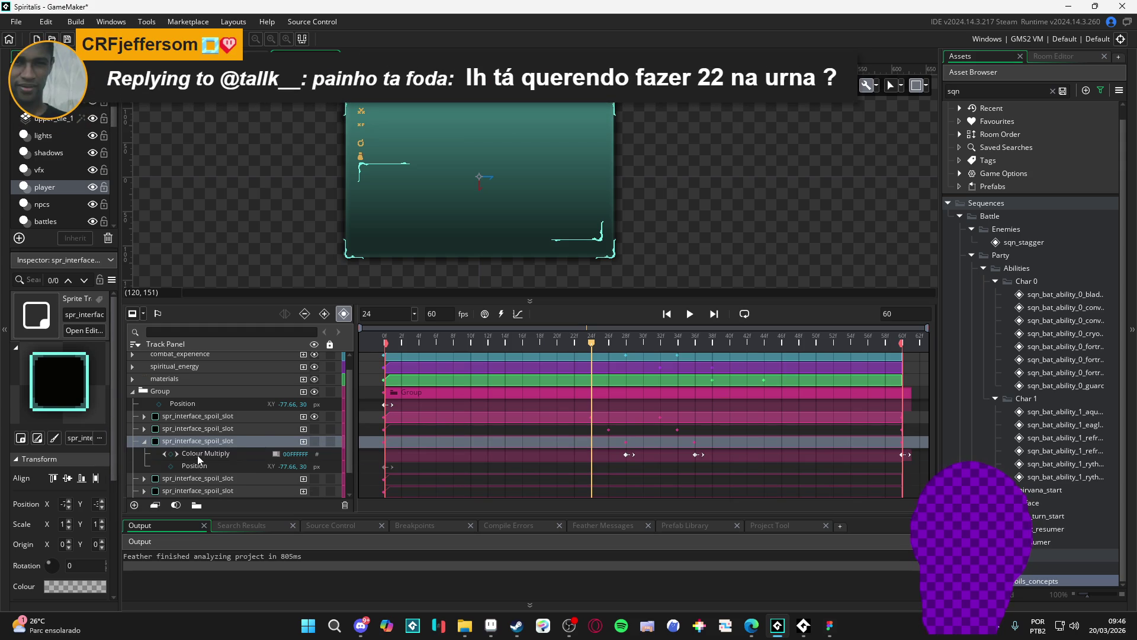
{"action": "left_click", "coordinate": [144, 441]}
{"action": "left_click", "coordinate": [495, 475]}
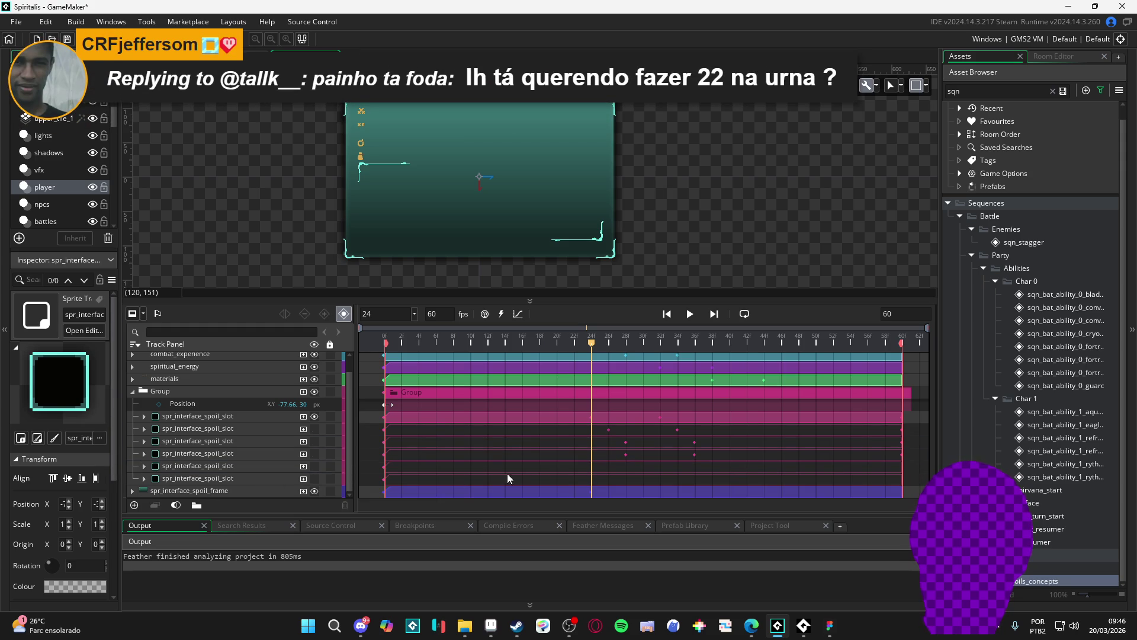
{"action": "left_click", "coordinate": [183, 456]}
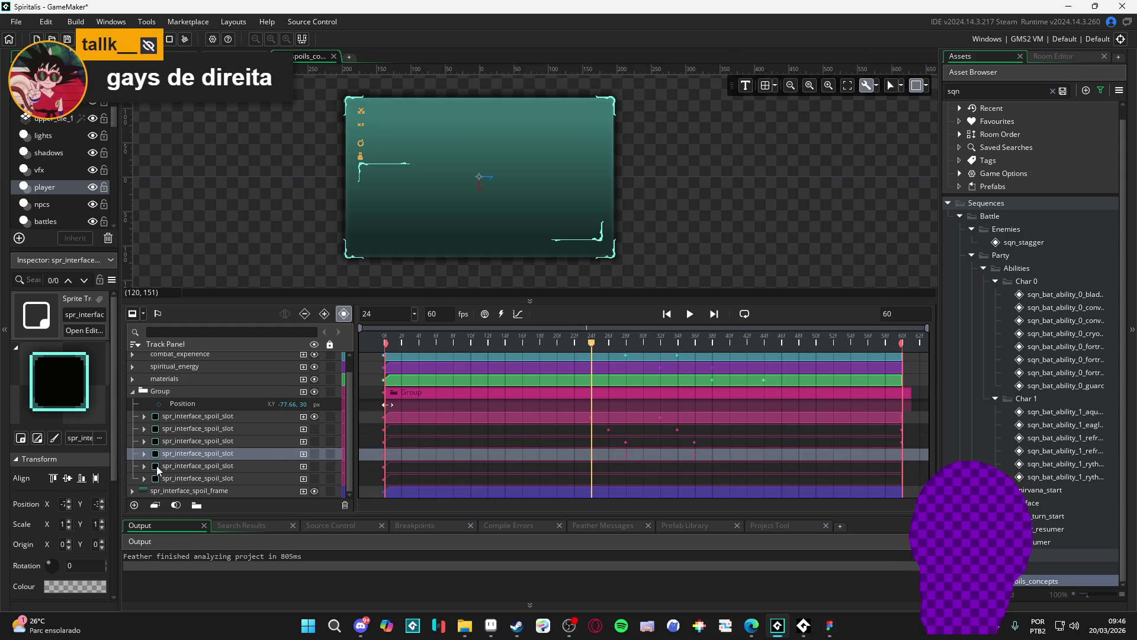
{"action": "left_click", "coordinate": [144, 453]}
{"action": "left_click", "coordinate": [244, 470]}
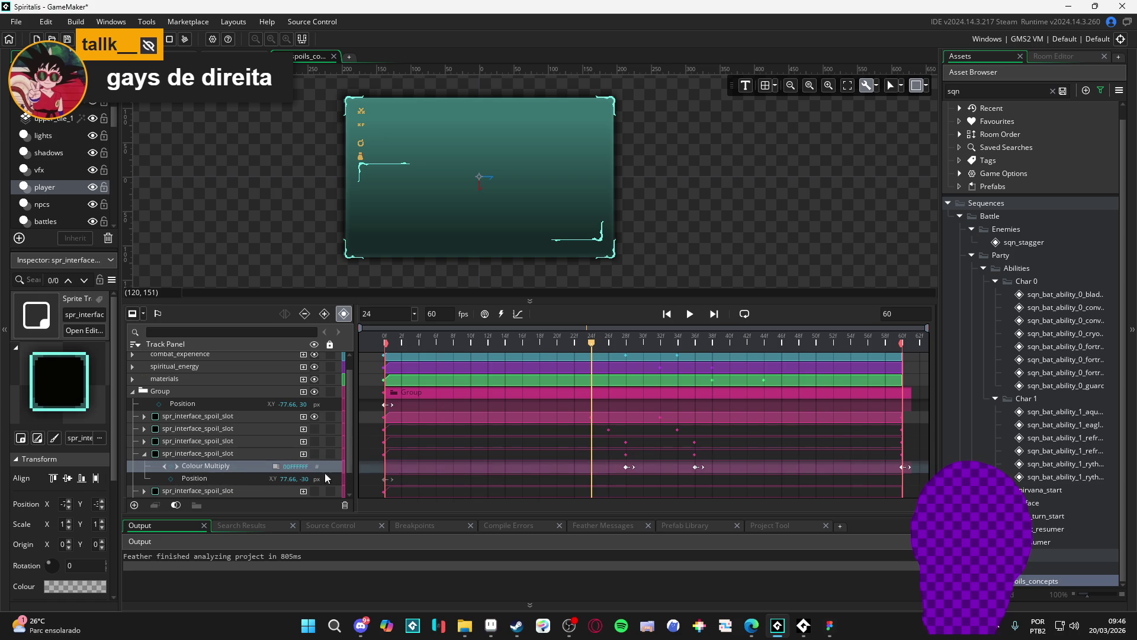
{"action": "left_click", "coordinate": [627, 468]}
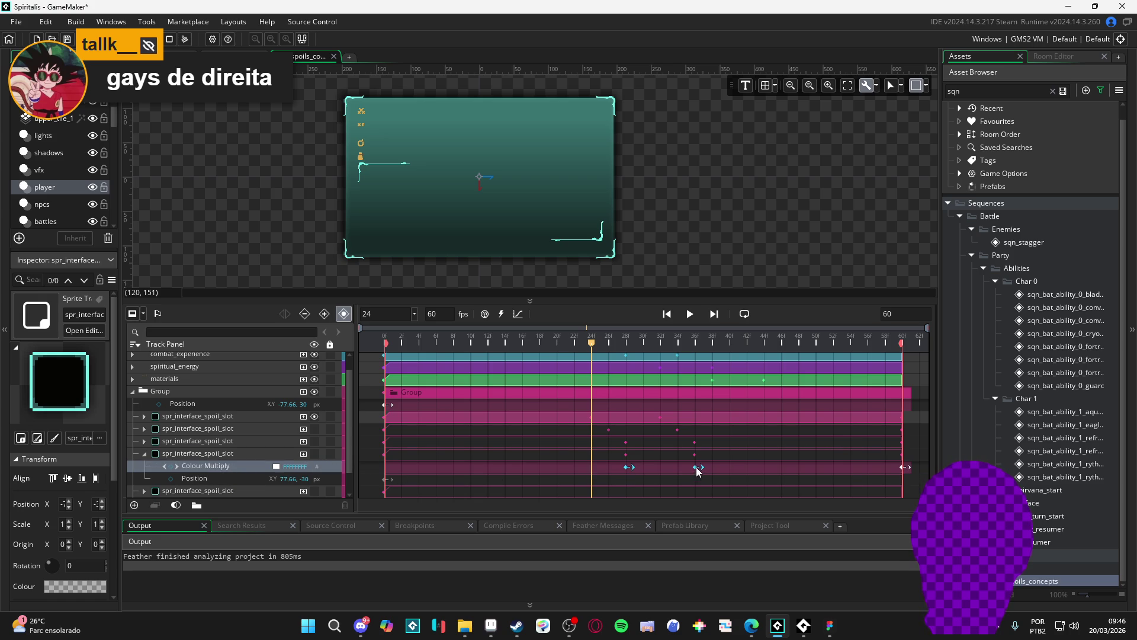
{"action": "left_click_drag", "start_coordinate": [696, 466], "coordinate": [712, 469]}
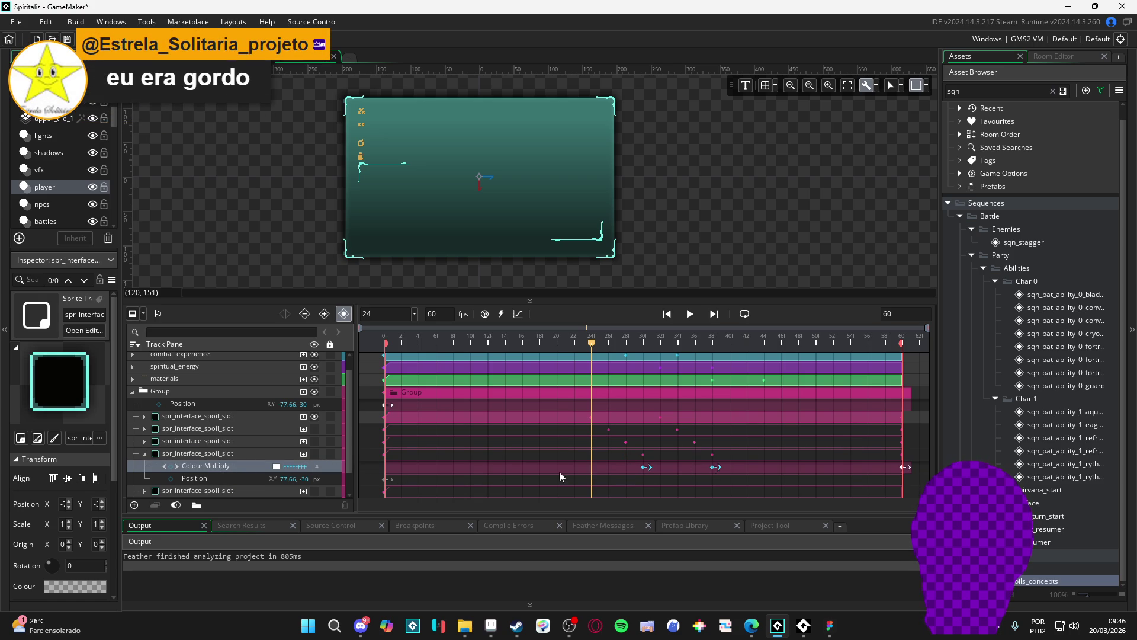
Paste a Colour Multiply fade track onto the fifth spoil slot.
{"action": "left_click", "coordinate": [151, 455]}
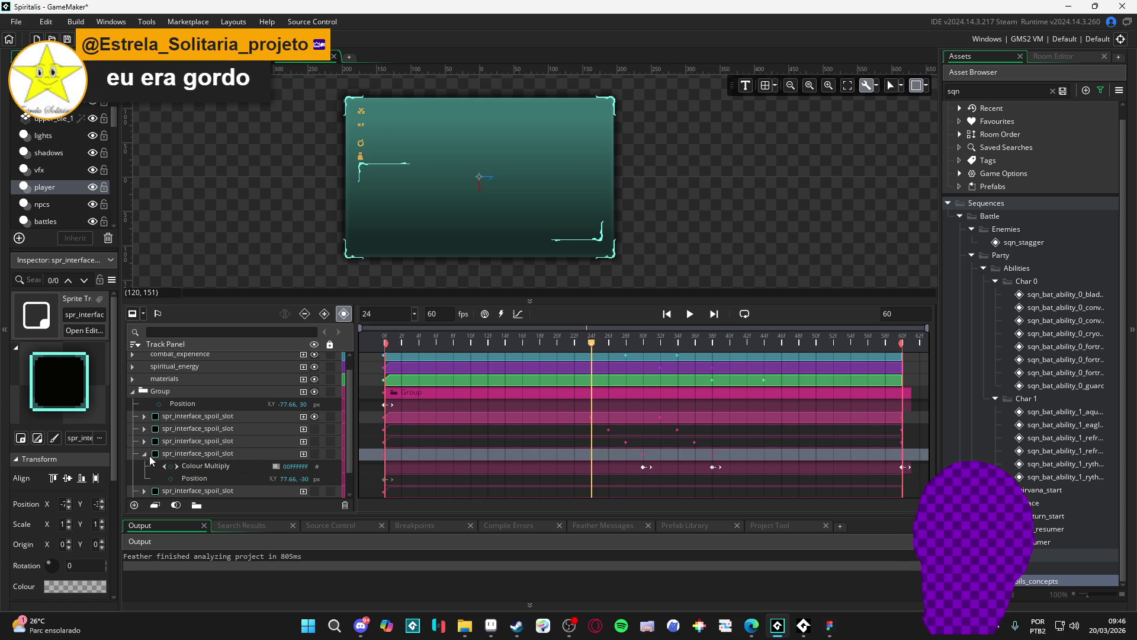
{"action": "left_click", "coordinate": [144, 454]}
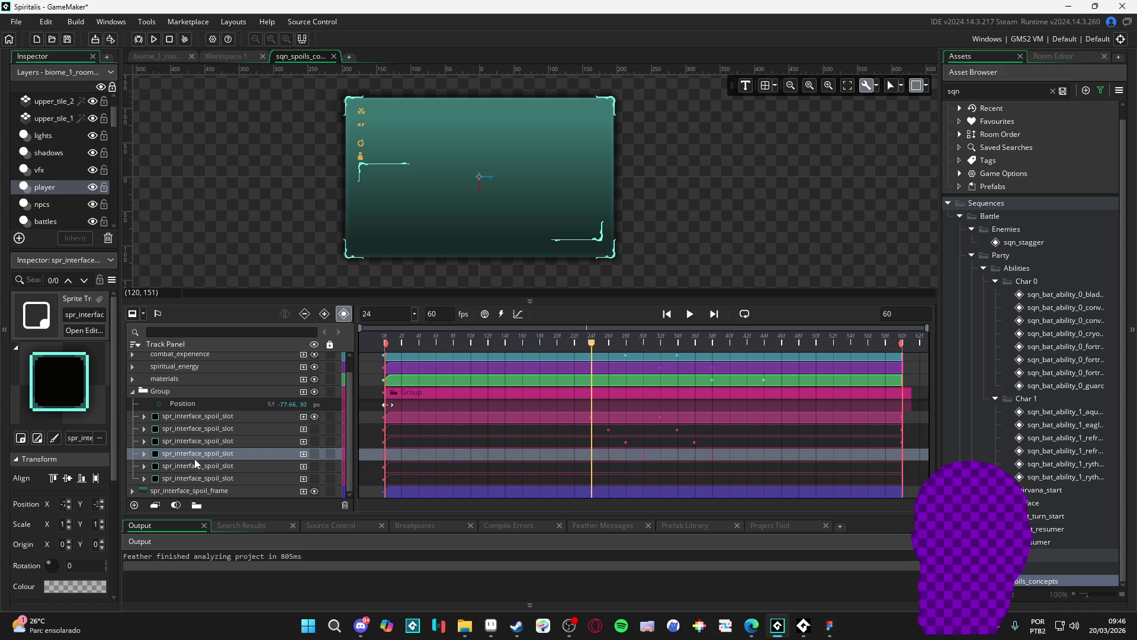
{"action": "left_click", "coordinate": [201, 467]}
{"action": "left_click", "coordinate": [144, 467]}
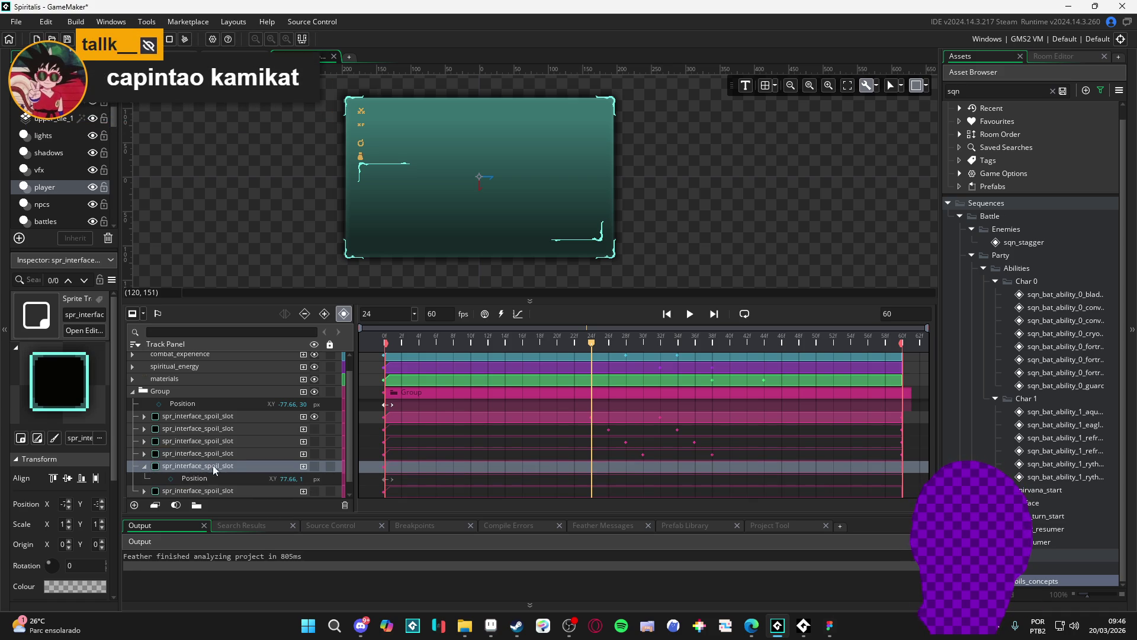
{"action": "left_click", "coordinate": [145, 454]}
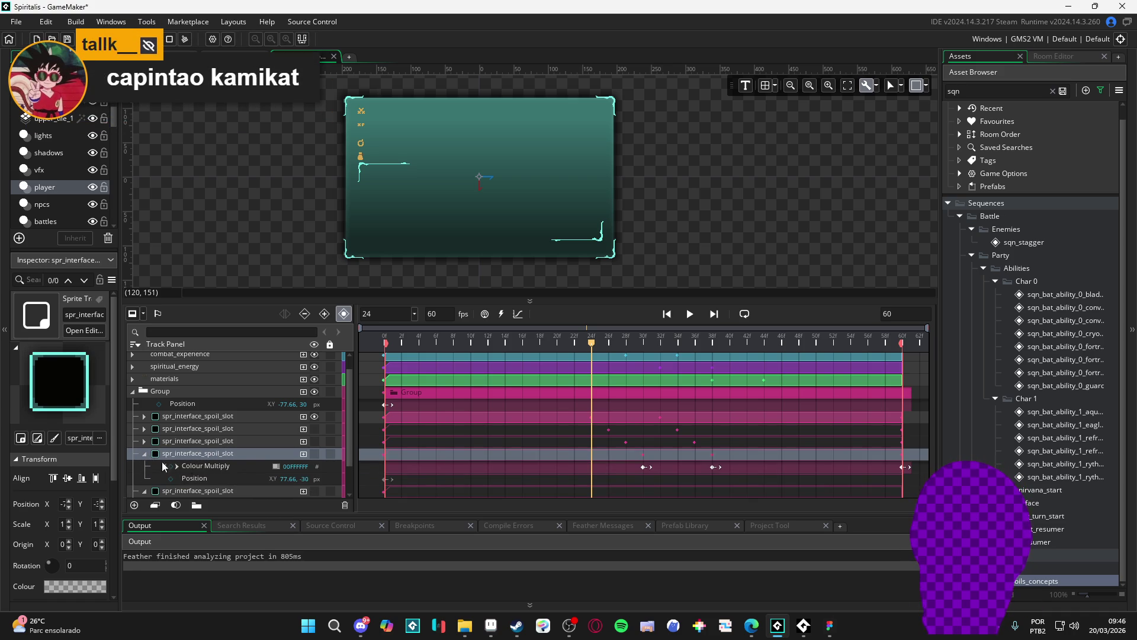
{"action": "left_click", "coordinate": [144, 453]}
{"action": "left_click", "coordinate": [191, 465]}
{"action": "key", "text": "ctrl+v"}
{"action": "left_click", "coordinate": [645, 480]}
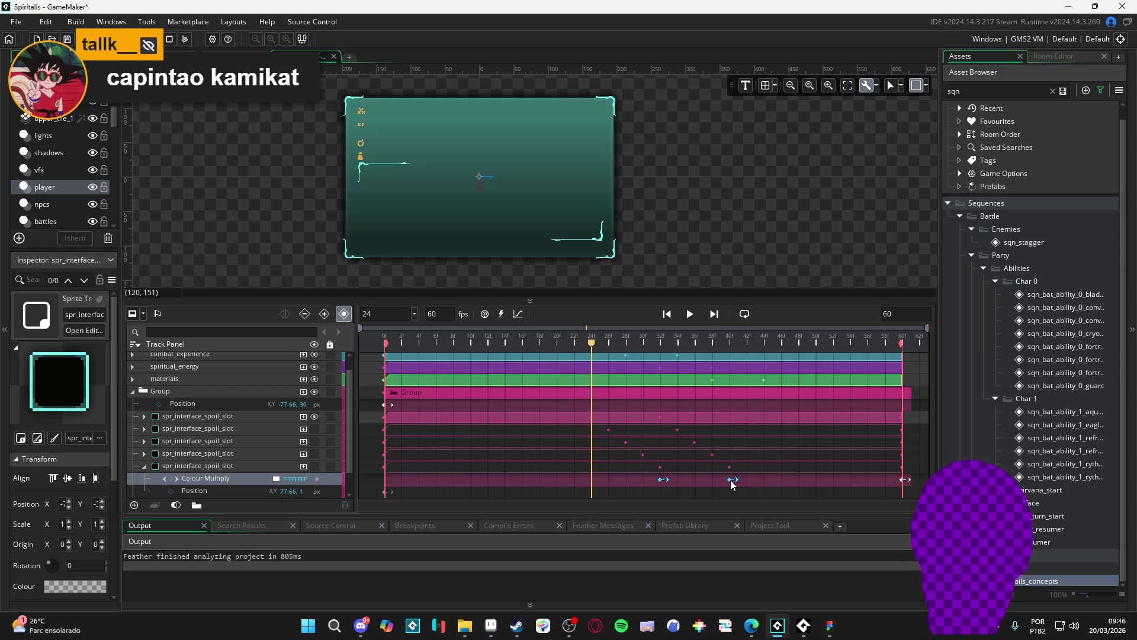
{"action": "left_click", "coordinate": [144, 465]}
Move the Colour Multiply track onto the sixth slot, delay its fade two frames, and preview.
{"action": "left_click", "coordinate": [147, 479]}
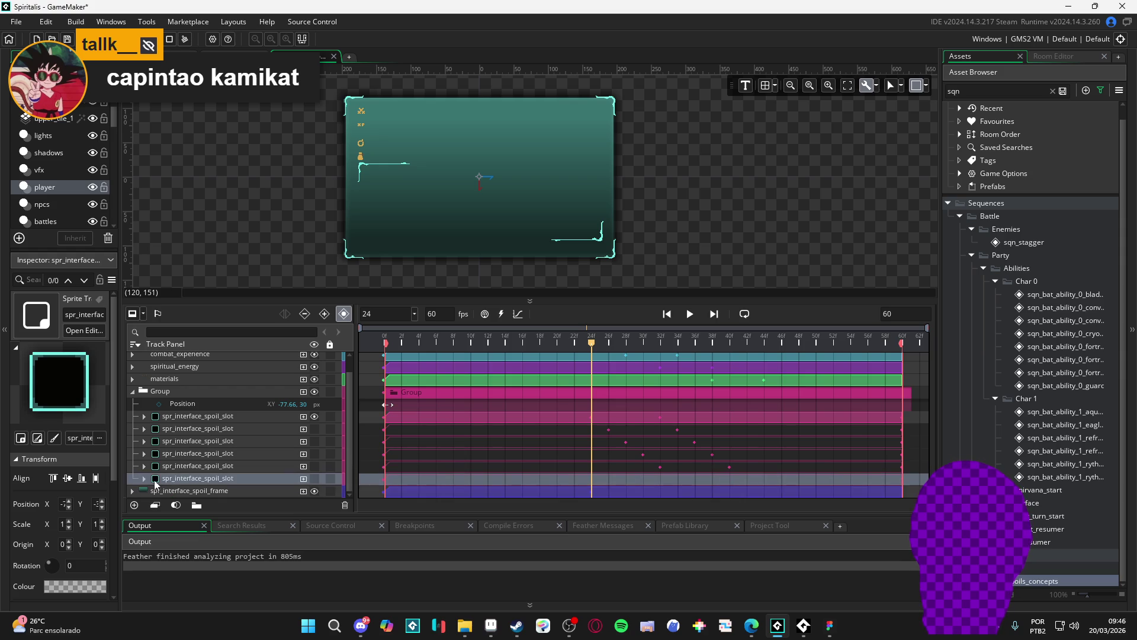
{"action": "scroll", "coordinate": [148, 483], "scroll_direction": "down", "scroll_amount": 3}
{"action": "left_click", "coordinate": [142, 438]}
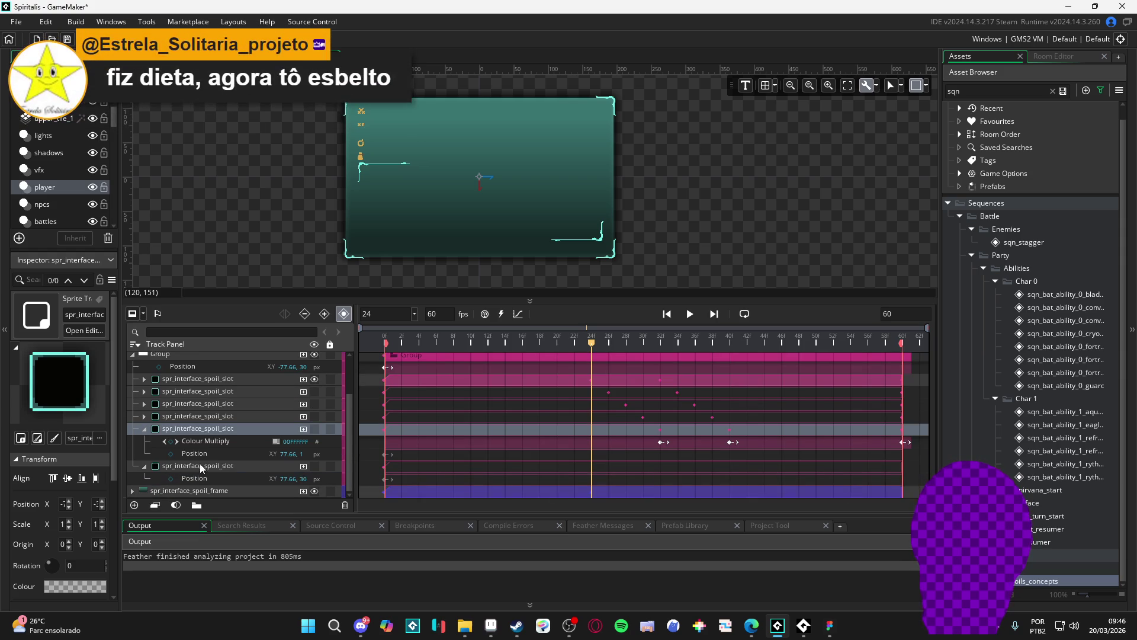
{"action": "left_click", "coordinate": [177, 441]}
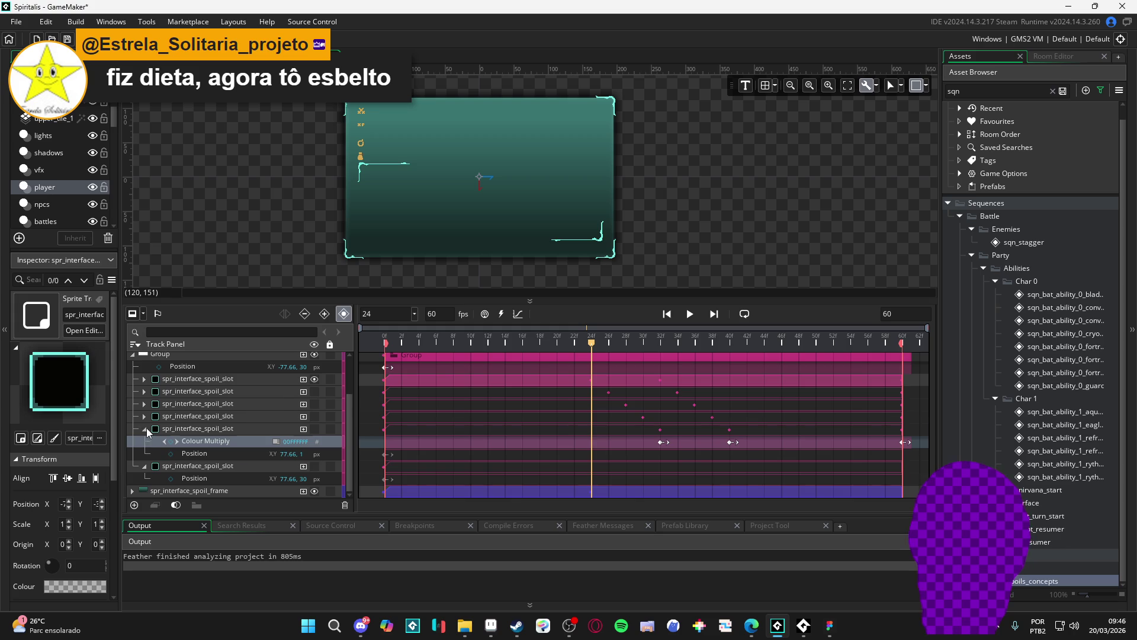
{"action": "left_click_drag", "start_coordinate": [147, 432], "coordinate": [177, 468]}
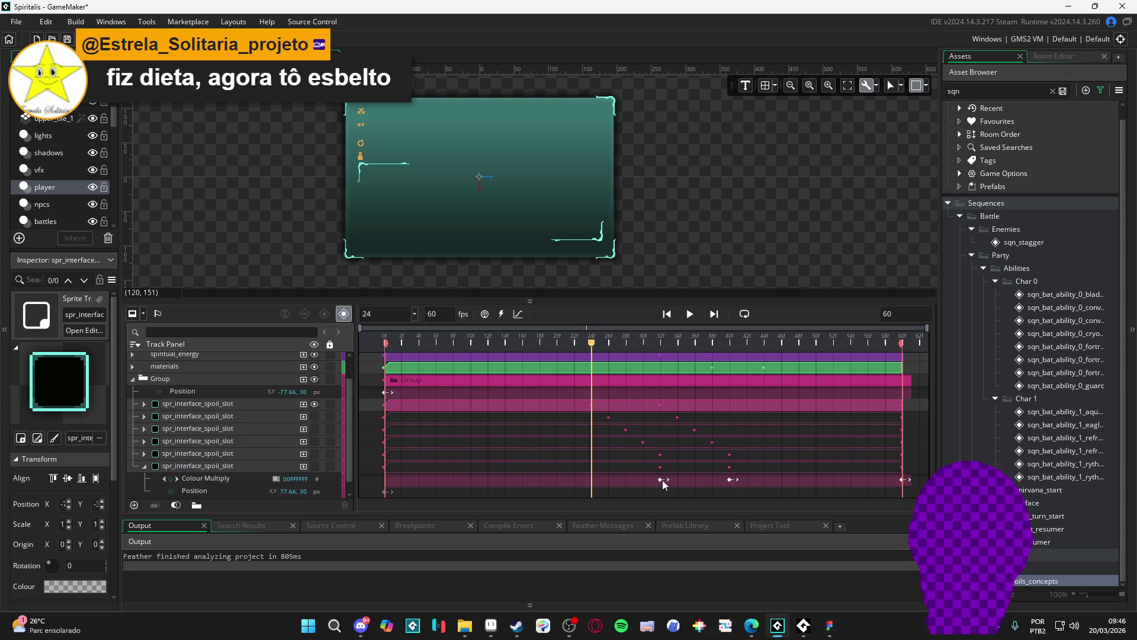
{"action": "left_click", "coordinate": [663, 479]}
{"action": "left_click_drag", "start_coordinate": [732, 481], "coordinate": [752, 481]}
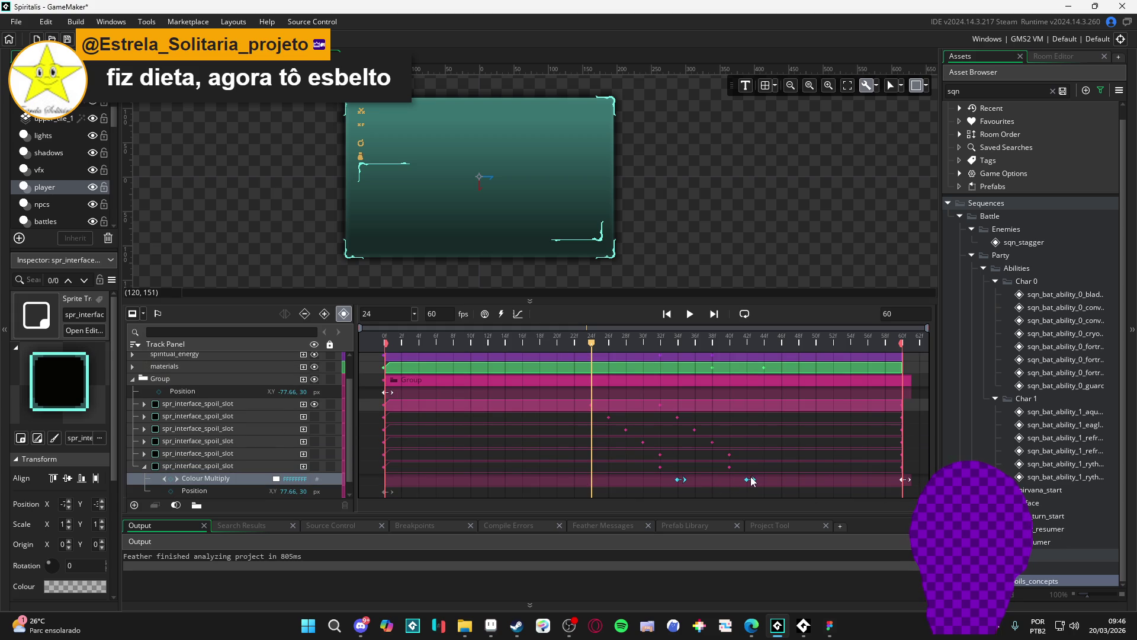
{"action": "key", "text": "space"}
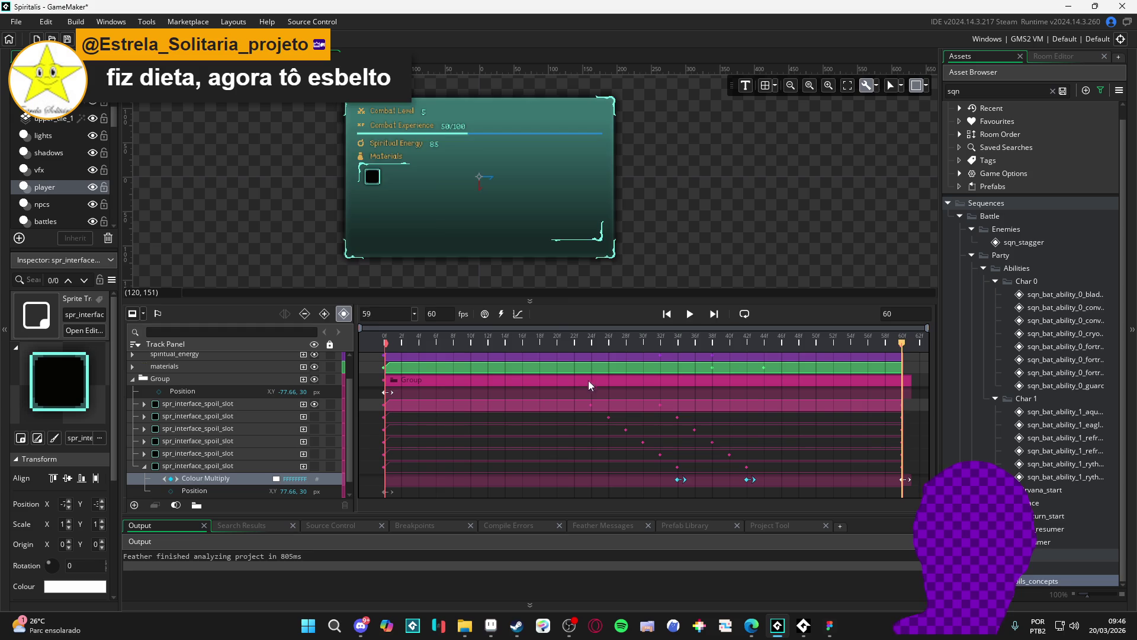
Unhide the five hidden spoil slot tracks and play the sequence from about frame 6.
{"action": "left_click", "coordinate": [315, 416]}
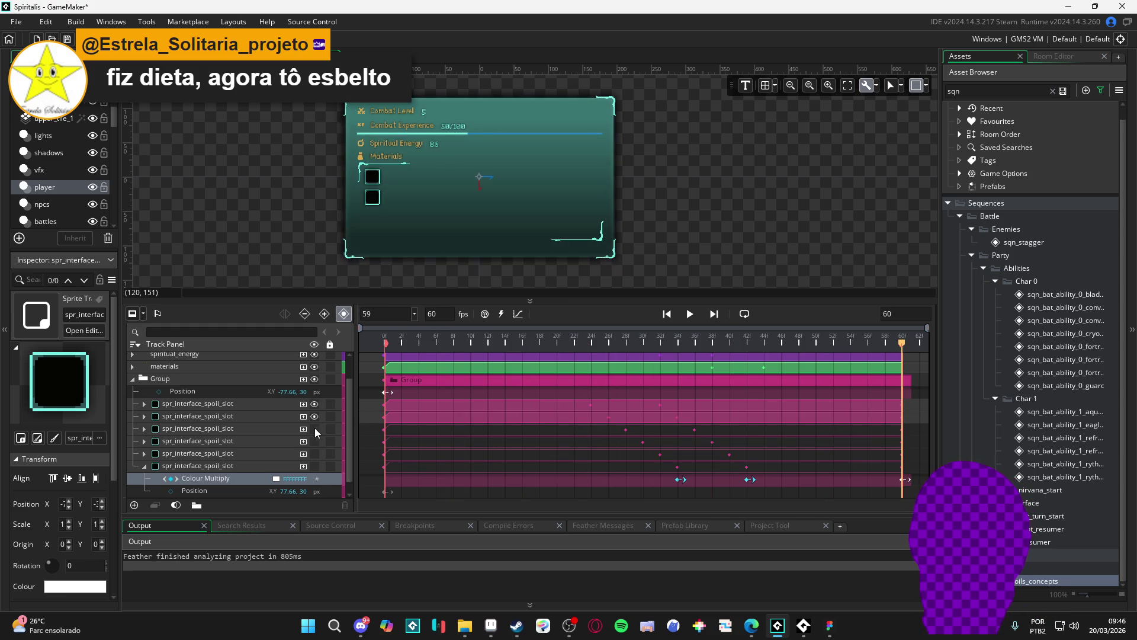
{"action": "left_click", "coordinate": [314, 428]}
{"action": "left_click", "coordinate": [314, 441]}
{"action": "left_click", "coordinate": [314, 453]}
{"action": "left_click", "coordinate": [315, 465]}
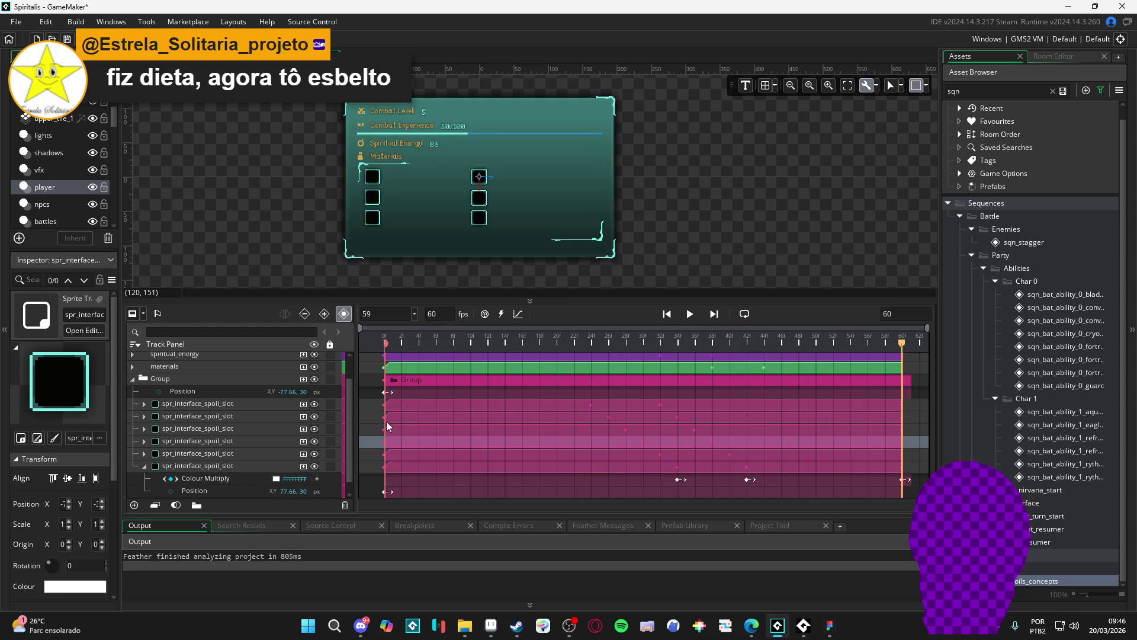
{"action": "key", "text": "space"}
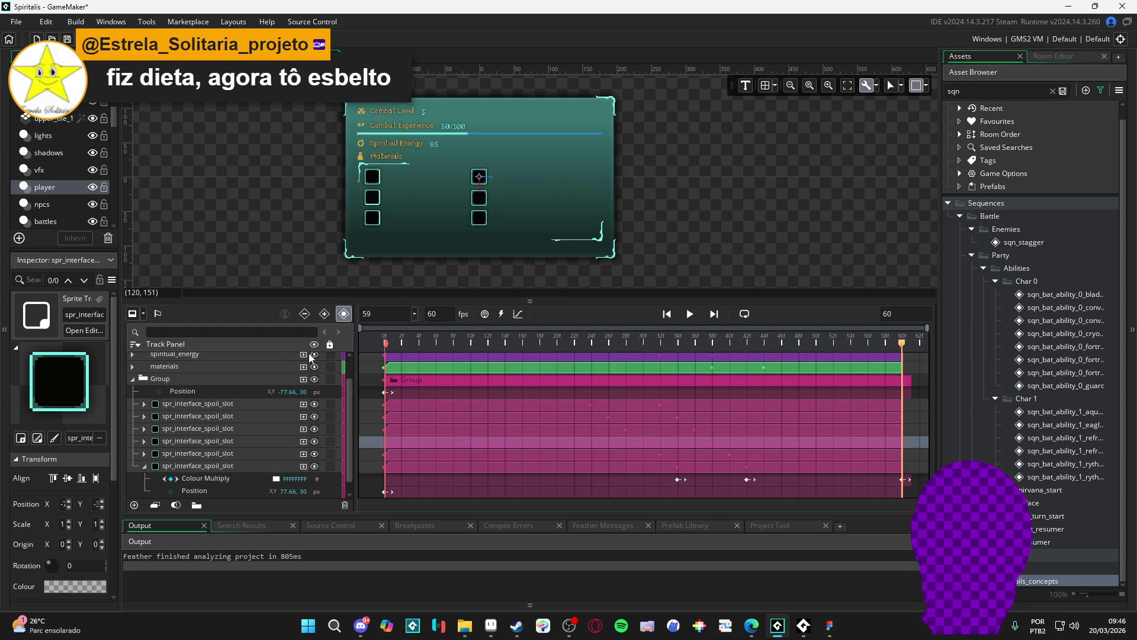
{"action": "left_click", "coordinate": [435, 339]}
{"action": "key", "text": "space"}
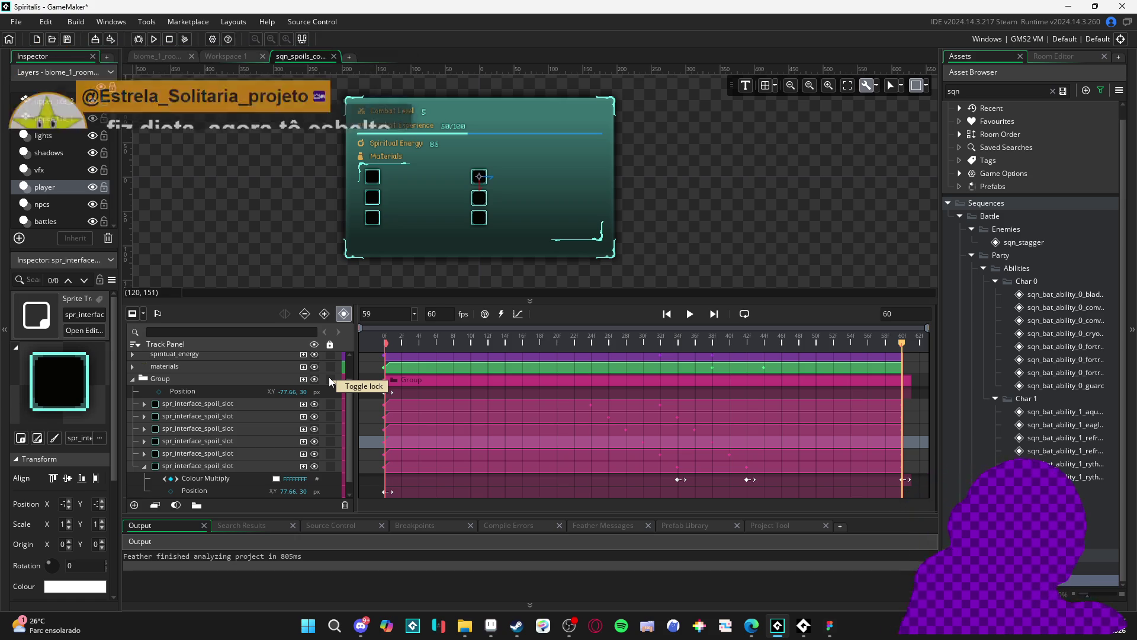
Collapse the last spoil slot track and the Group track, then play the sequence.
{"action": "left_click", "coordinate": [144, 466]}
{"action": "left_click", "coordinate": [133, 391]}
{"action": "key", "text": "space"}
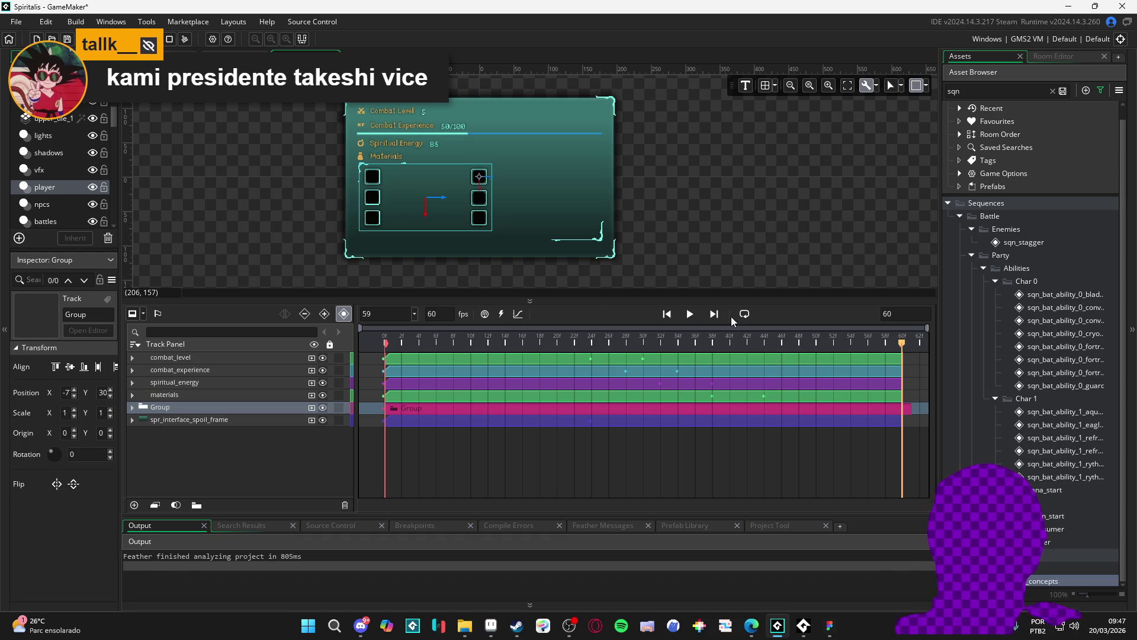
{"action": "left_click", "coordinate": [690, 314]}
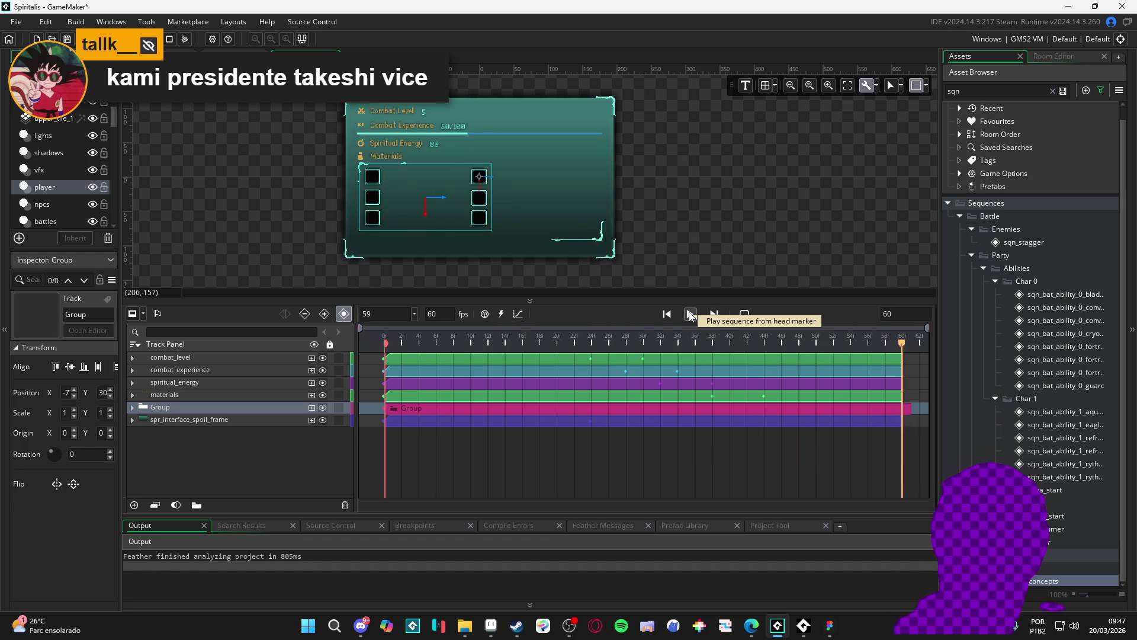
{"action": "left_click", "coordinate": [690, 314]}
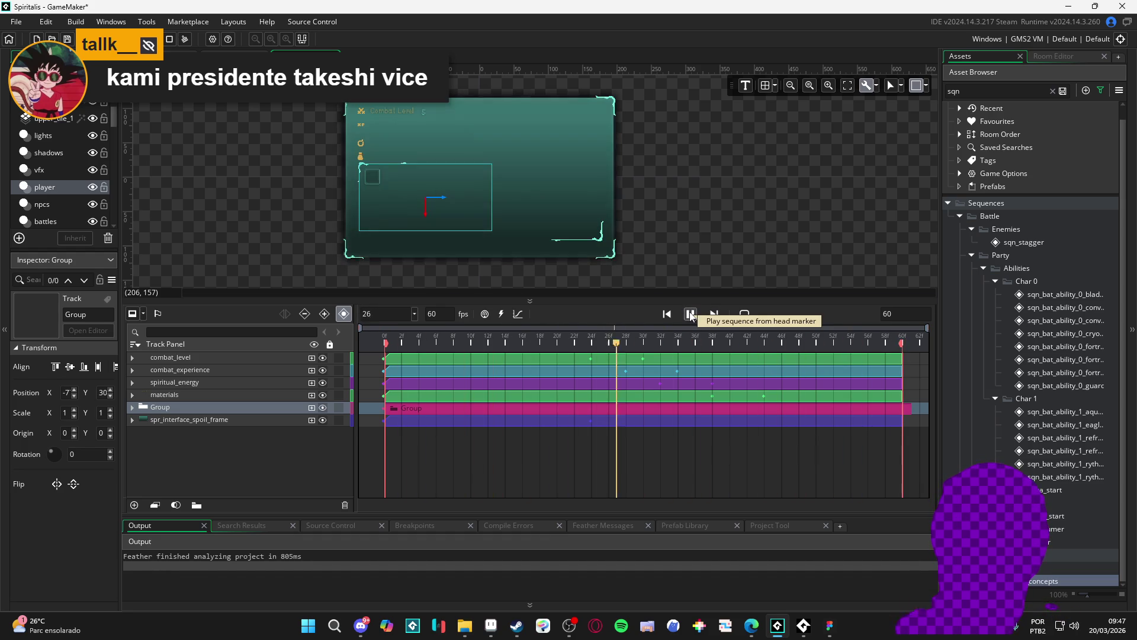
{"action": "left_click", "coordinate": [690, 314]}
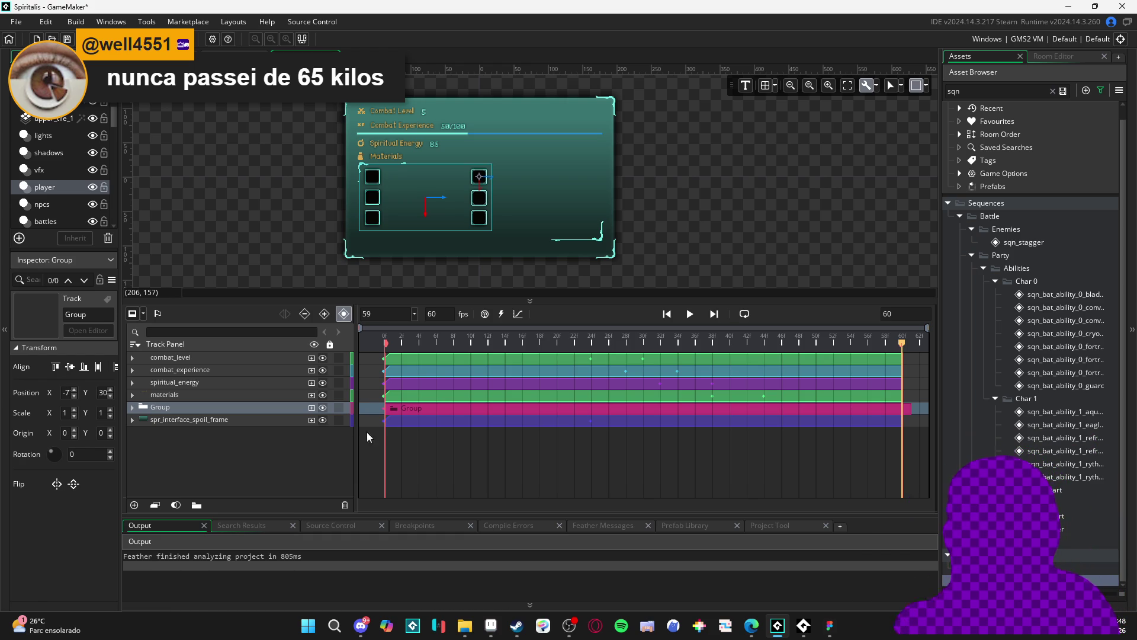
{"action": "key", "text": "space"}
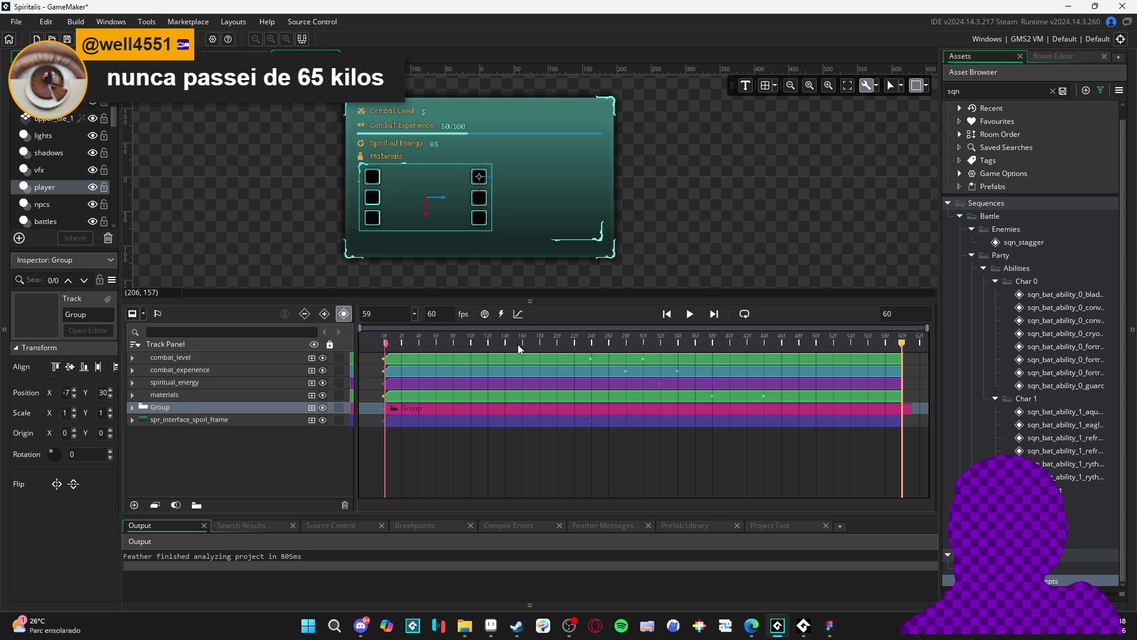
{"action": "left_click", "coordinate": [713, 342]}
{"action": "key", "text": "space"}
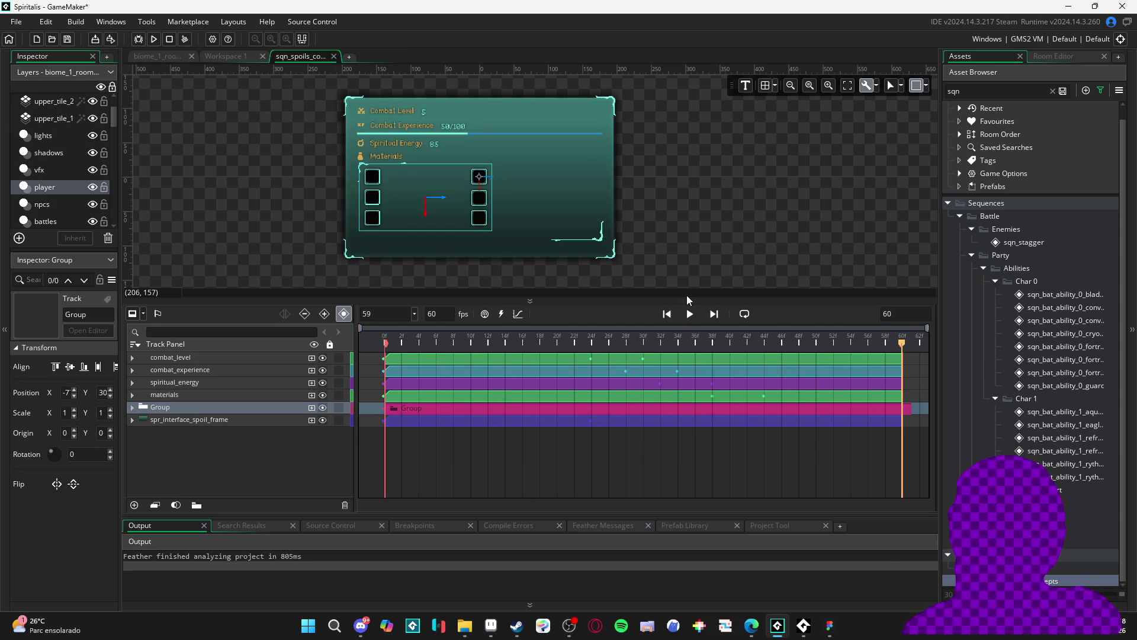
{"action": "key", "text": "space"}
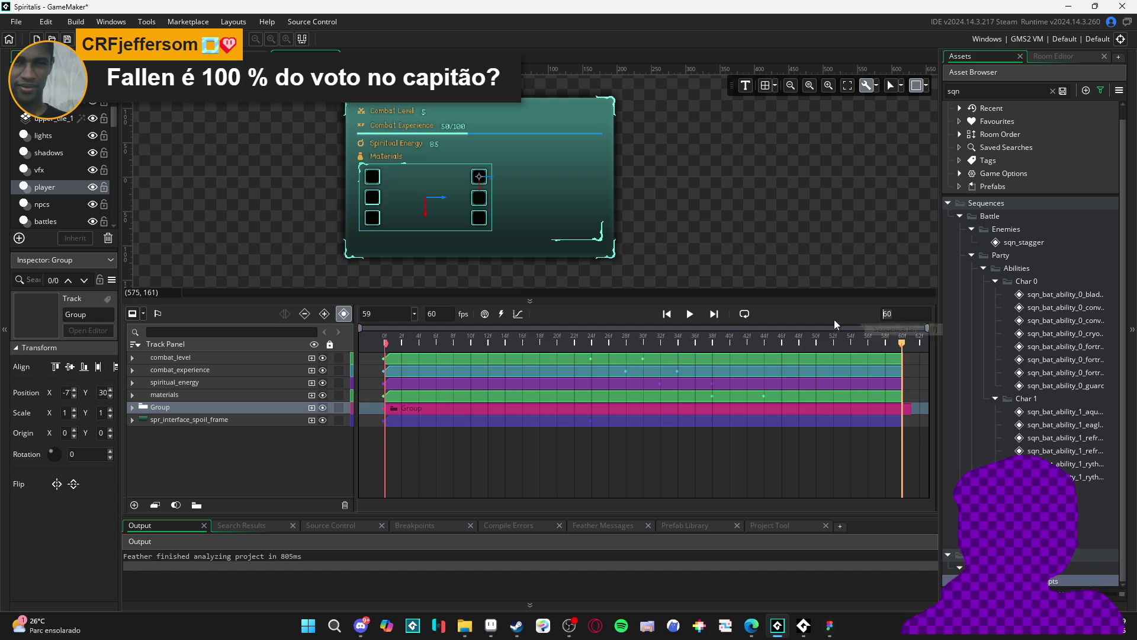
Set the sequence length to 250 frames and expand the four stat-label tracks.
{"action": "type", "text": "250"}
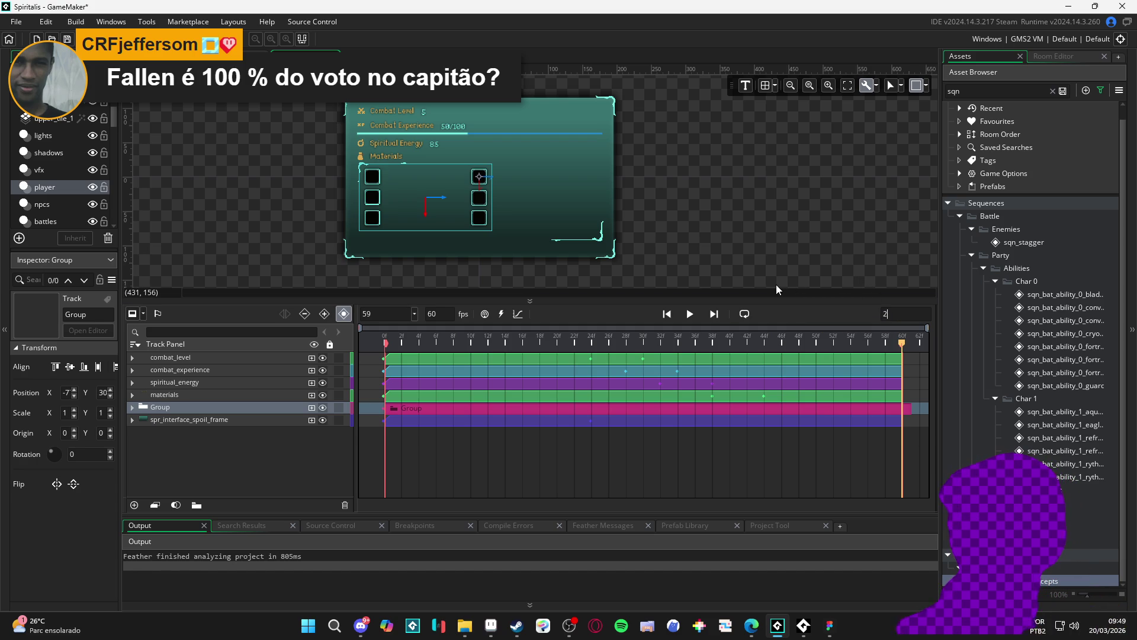
{"action": "key", "text": "Return"}
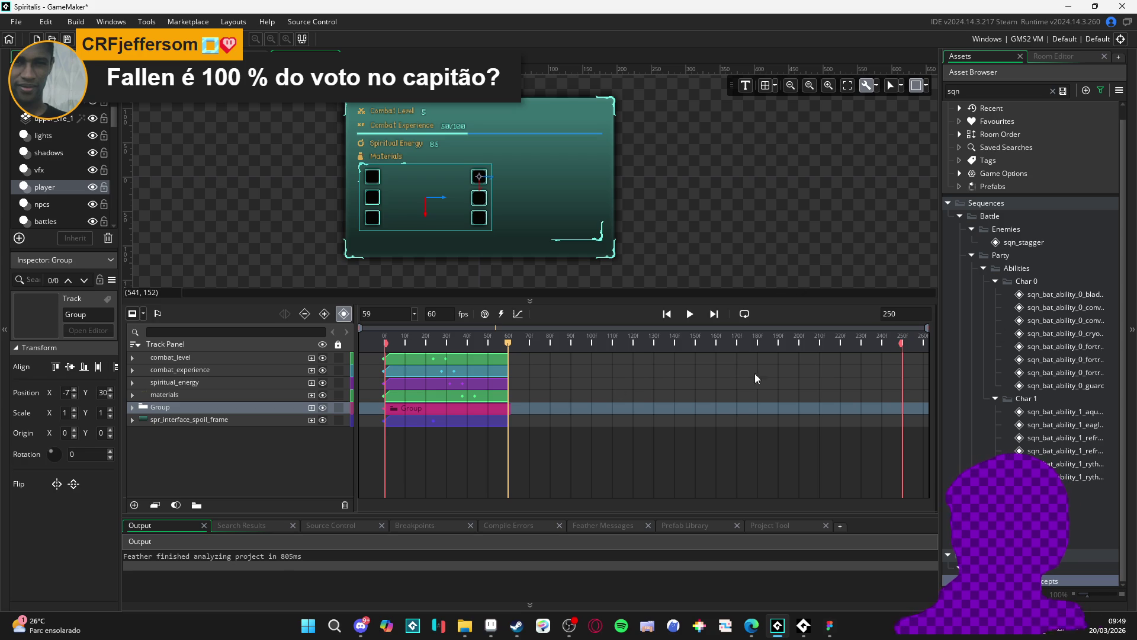
{"action": "left_click", "coordinate": [493, 361]}
{"action": "left_click", "coordinate": [493, 402]}
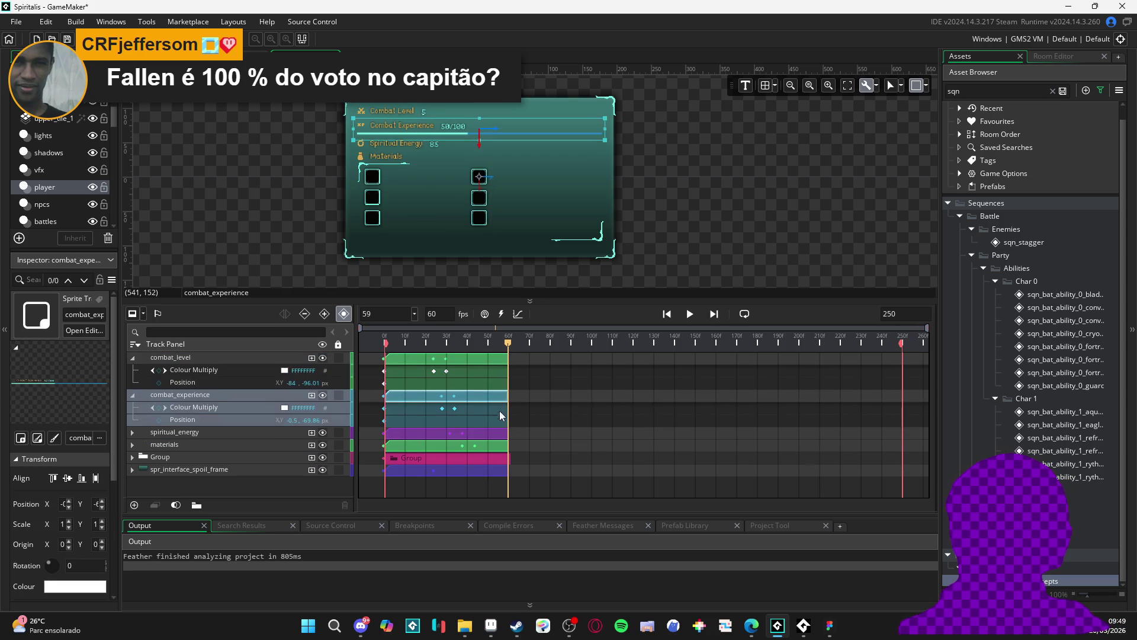
{"action": "left_click", "coordinate": [496, 435]}
{"action": "left_click", "coordinate": [498, 471]}
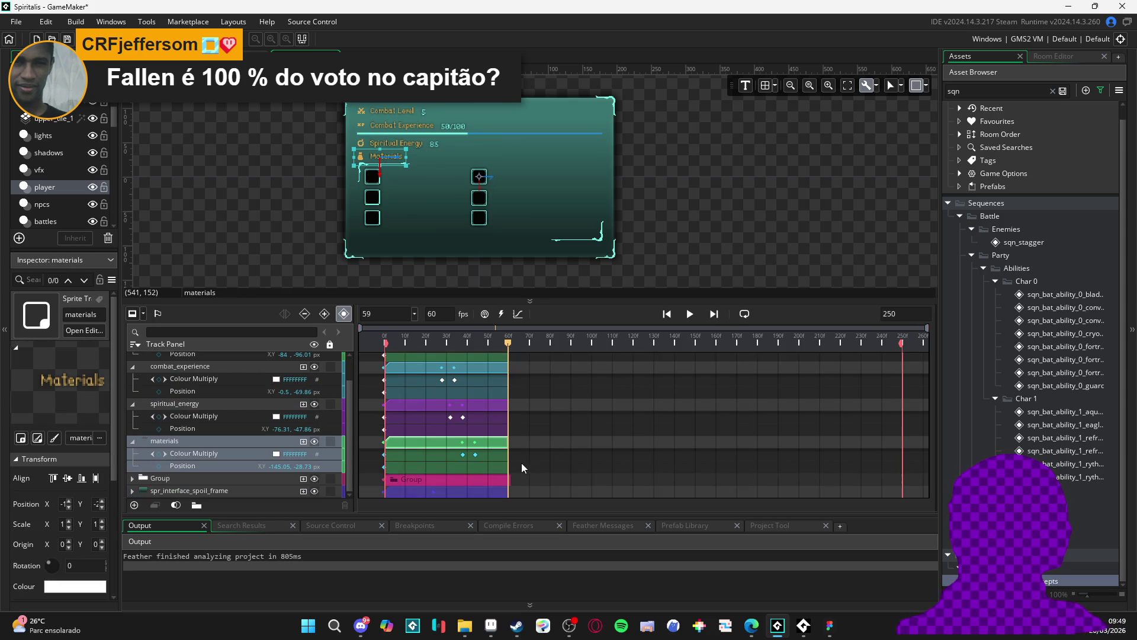
{"action": "left_click", "coordinate": [485, 483]}
Expand the Group and select all six spoil slot tracks.
{"action": "left_click", "coordinate": [132, 481]}
{"action": "left_click", "coordinate": [132, 481]}
{"action": "scroll", "coordinate": [381, 474], "scroll_direction": "down", "scroll_amount": 3}
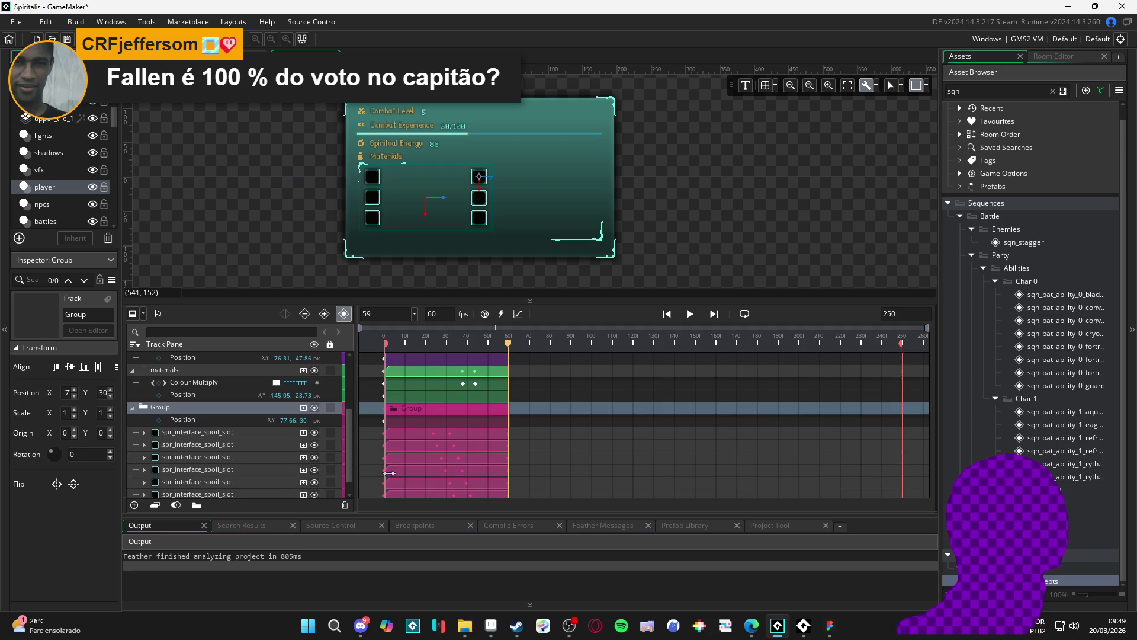
{"action": "left_click", "coordinate": [492, 435]}
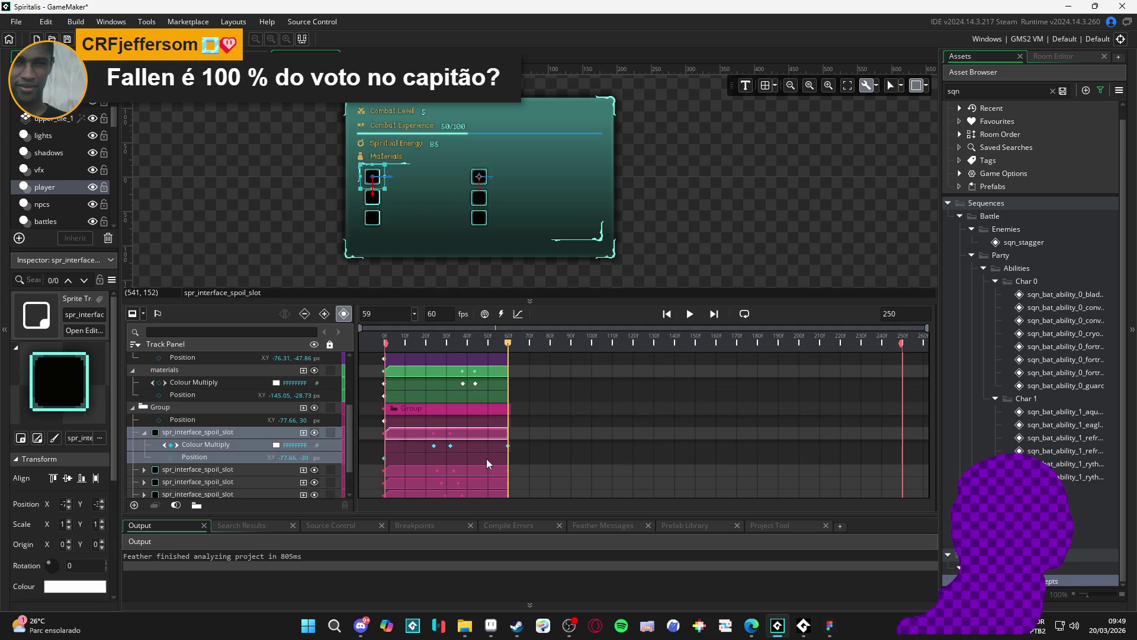
{"action": "left_click", "coordinate": [486, 468], "text": "ctrl"}
{"action": "scroll", "coordinate": [488, 470], "scroll_direction": "down", "scroll_amount": 2}
{"action": "left_click", "coordinate": [495, 448], "text": "ctrl"}
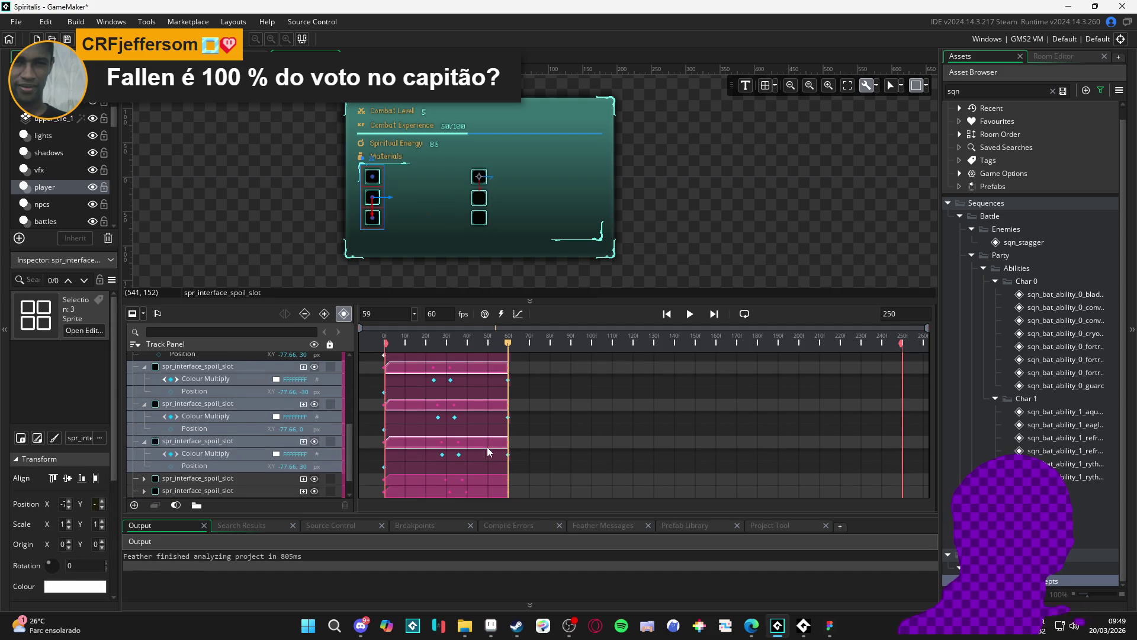
{"action": "scroll", "coordinate": [487, 446], "scroll_direction": "down", "scroll_amount": 2}
{"action": "left_click", "coordinate": [496, 455], "text": "ctrl"}
{"action": "scroll", "coordinate": [482, 480], "scroll_direction": "down", "scroll_amount": 2}
{"action": "left_click", "coordinate": [492, 470], "text": "ctrl"}
{"action": "scroll", "coordinate": [496, 478], "scroll_direction": "down", "scroll_amount": 2}
{"action": "left_click", "coordinate": [495, 479], "text": "ctrl"}
{"action": "scroll", "coordinate": [493, 481], "scroll_direction": "down", "scroll_amount": 2}
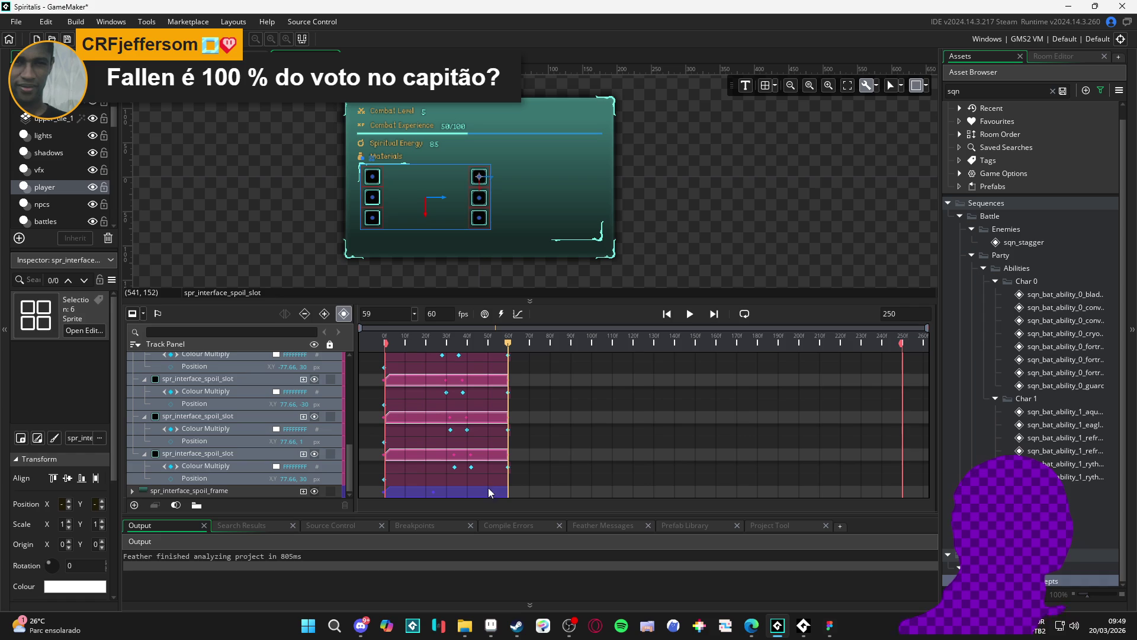
Select the spoil frame and slot tracks and drag their clip ends out to frame 250.
{"action": "left_click", "coordinate": [135, 493]}
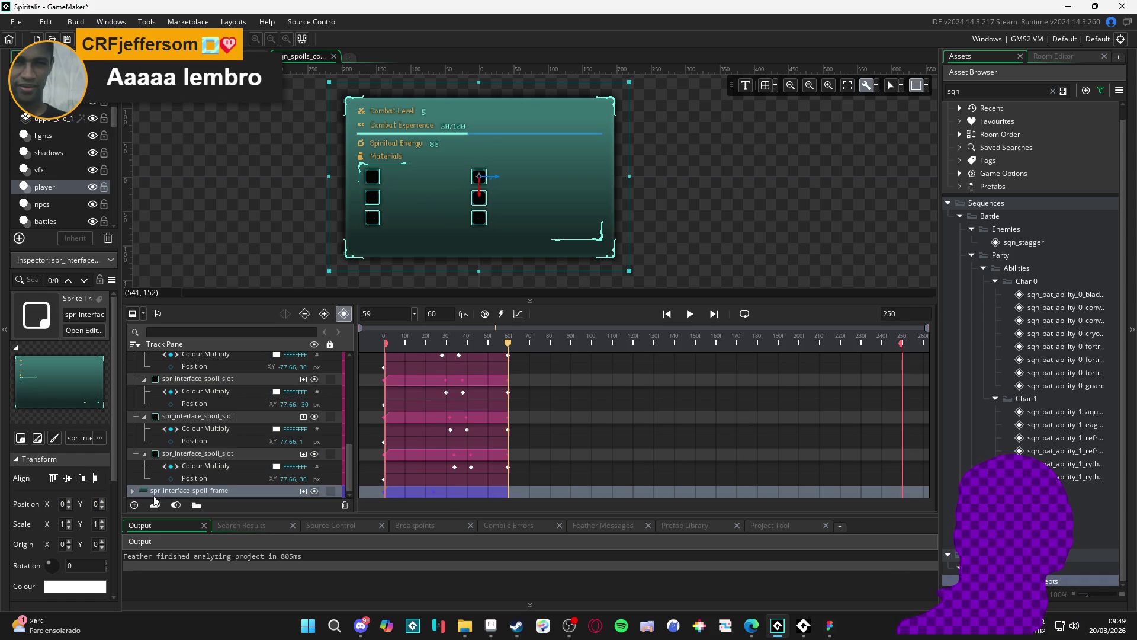
{"action": "left_click", "coordinate": [133, 492]}
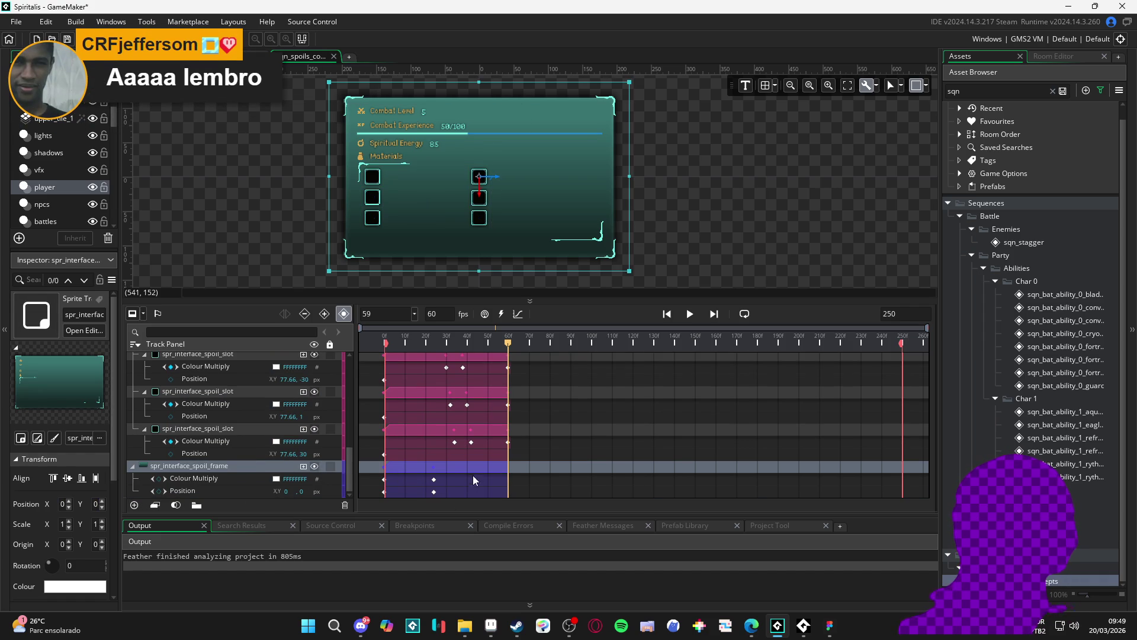
{"action": "left_click_drag", "start_coordinate": [494, 470], "coordinate": [496, 393]}
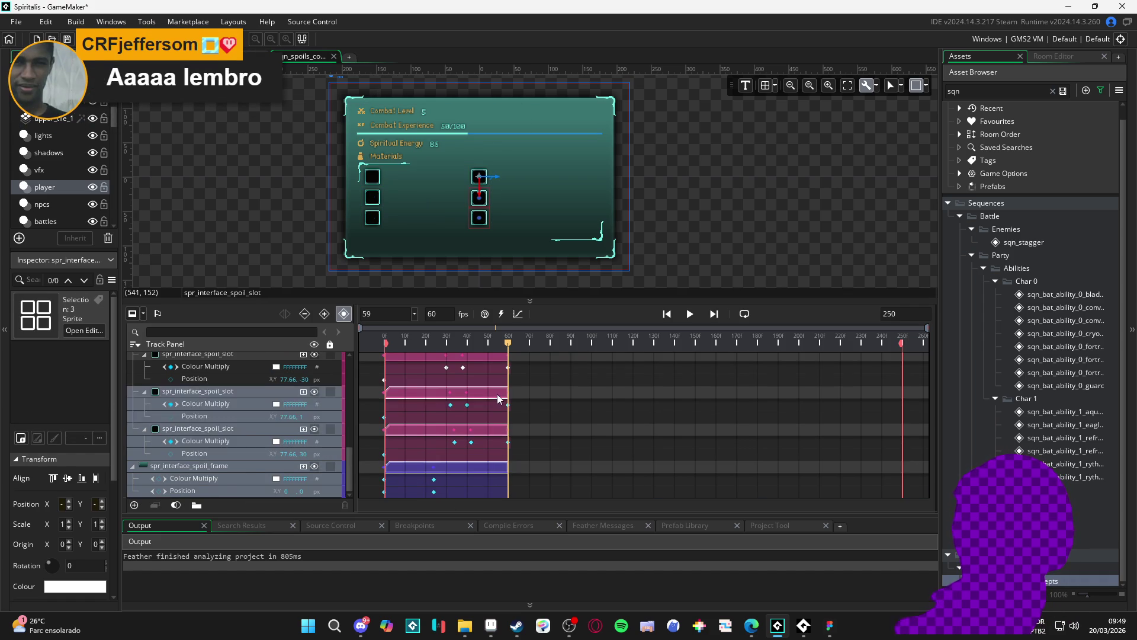
{"action": "mouse_move", "coordinate": [495, 456]}
{"action": "left_mouse_down"}
{"action": "mouse_move", "coordinate": [495, 411]}
{"action": "mouse_move", "coordinate": [506, 437]}
{"action": "mouse_move", "coordinate": [484, 432]}
{"action": "mouse_move", "coordinate": [498, 359]}
{"action": "mouse_move", "coordinate": [901, 368]}
{"action": "left_mouse_up"}
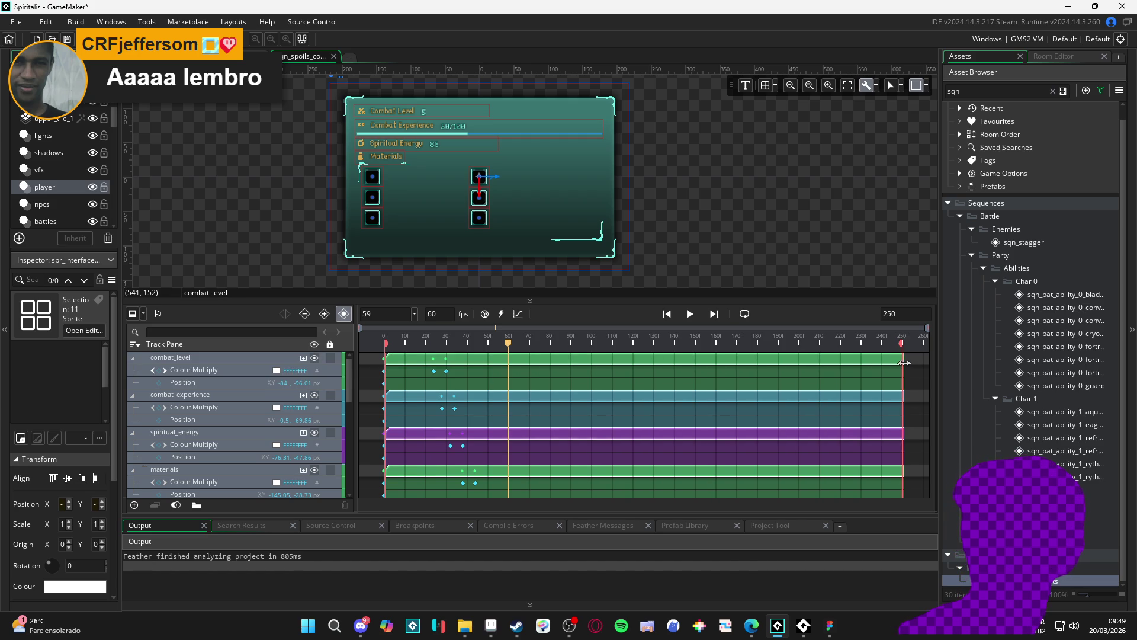
Play and stop the lengthened sequence, then set the playhead to frame 190.
{"action": "key", "text": "Return"}
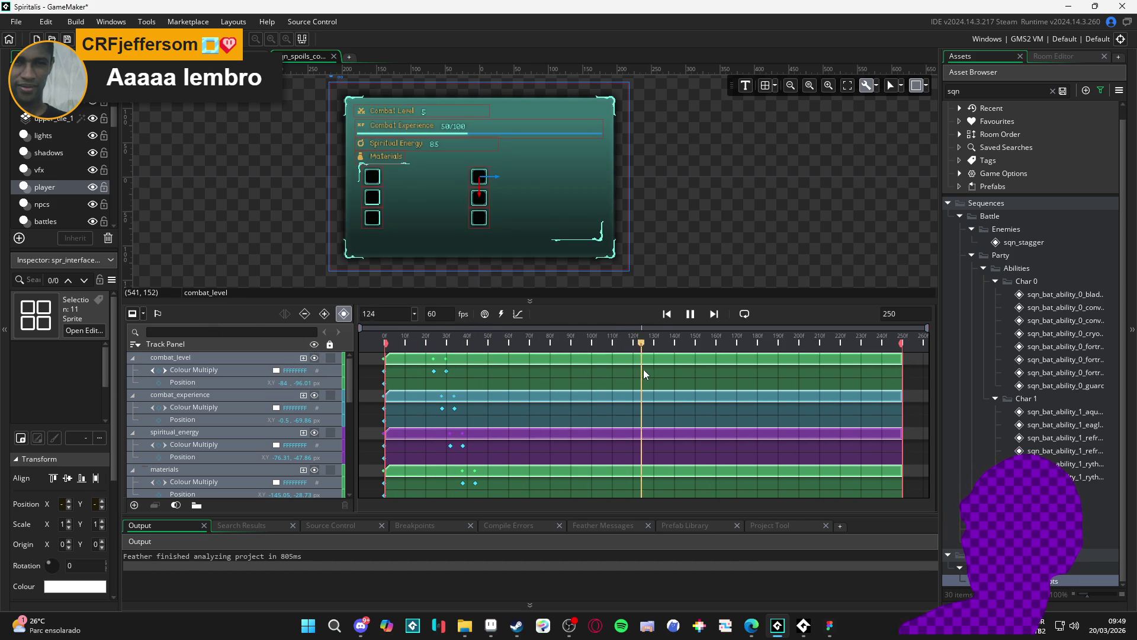
{"action": "key", "text": "Return"}
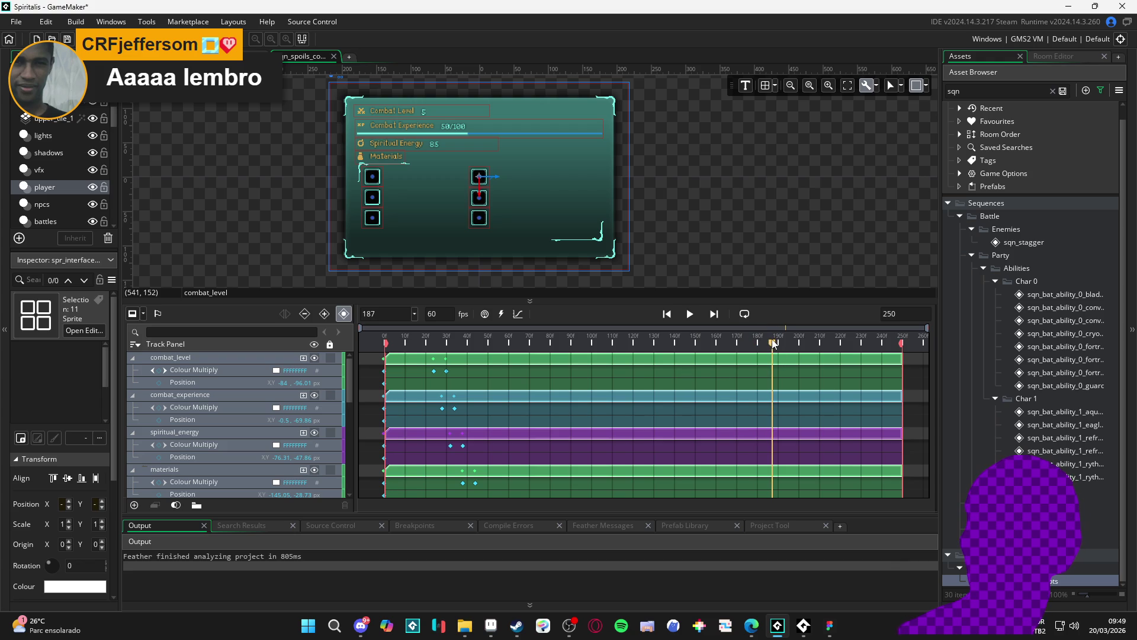
{"action": "left_click_drag", "start_coordinate": [773, 344], "coordinate": [780, 344]}
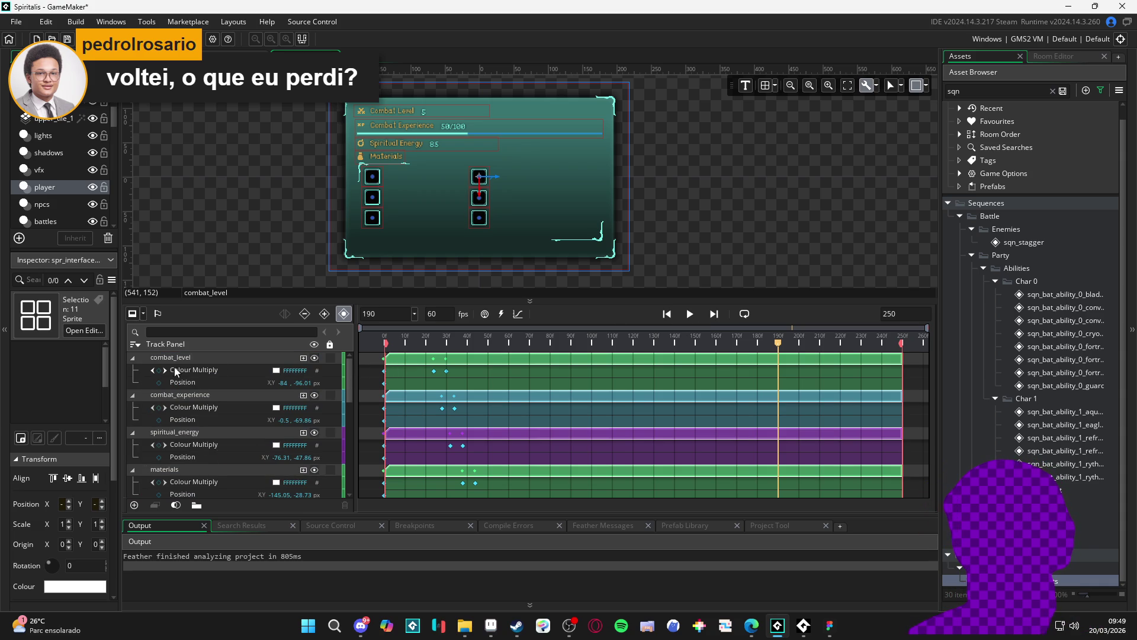
Select the top-left material slot on the canvas and collapse all six spoil slot tracks.
{"action": "left_click", "coordinate": [382, 177]}
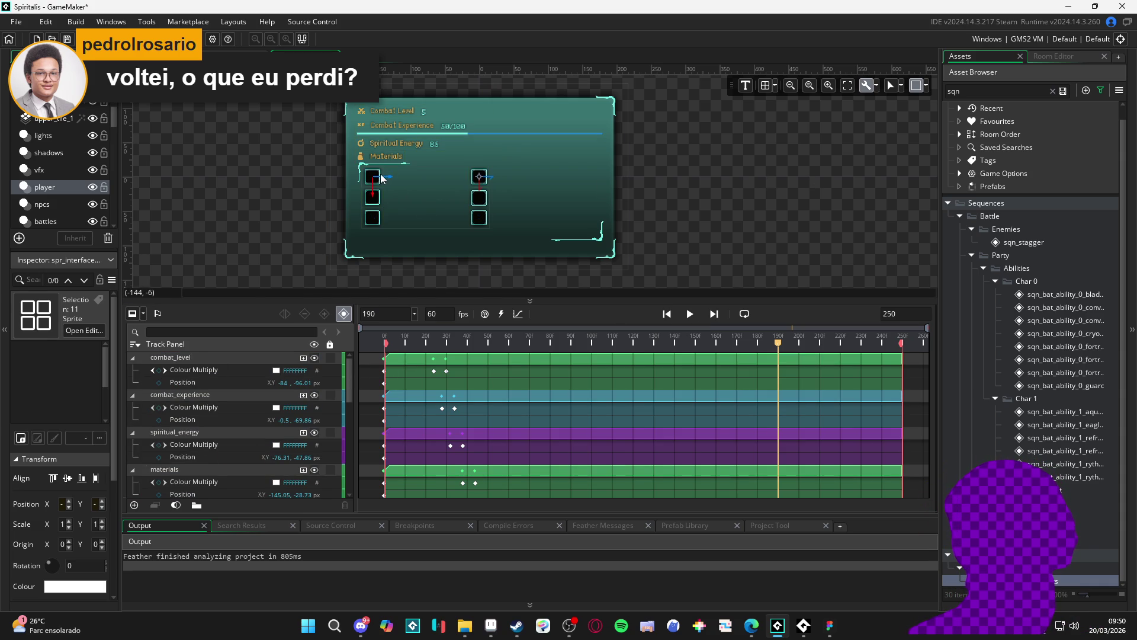
{"action": "left_click", "coordinate": [382, 177]}
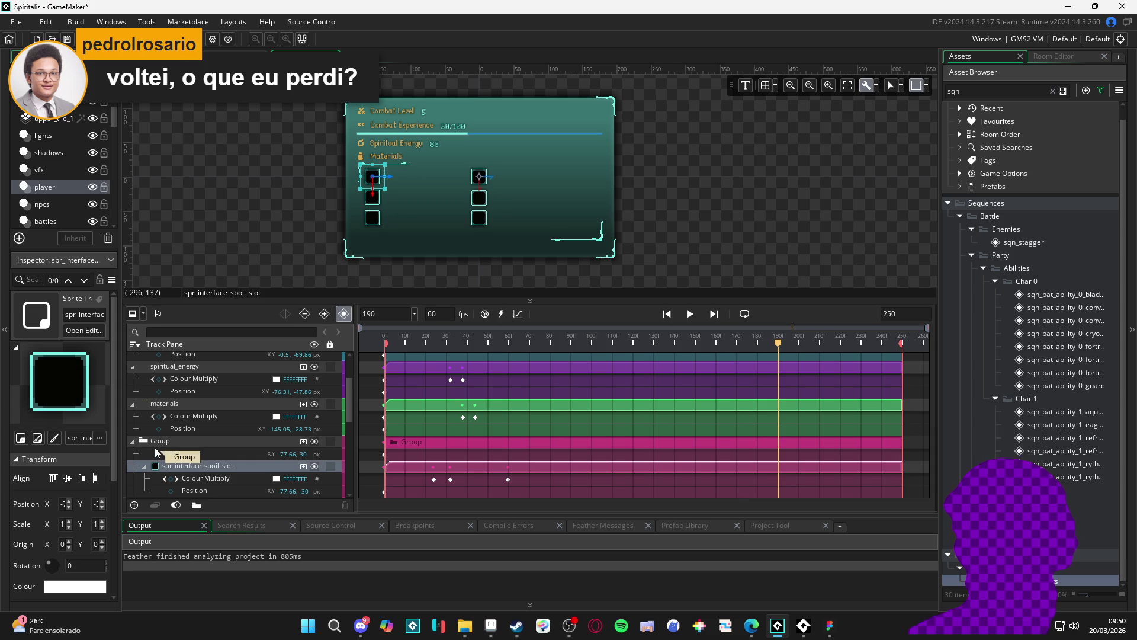
{"action": "left_click", "coordinate": [144, 466]}
{"action": "left_click", "coordinate": [151, 483]}
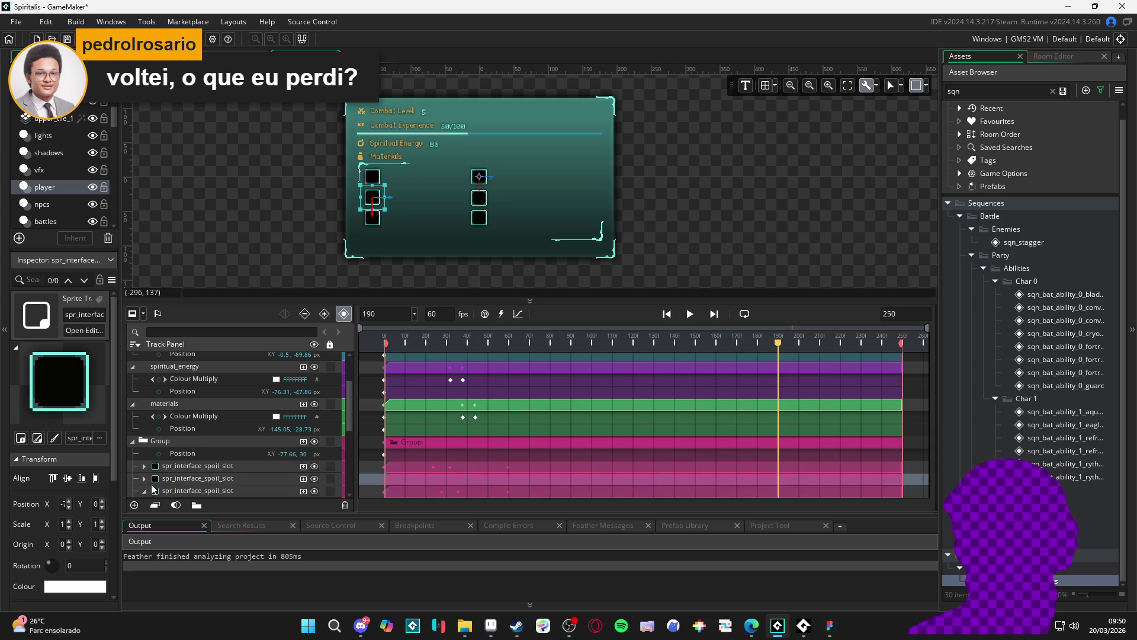
{"action": "left_click", "coordinate": [144, 490]}
{"action": "scroll", "coordinate": [145, 494], "scroll_direction": "down", "scroll_amount": 1}
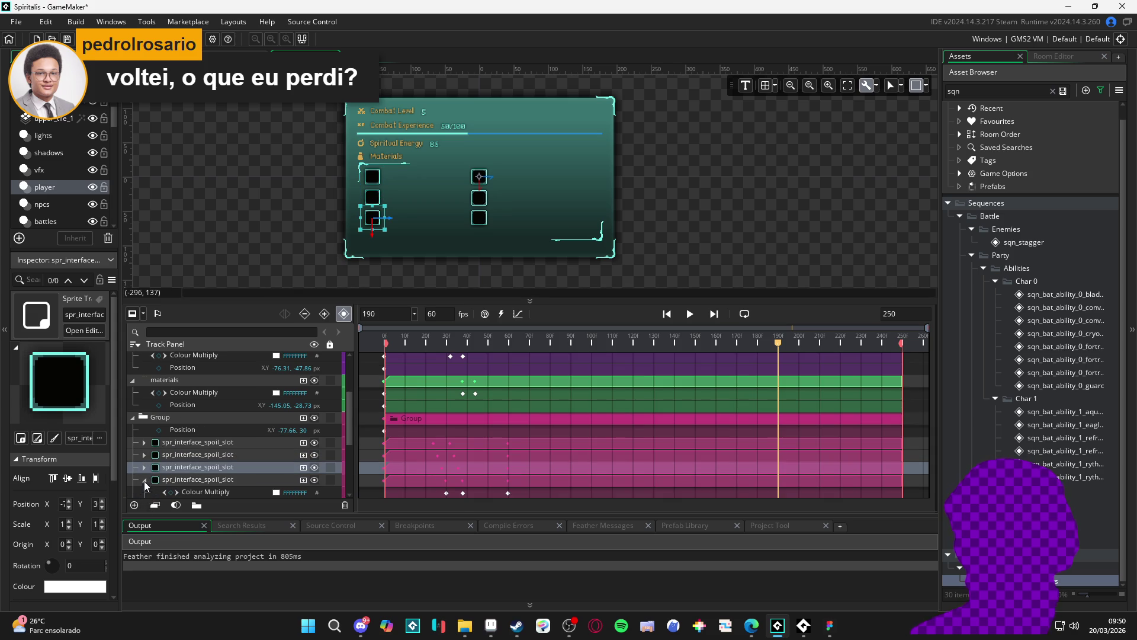
{"action": "left_click", "coordinate": [144, 480]}
{"action": "left_click", "coordinate": [144, 492]}
{"action": "scroll", "coordinate": [144, 486], "scroll_direction": "down", "scroll_amount": 2}
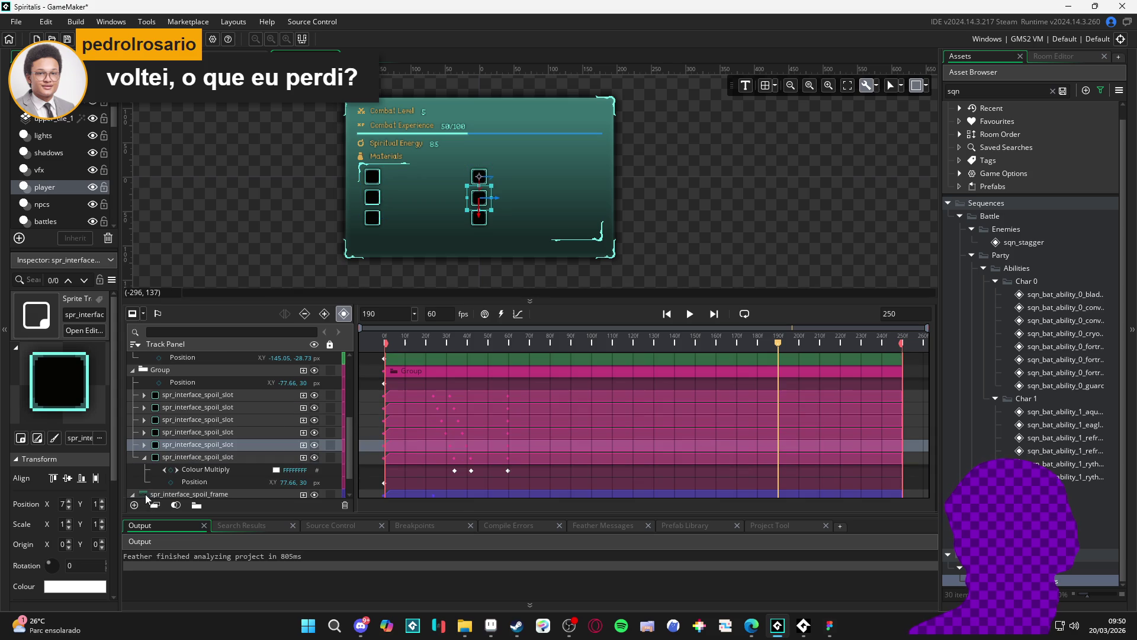
{"action": "left_click", "coordinate": [144, 458]}
{"action": "scroll", "coordinate": [157, 462], "scroll_direction": "up", "scroll_amount": 2}
Expand the first spoil slot and add a Colour Multiply key at frame 190.
{"action": "left_click", "coordinate": [213, 417]}
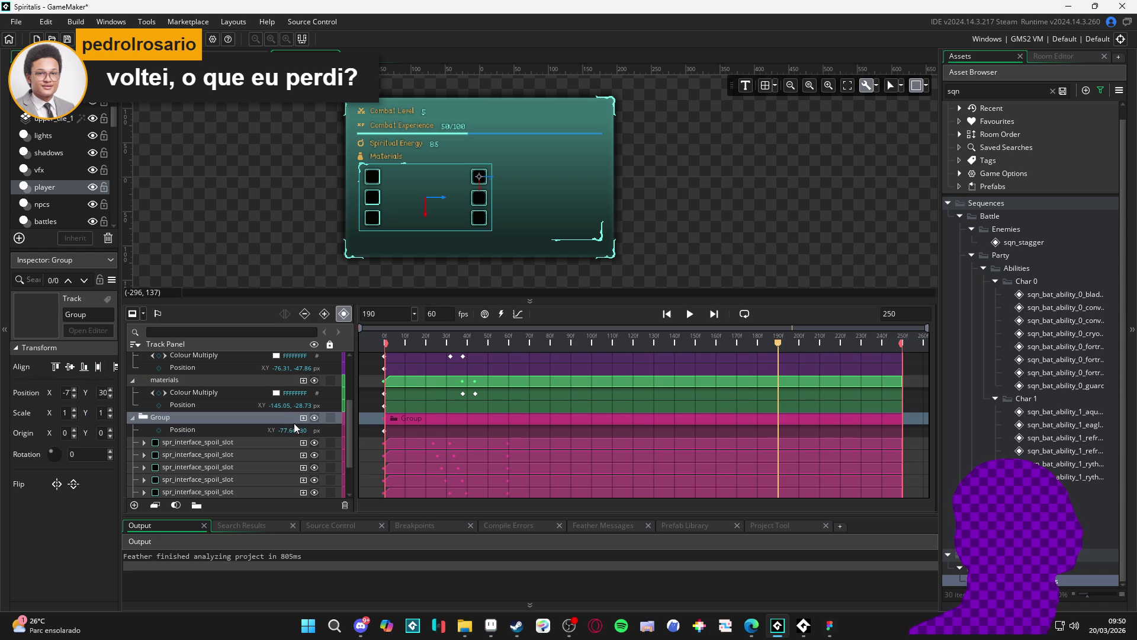
{"action": "left_click", "coordinate": [303, 418]}
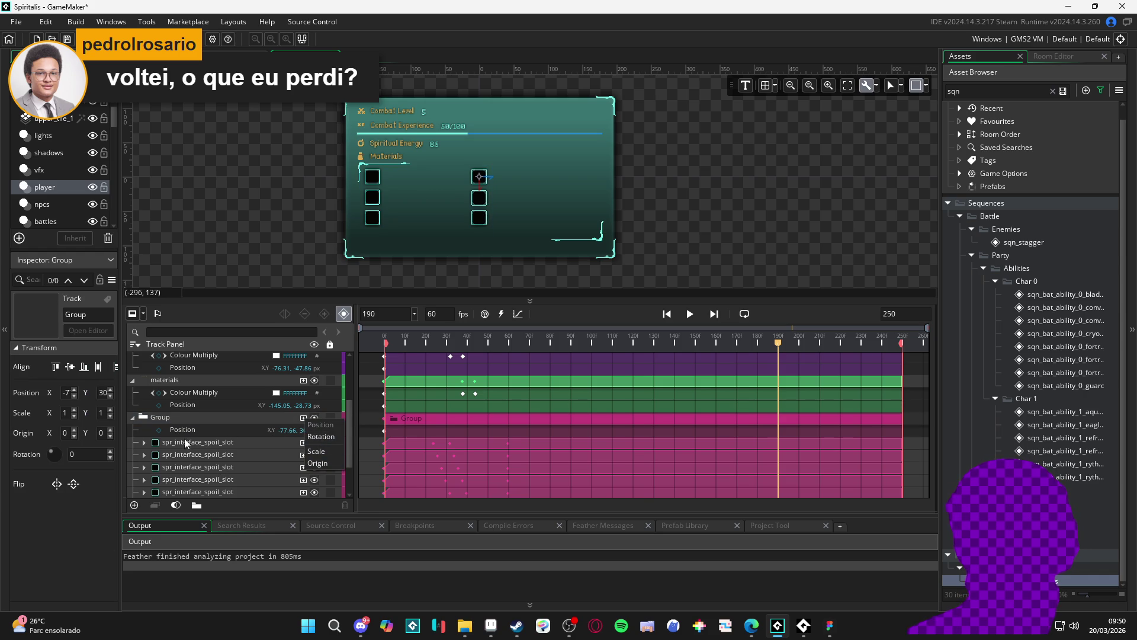
{"action": "left_click", "coordinate": [188, 417]}
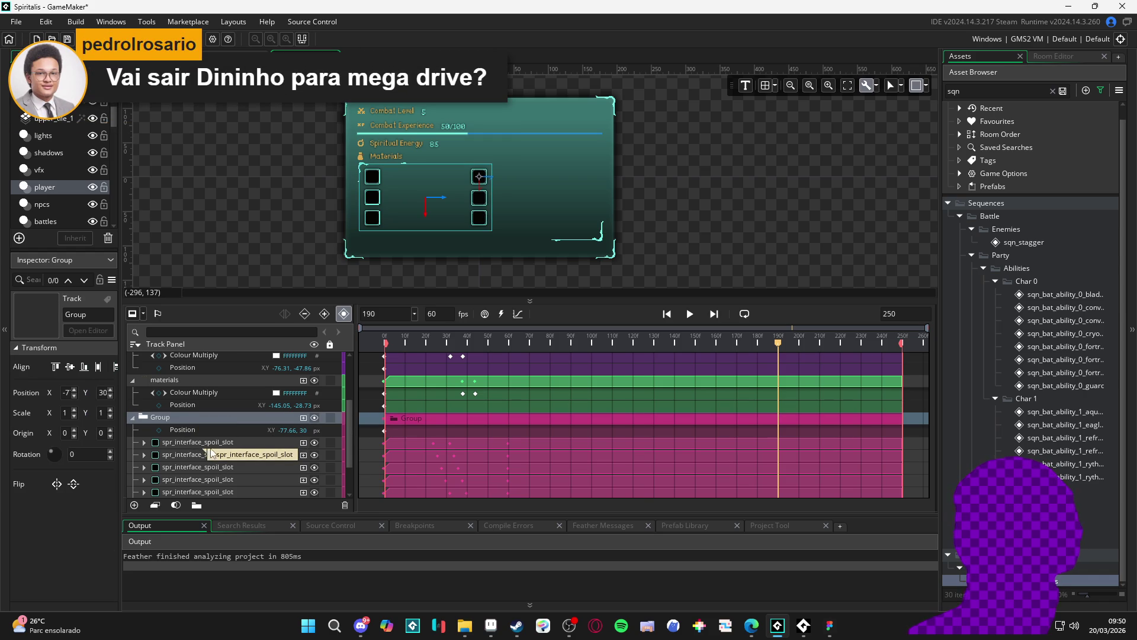
{"action": "left_click", "coordinate": [143, 443]}
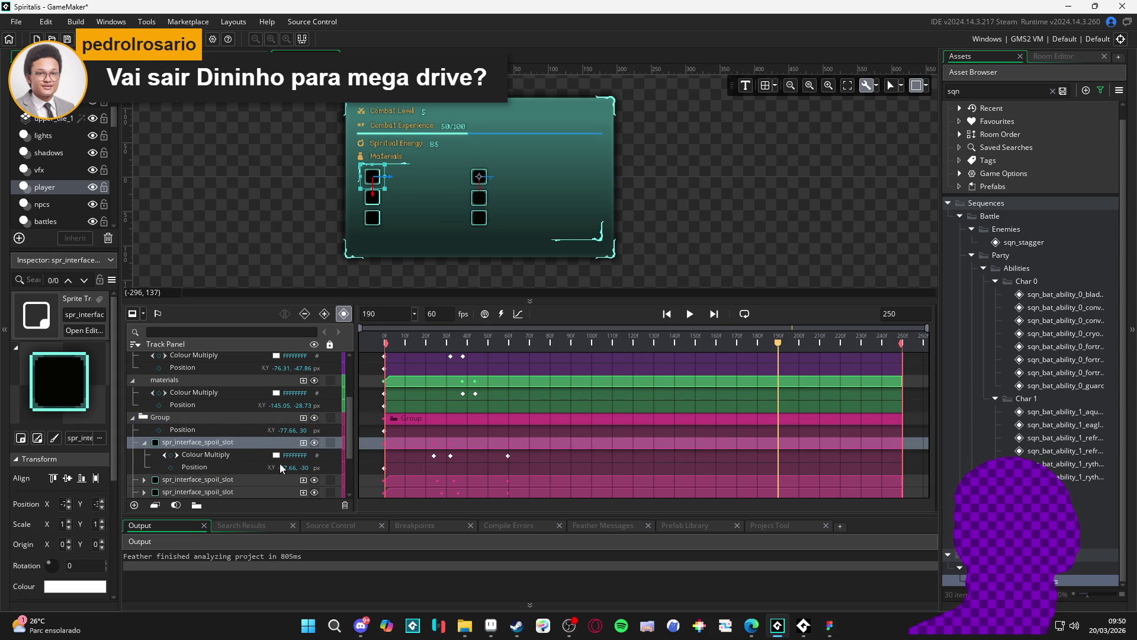
{"action": "left_click", "coordinate": [172, 456]}
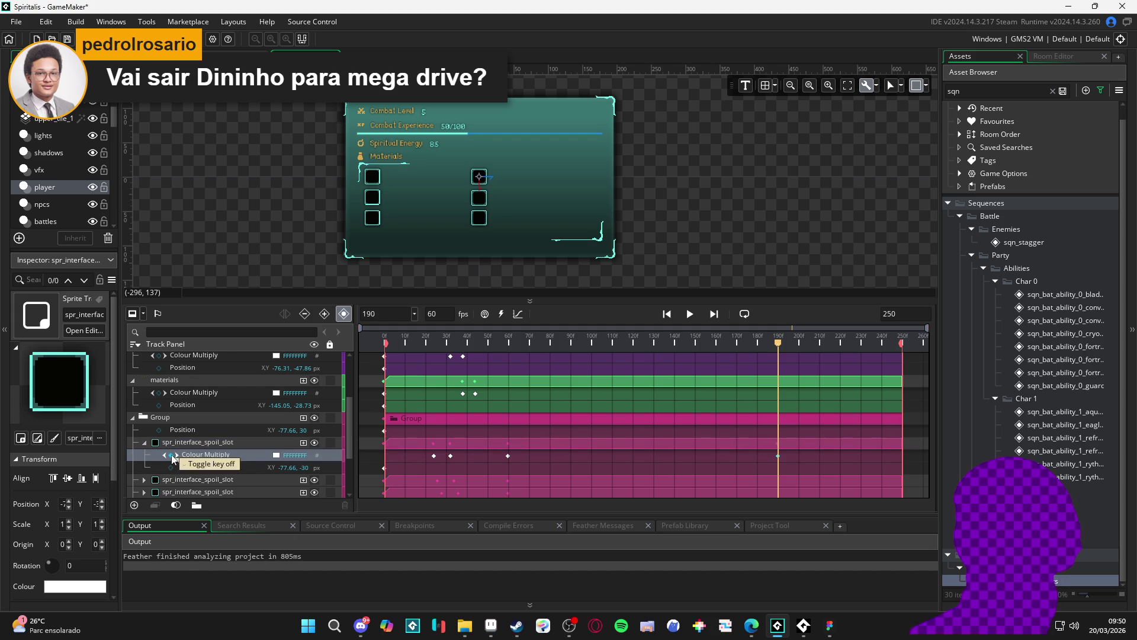
Add a Colour Multiply key at frame 219 with alpha set to 0 (00FFFFFF).
{"action": "left_click_drag", "start_coordinate": [778, 342], "coordinate": [839, 347]}
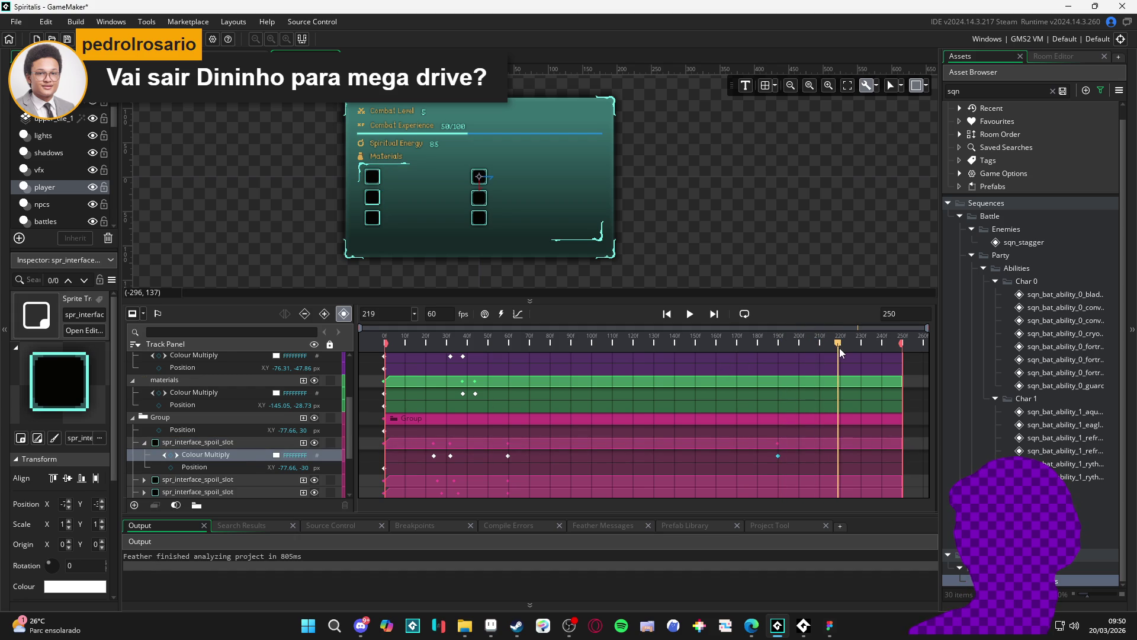
{"action": "left_click", "coordinate": [171, 456]}
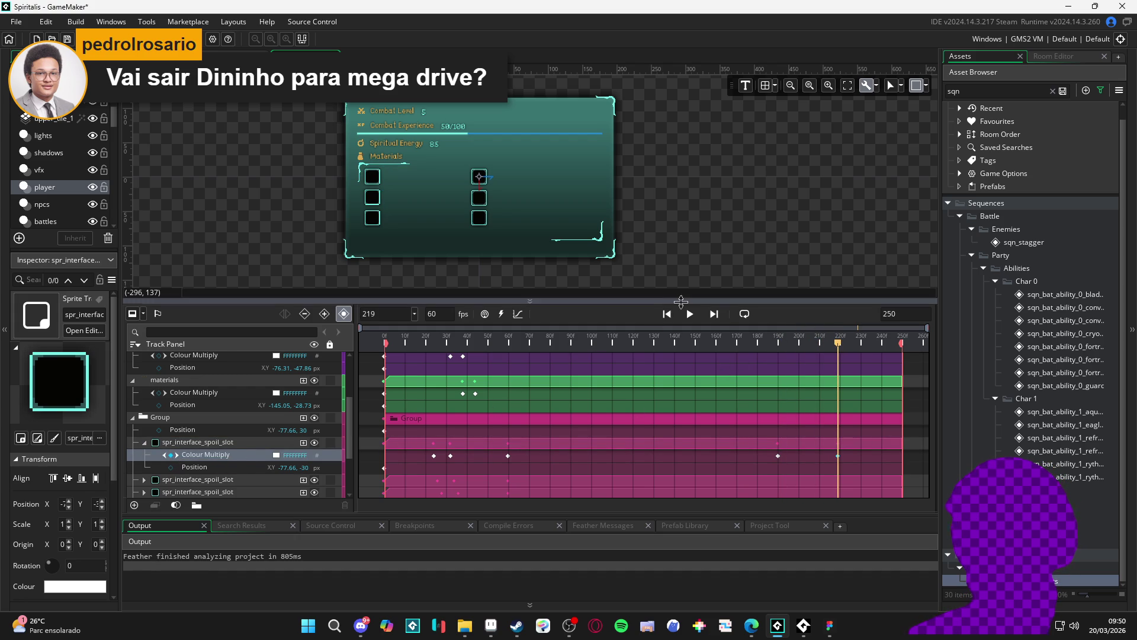
{"action": "left_click", "coordinate": [276, 455]}
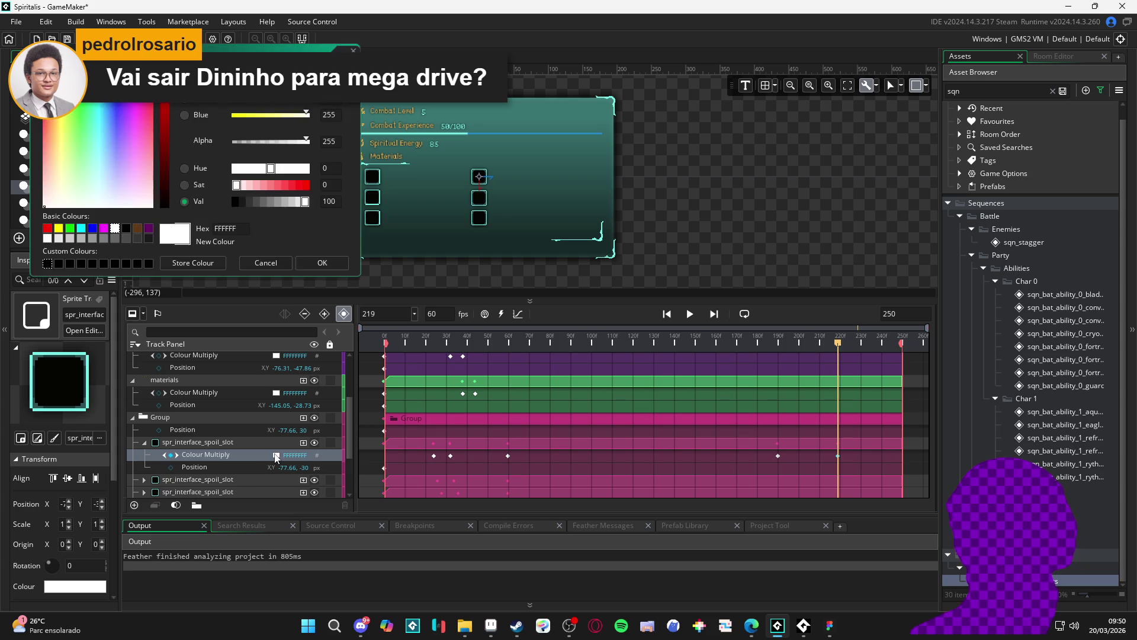
{"action": "left_click_drag", "start_coordinate": [264, 146], "coordinate": [154, 134]}
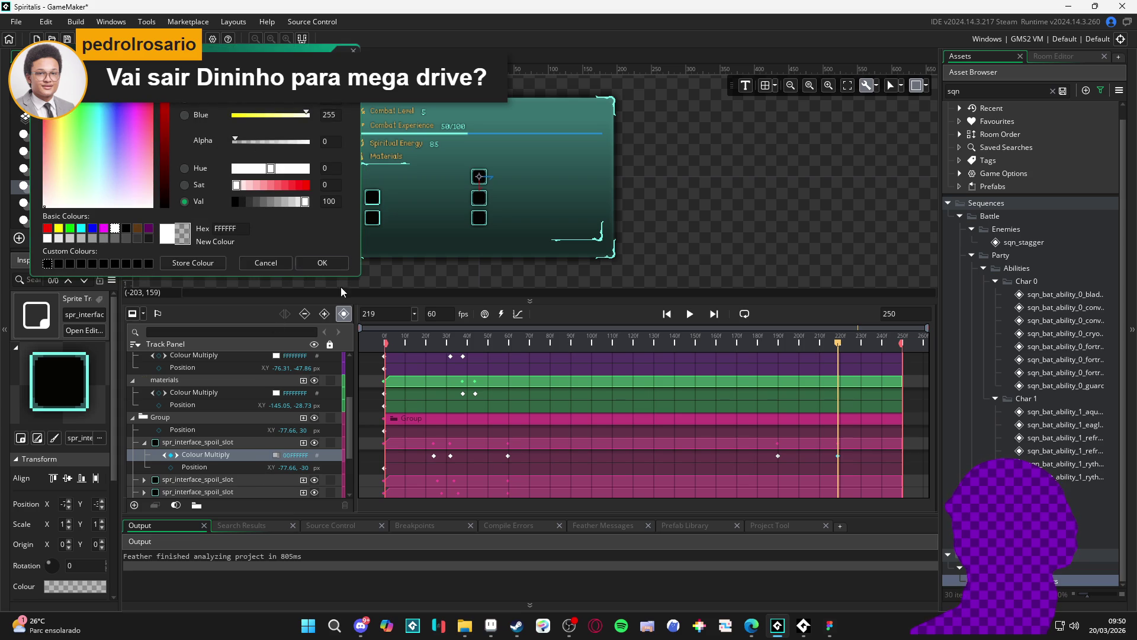
{"action": "left_click", "coordinate": [322, 262]}
Scrub, then play from about frame 160 to preview the first slot's fade-out.
{"action": "left_click", "coordinate": [197, 466]}
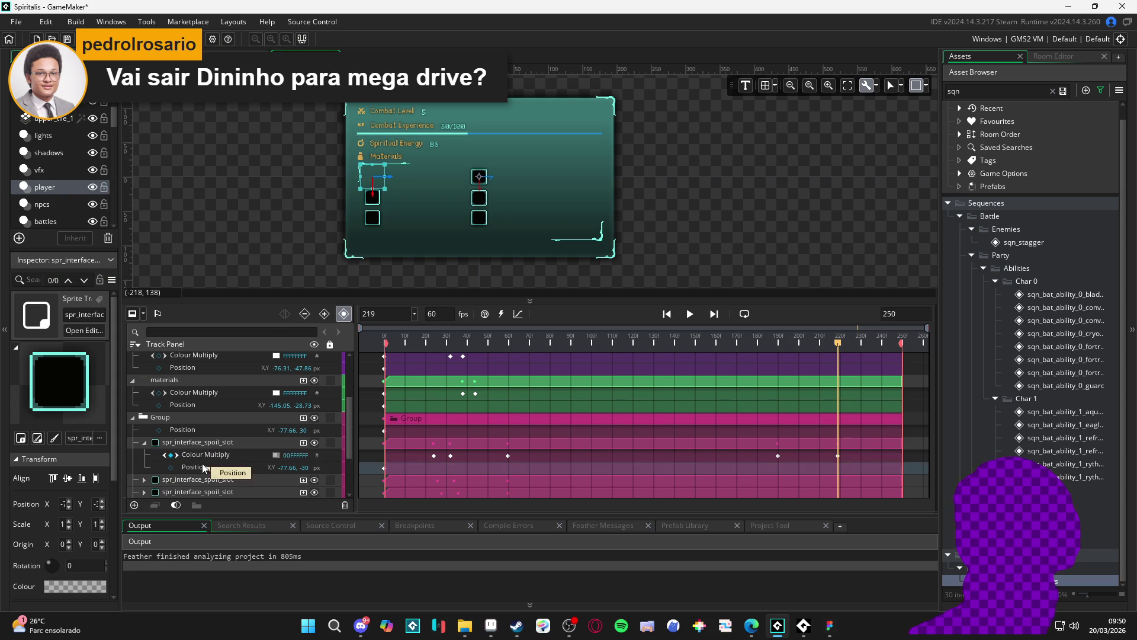
{"action": "left_click", "coordinate": [234, 450]}
{"action": "mouse_move", "coordinate": [750, 345]}
{"action": "left_mouse_down"}
{"action": "mouse_move", "coordinate": [707, 322]}
{"action": "mouse_move", "coordinate": [870, 350]}
{"action": "left_mouse_up"}
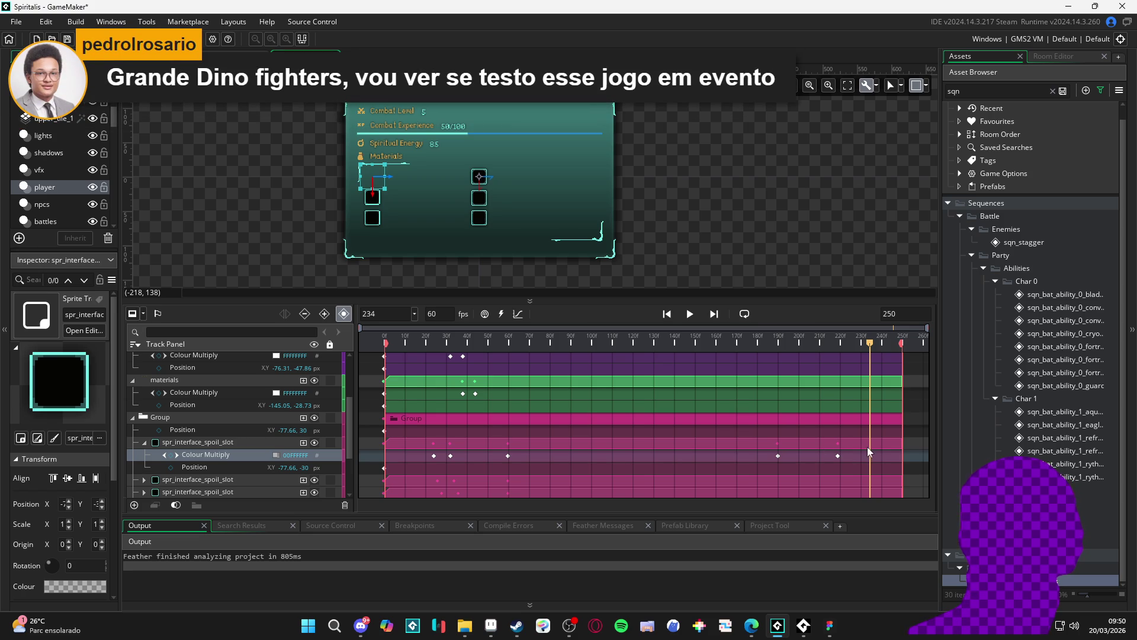
{"action": "left_click", "coordinate": [838, 456]}
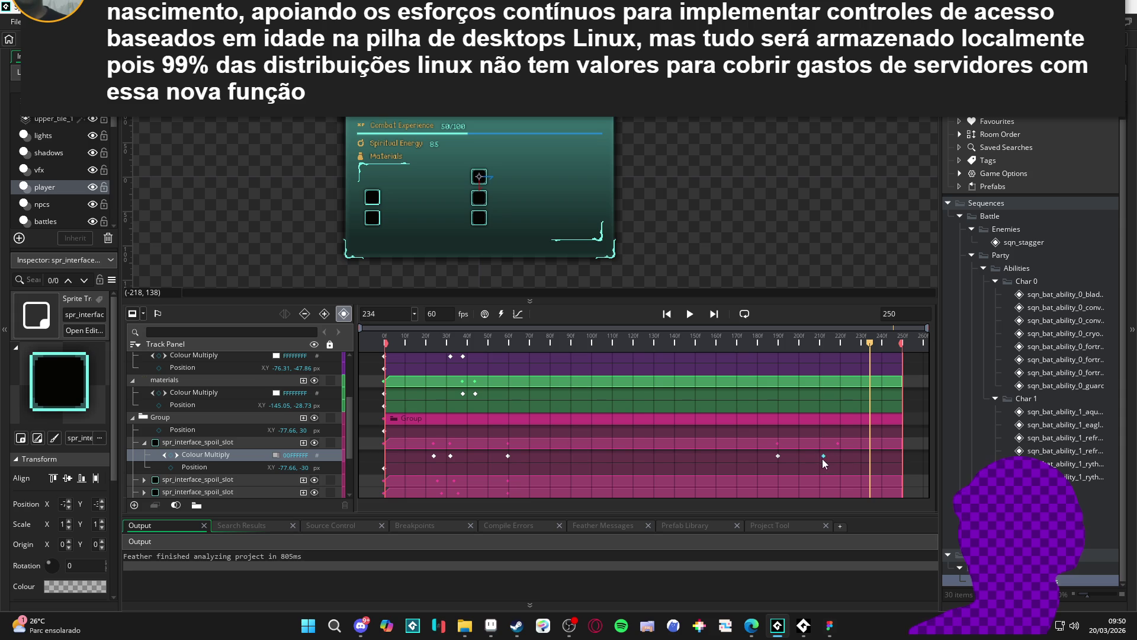
{"action": "left_click", "coordinate": [718, 336]}
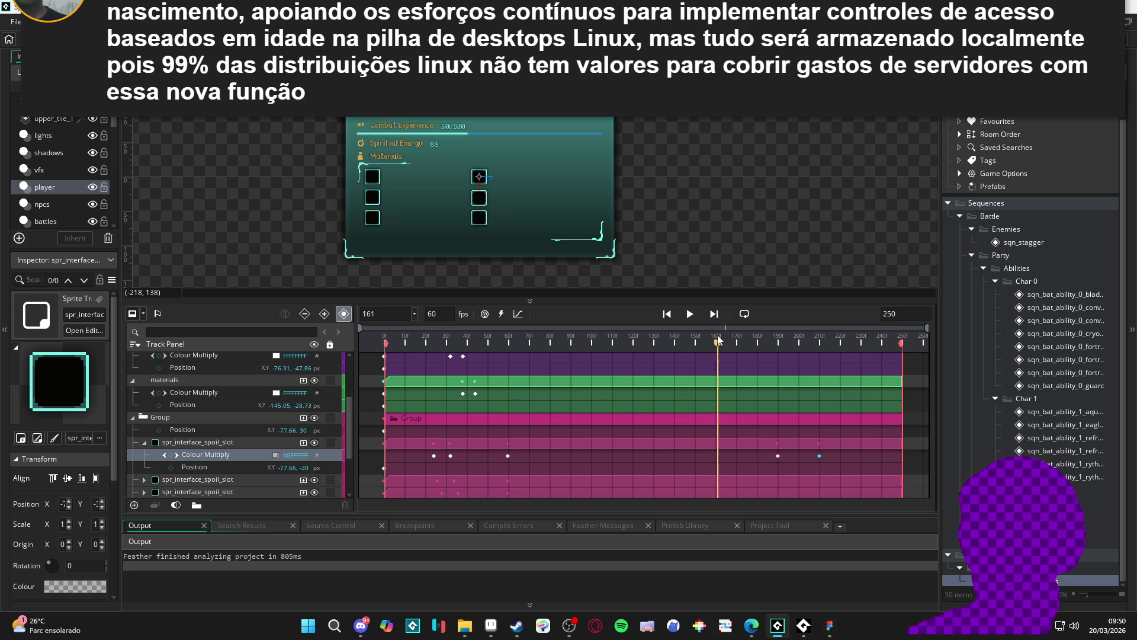
{"action": "key", "text": "space"}
{"action": "key", "text": "space"}
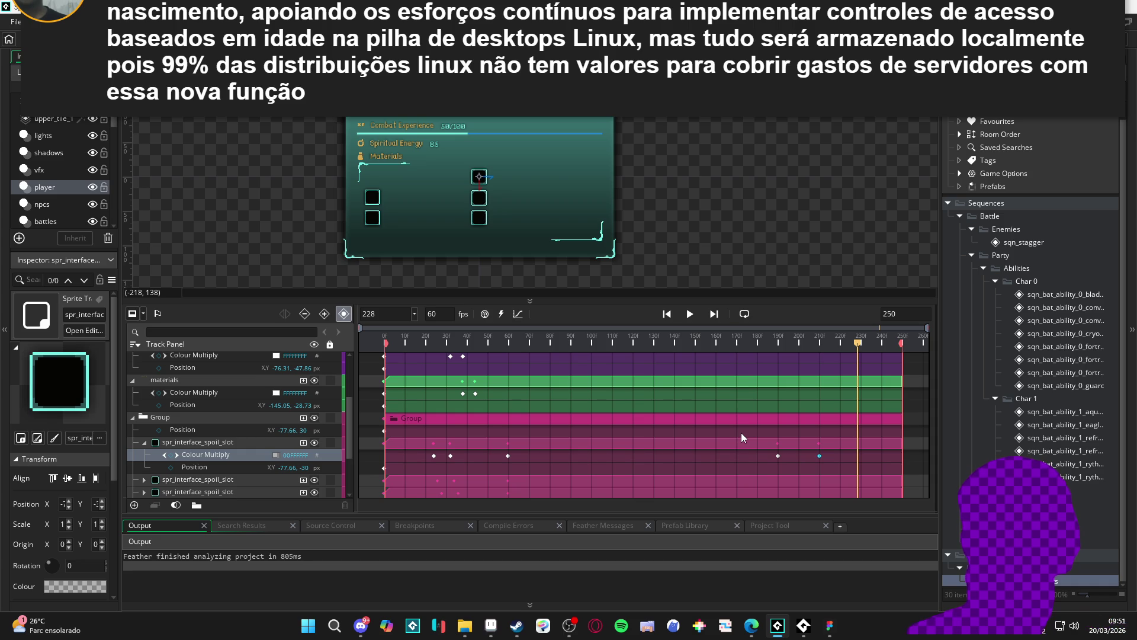
Move the first slot's fade-out key to frame 200 and preview the fade from frame 151.
{"action": "left_click", "coordinate": [821, 457]}
{"action": "left_click_drag", "start_coordinate": [819, 457], "coordinate": [798, 457]}
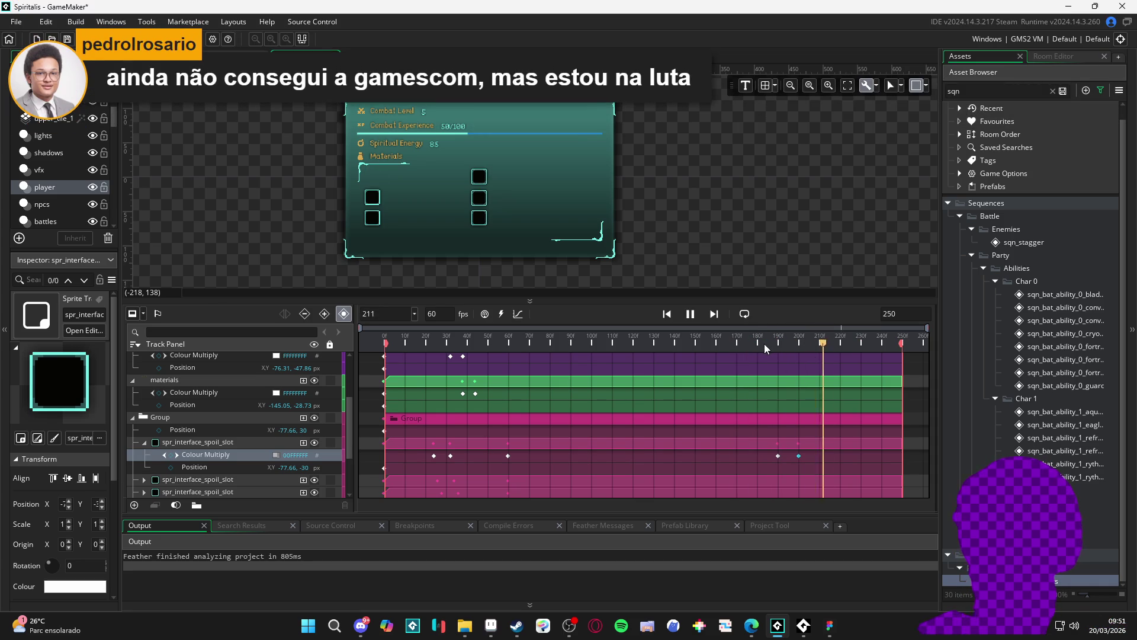
{"action": "left_click", "coordinate": [697, 339]}
{"action": "left_click", "coordinate": [696, 319]}
{"action": "key", "text": "space"}
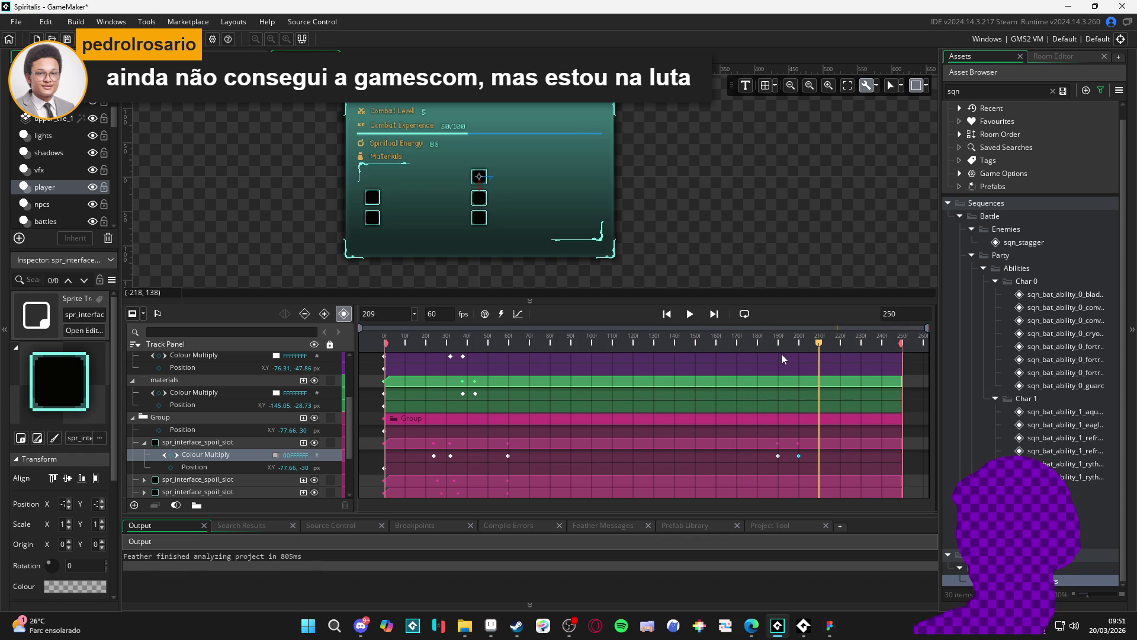
{"action": "left_click", "coordinate": [779, 346]}
{"action": "key", "text": "space"}
{"action": "key", "text": "space"}
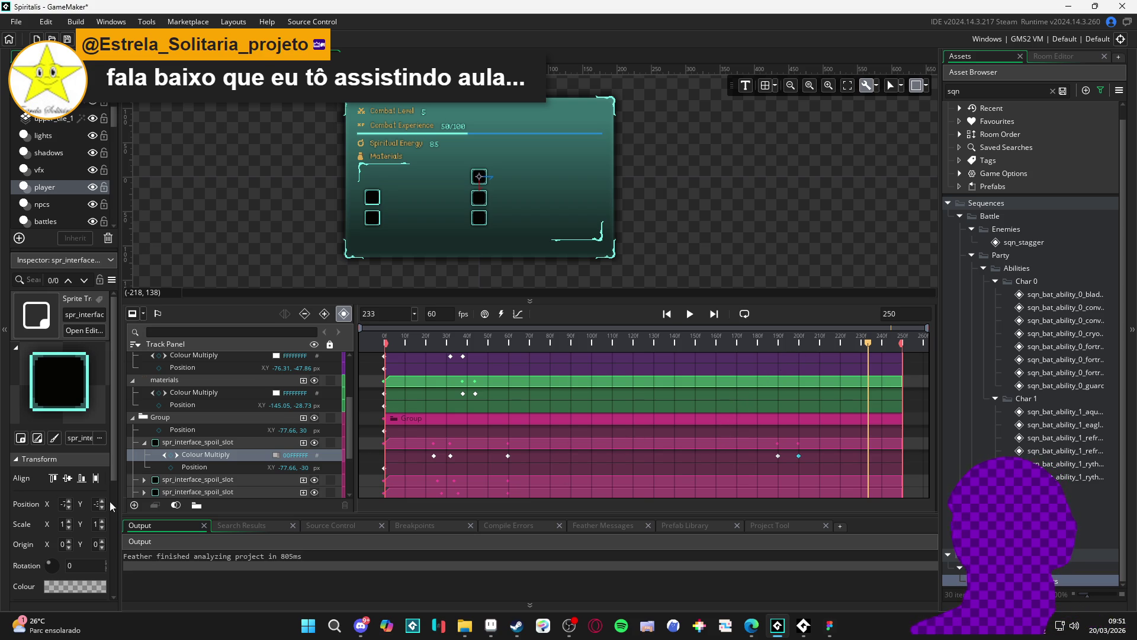
Copy the first slot's Colour Multiply keys at frames 190 and 200 onto the second slot.
{"action": "left_click", "coordinate": [229, 454]}
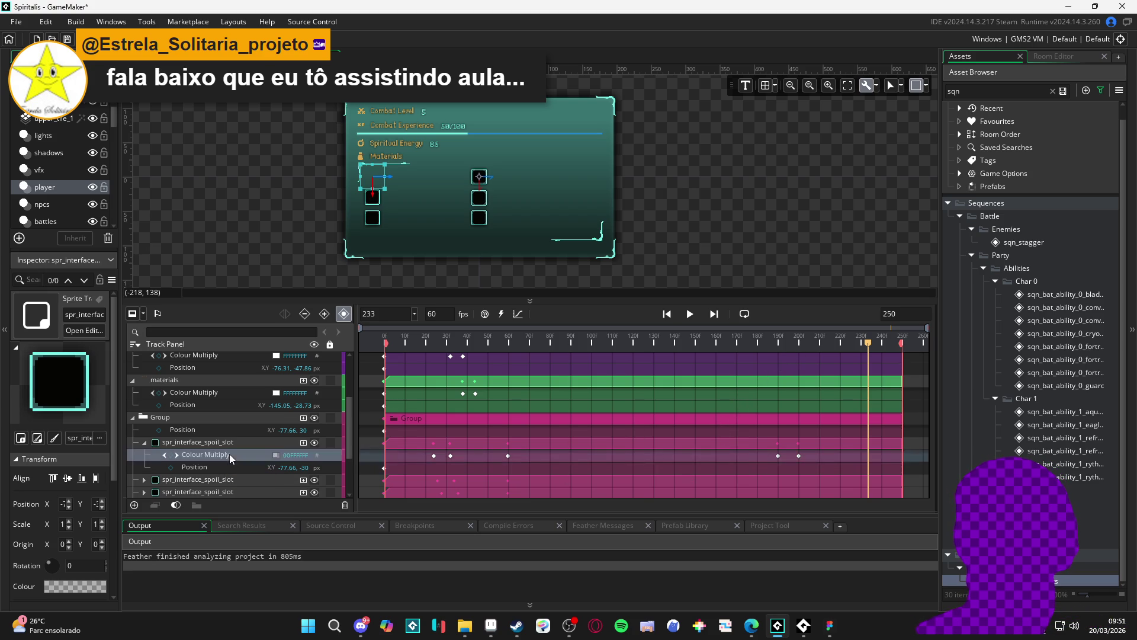
{"action": "left_click", "coordinate": [778, 456]}
{"action": "left_click", "coordinate": [798, 455], "text": "ctrl"}
{"action": "left_click", "coordinate": [144, 442]}
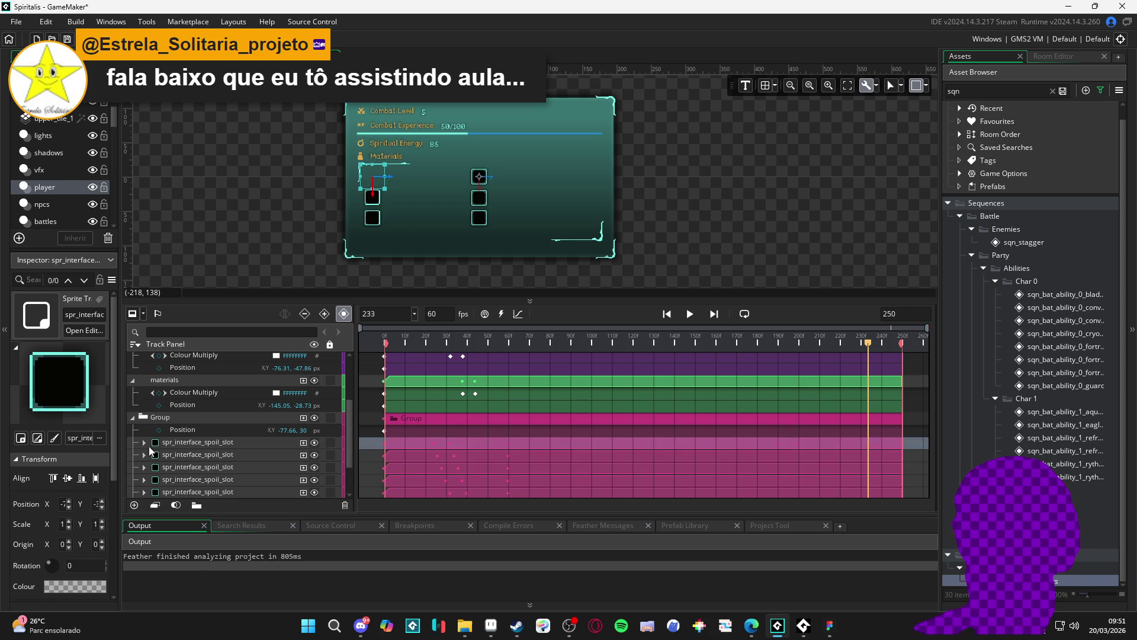
{"action": "left_click", "coordinate": [177, 454]}
{"action": "left_click", "coordinate": [144, 455]}
{"action": "left_click_drag", "start_coordinate": [795, 344], "coordinate": [777, 345]}
{"action": "key", "text": "ctrl+v"}
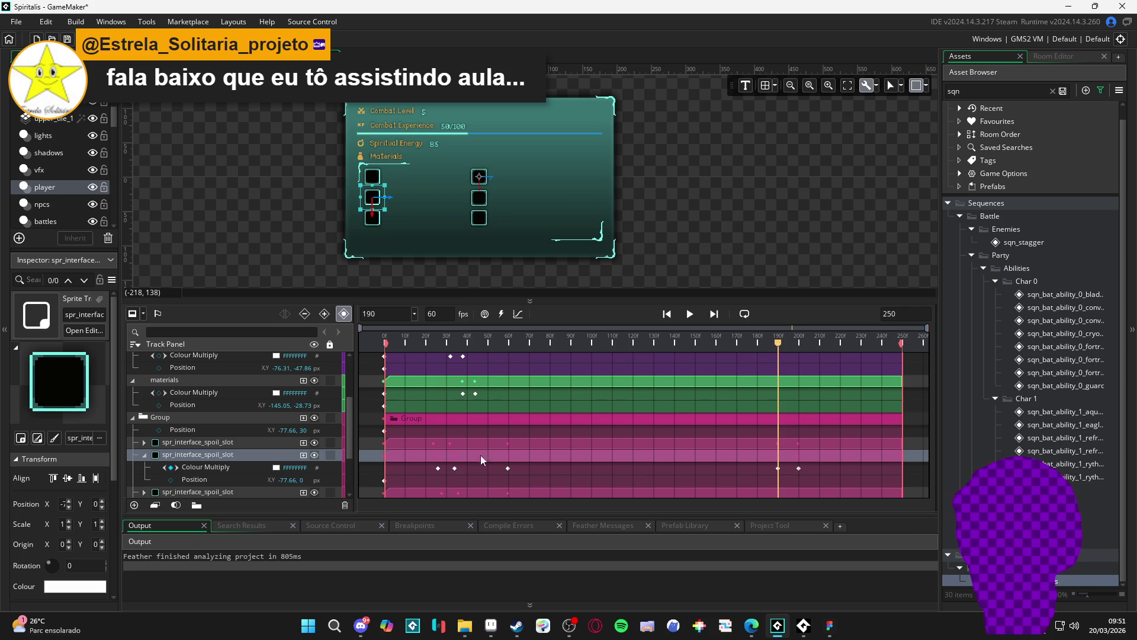
{"action": "left_click", "coordinate": [144, 455]}
Extend the fade-out keys to the third through sixth slots and preview from about frame 160.
{"action": "left_click", "coordinate": [180, 466]}
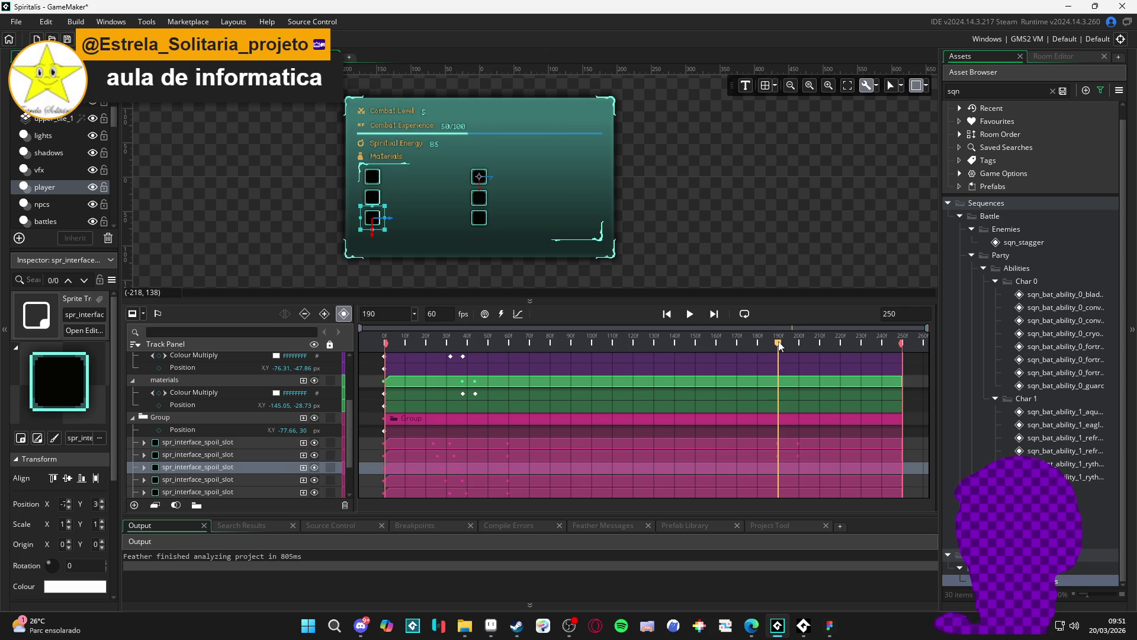
{"action": "left_click", "coordinate": [191, 480]}
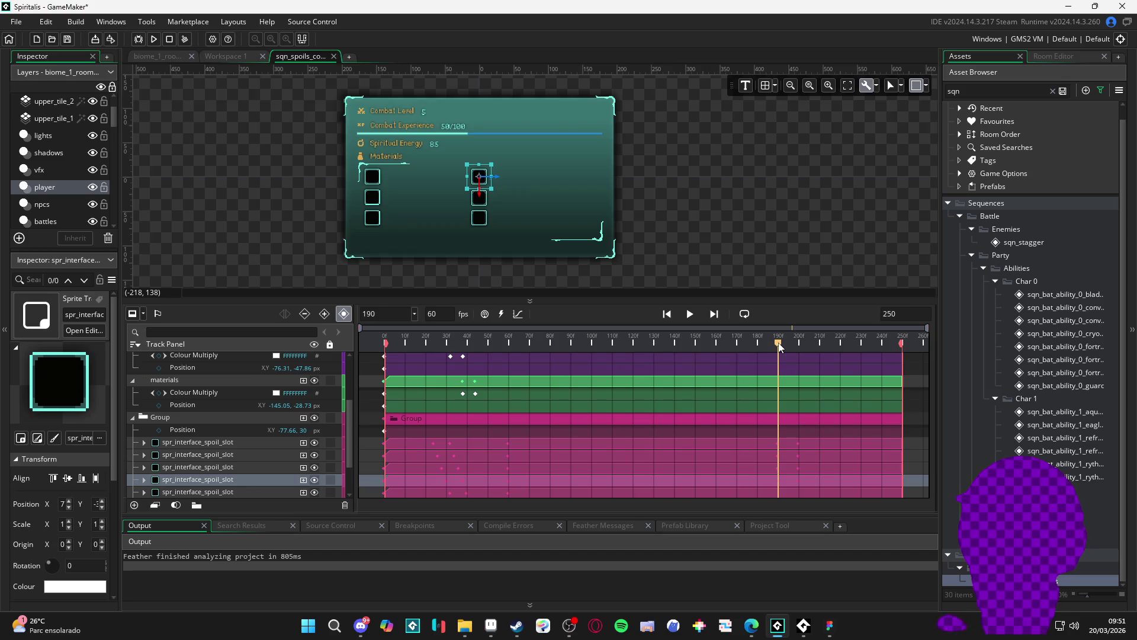
{"action": "scroll", "coordinate": [225, 471], "scroll_direction": "down", "scroll_amount": 1}
{"action": "left_click", "coordinate": [225, 469]}
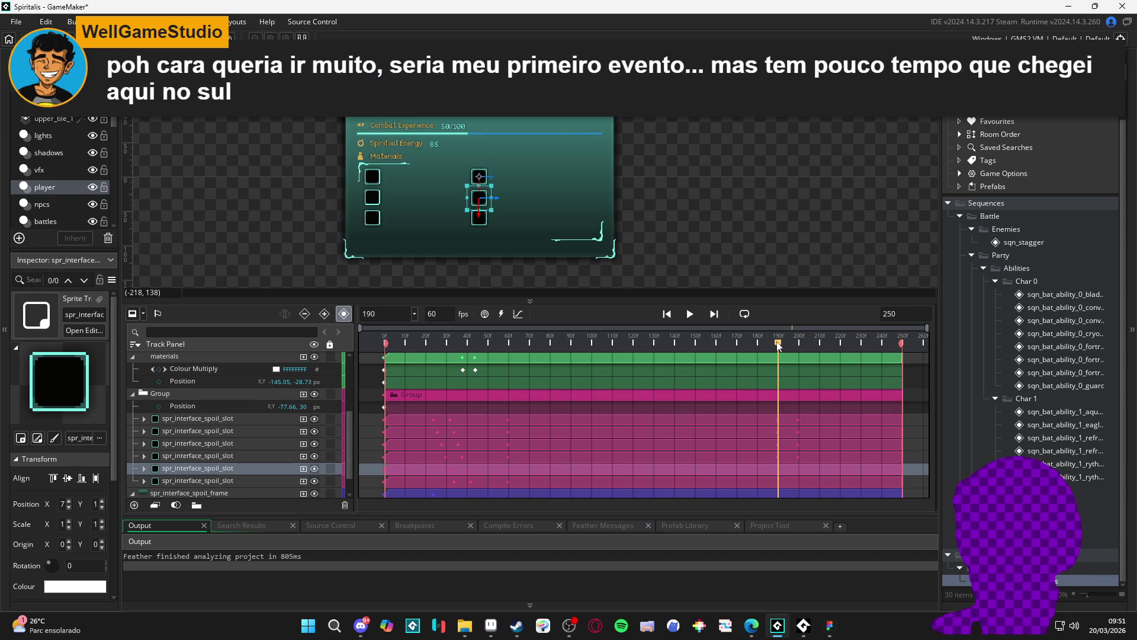
{"action": "key", "text": "Down"}
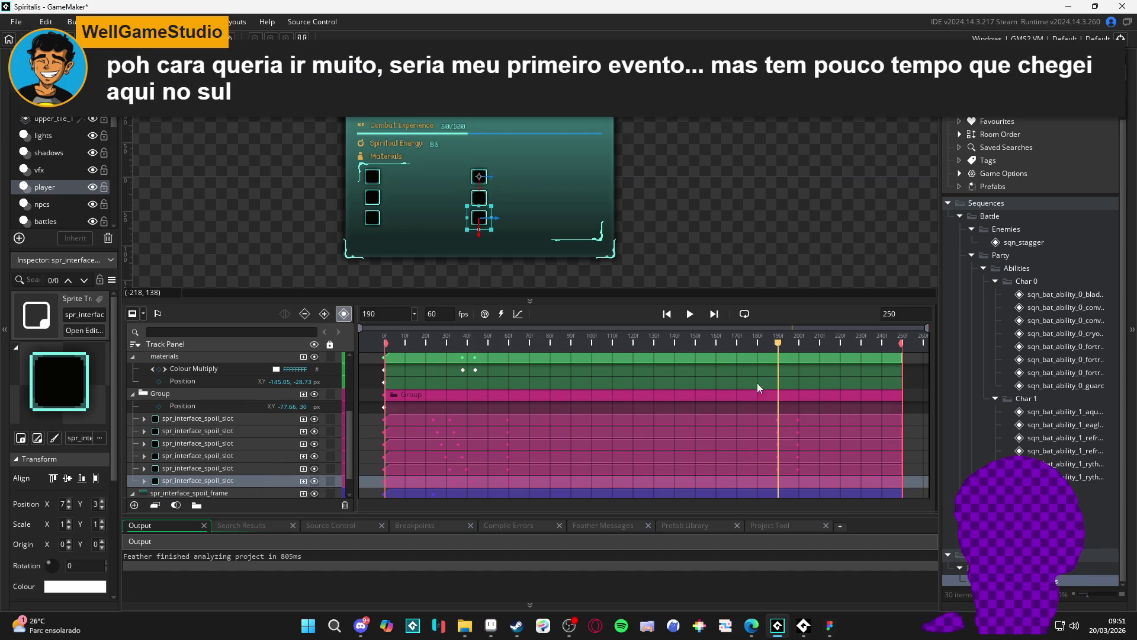
{"action": "left_click", "coordinate": [707, 335]}
{"action": "key", "text": "space"}
{"action": "key", "text": "space"}
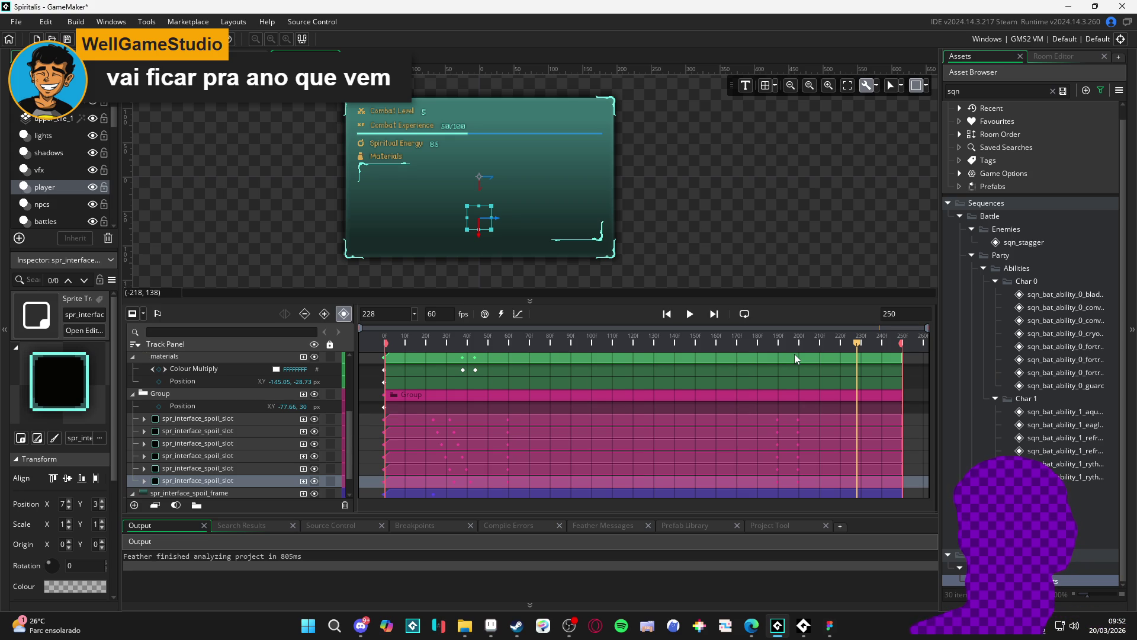
{"action": "left_click_drag", "start_coordinate": [768, 343], "coordinate": [777, 350]}
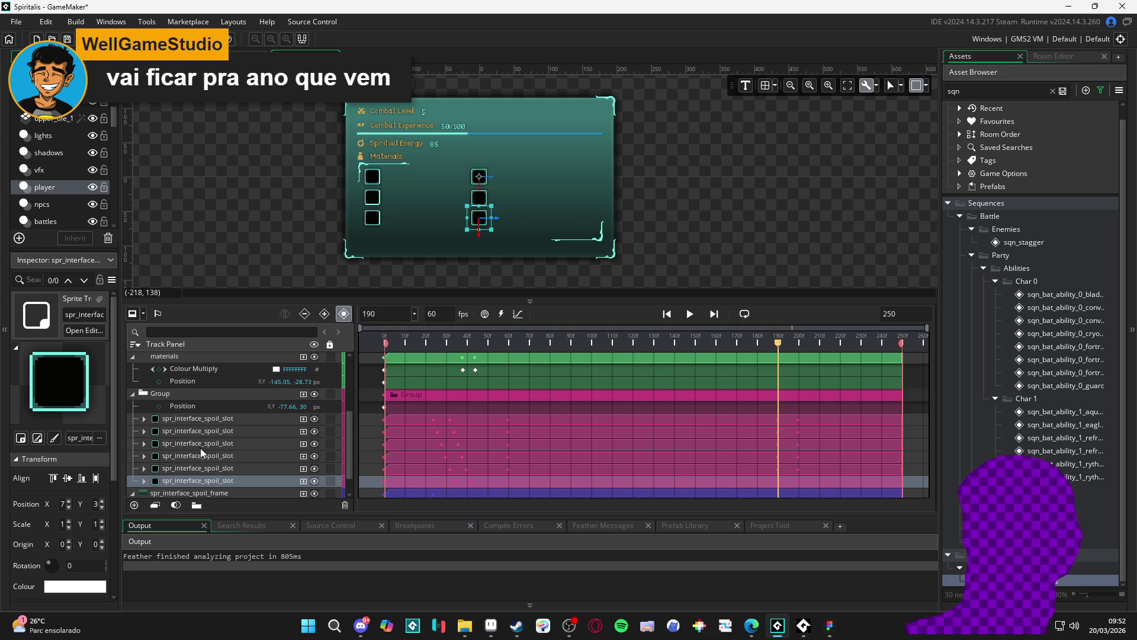
{"action": "left_click", "coordinate": [195, 422]}
Select the first slot's Position track and scrub its fade between frames 190 and 200.
{"action": "left_click", "coordinate": [144, 418]}
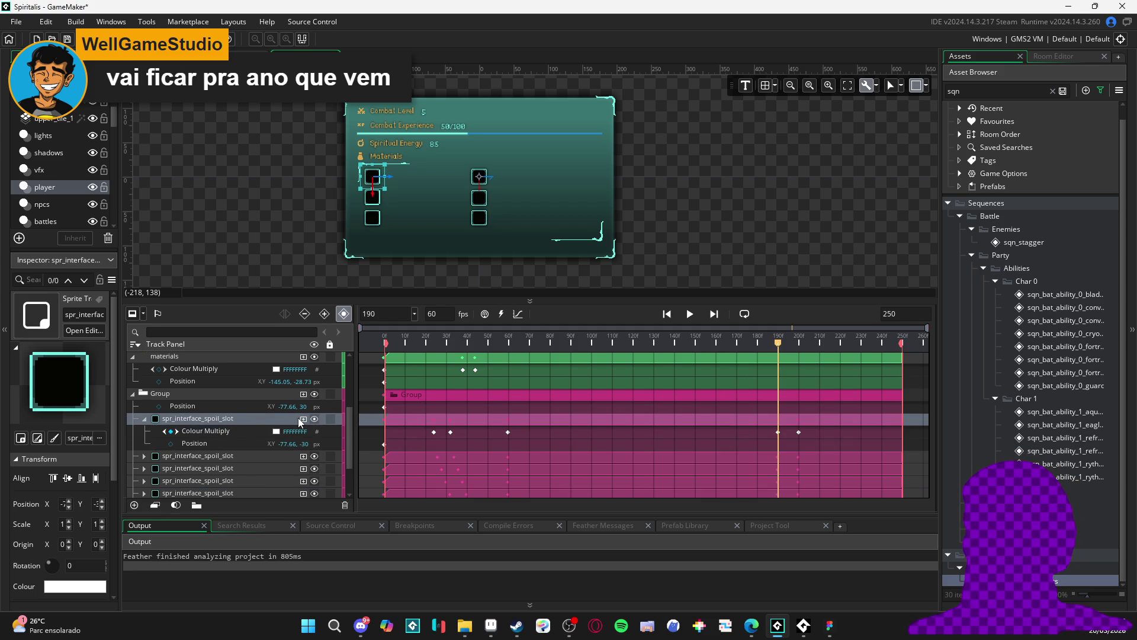
{"action": "left_click", "coordinate": [172, 446]}
{"action": "left_click_drag", "start_coordinate": [779, 346], "coordinate": [798, 343]}
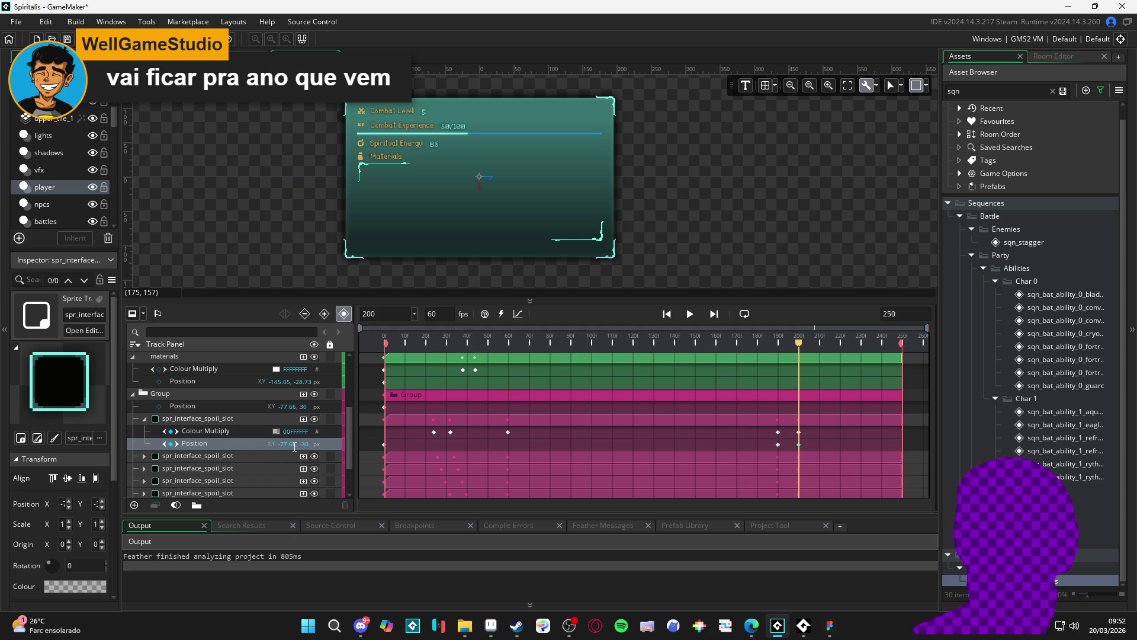
{"action": "left_click_drag", "start_coordinate": [287, 444], "coordinate": [385, 435]}
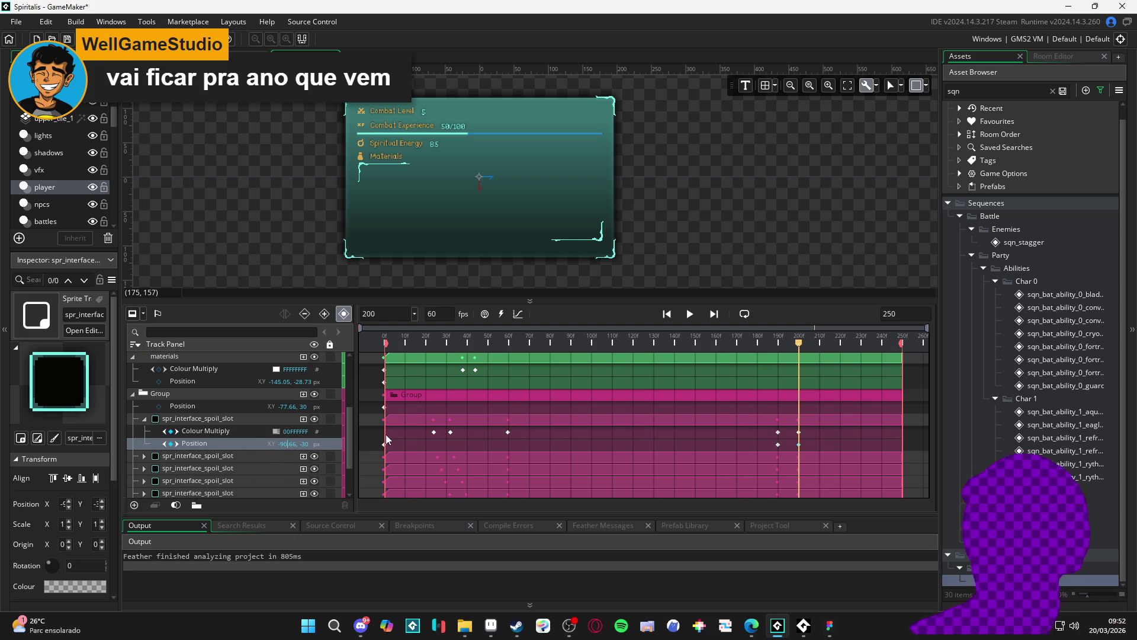
{"action": "left_click", "coordinate": [762, 343]}
{"action": "left_click_drag", "start_coordinate": [762, 344], "coordinate": [792, 344]}
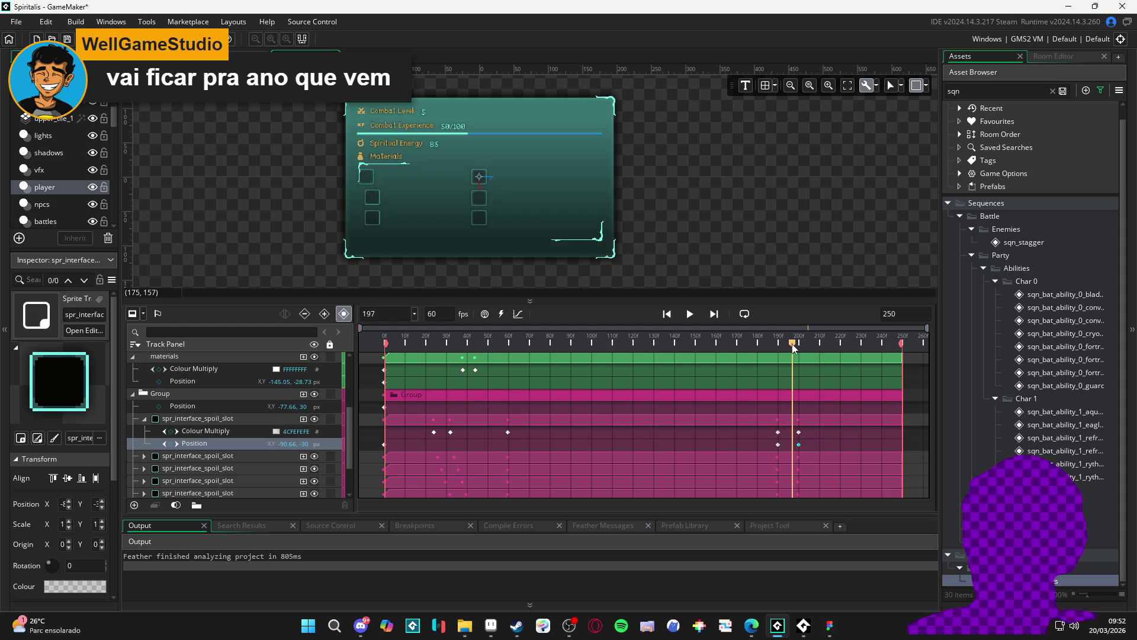
Add a Position key at frame 200 on the first slot with Y set to -40.
{"action": "left_click", "coordinate": [798, 357]}
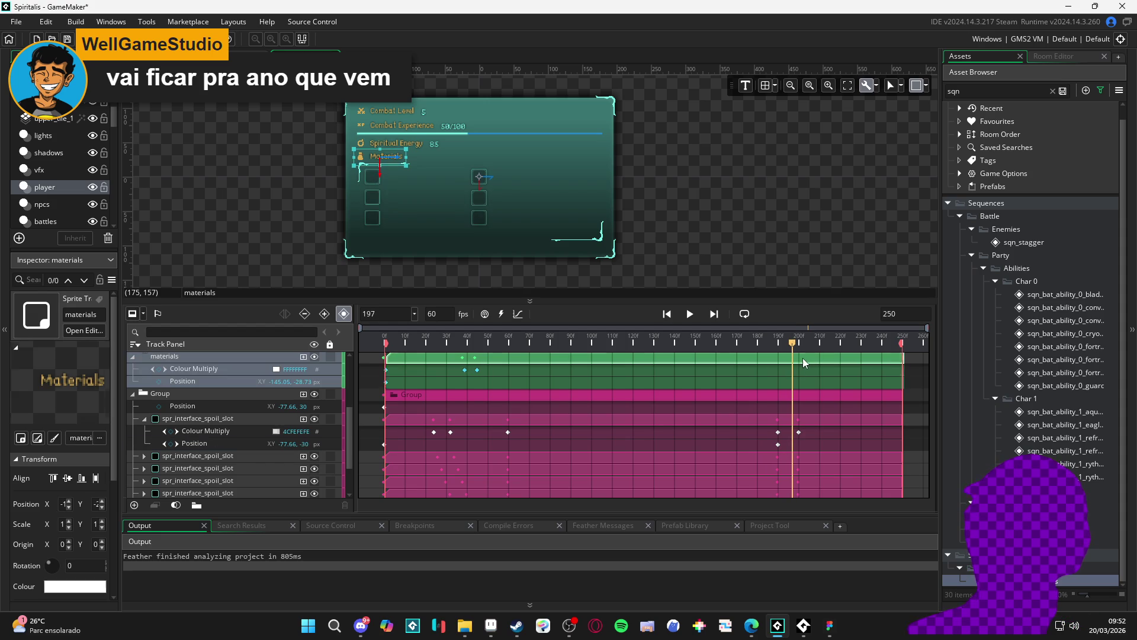
{"action": "left_click", "coordinate": [798, 344]}
{"action": "left_click_drag", "start_coordinate": [798, 344], "coordinate": [800, 345]}
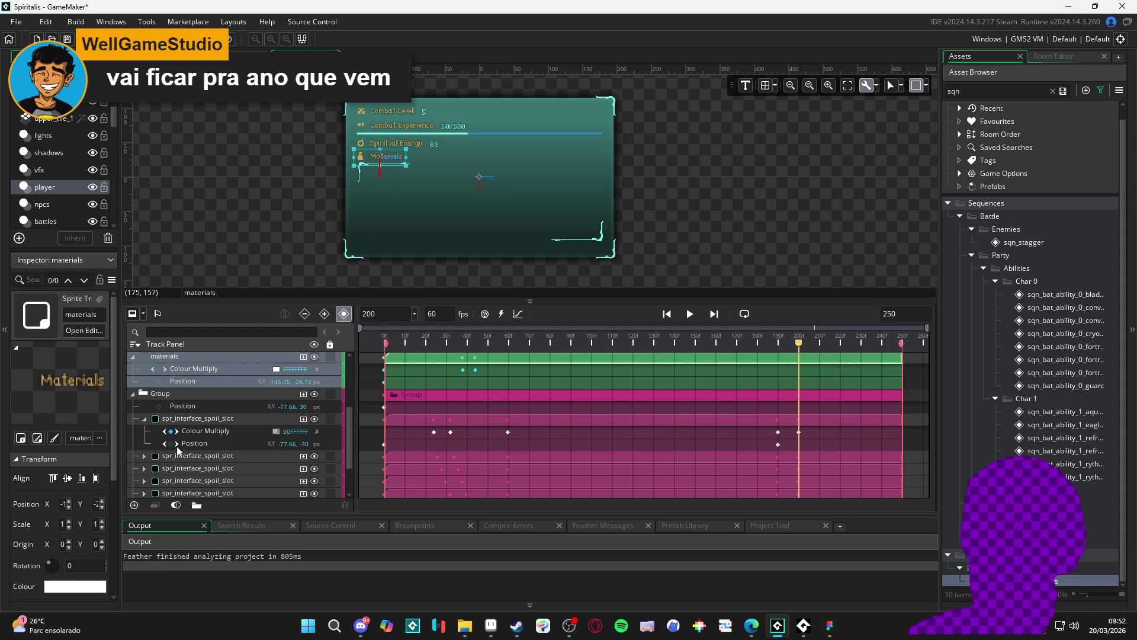
{"action": "left_click", "coordinate": [169, 445]}
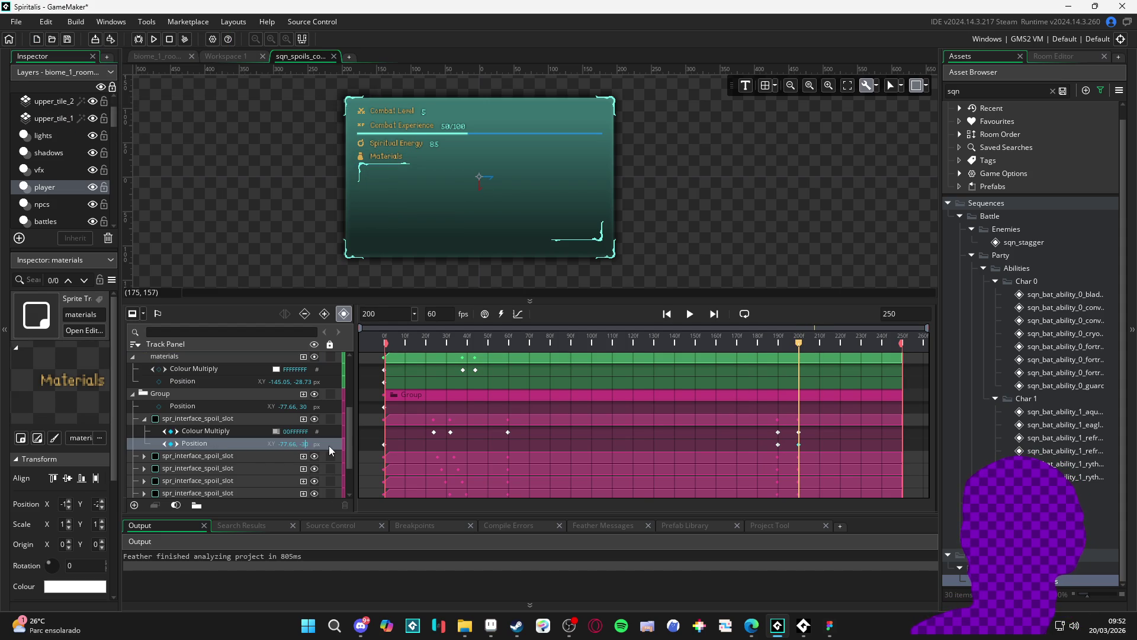
{"action": "type", "text": "0"}
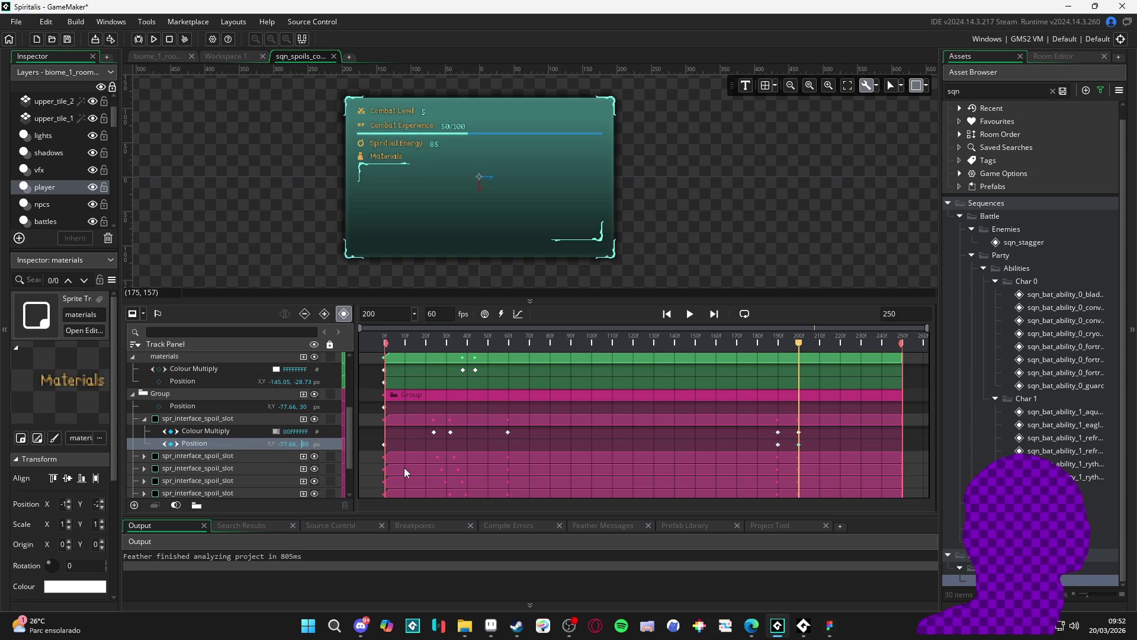
{"action": "type", "text": "5"}
{"action": "mouse_move", "coordinate": [782, 344]}
{"action": "left_mouse_down"}
{"action": "mouse_move", "coordinate": [756, 340]}
{"action": "mouse_move", "coordinate": [799, 342]}
{"action": "left_mouse_up"}
{"action": "key", "text": "BackSpace"}
{"action": "type", "text": "4"}
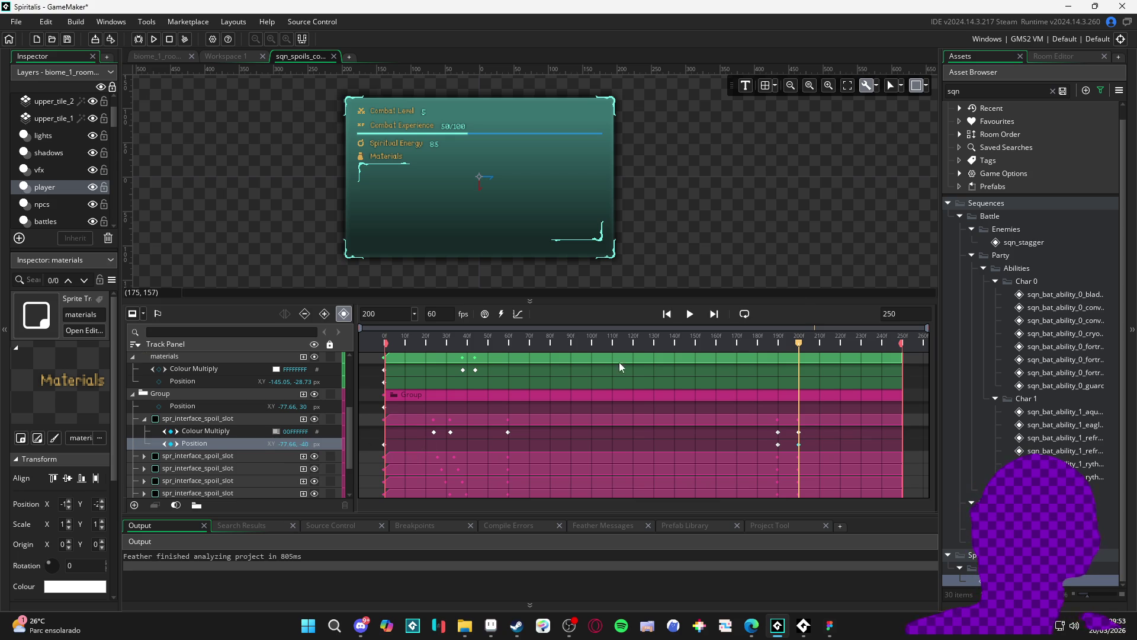
{"action": "mouse_move", "coordinate": [767, 347]}
{"action": "left_mouse_down"}
{"action": "mouse_move", "coordinate": [814, 347]}
{"action": "mouse_move", "coordinate": [766, 342]}
{"action": "mouse_move", "coordinate": [802, 343]}
{"action": "mouse_move", "coordinate": [781, 345]}
{"action": "left_mouse_up"}
Reselect the first spoil slot's Position track in the track list.
{"action": "left_click", "coordinate": [214, 430]}
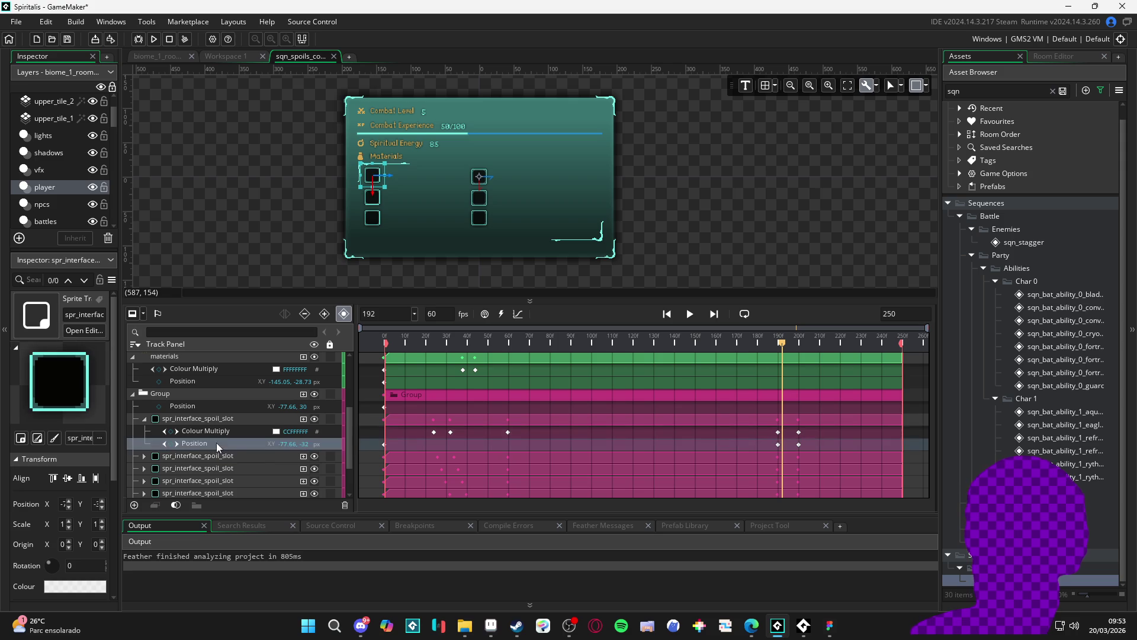
{"action": "scroll", "coordinate": [214, 443], "scroll_direction": "down", "scroll_amount": 1}
{"action": "left_click_drag", "start_coordinate": [215, 435], "coordinate": [221, 481]}
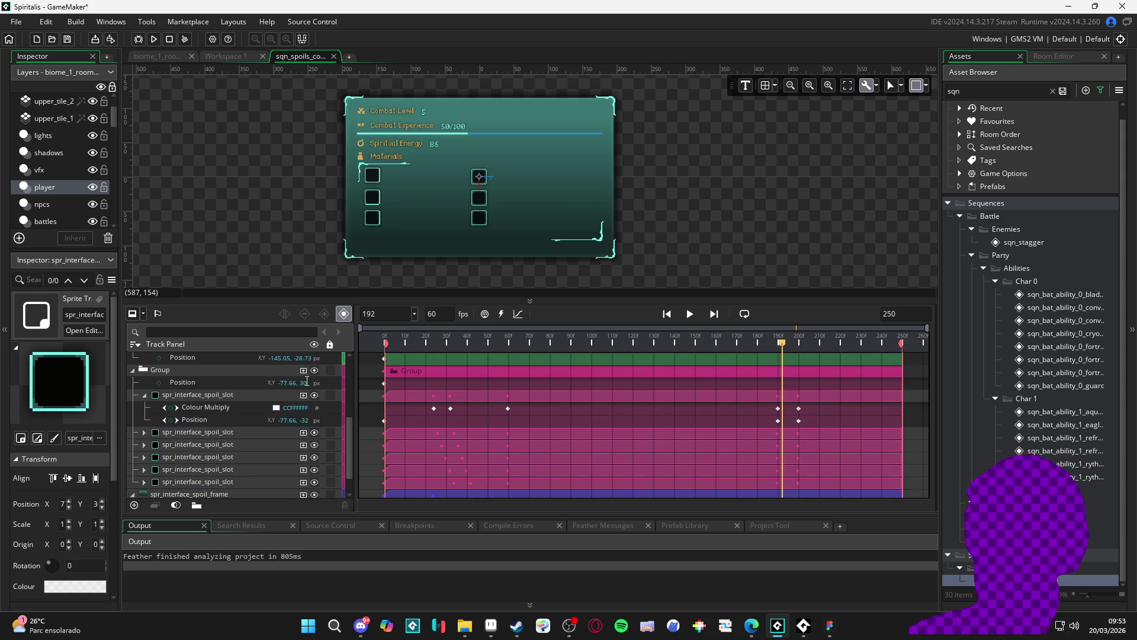
{"action": "left_click", "coordinate": [228, 421]}
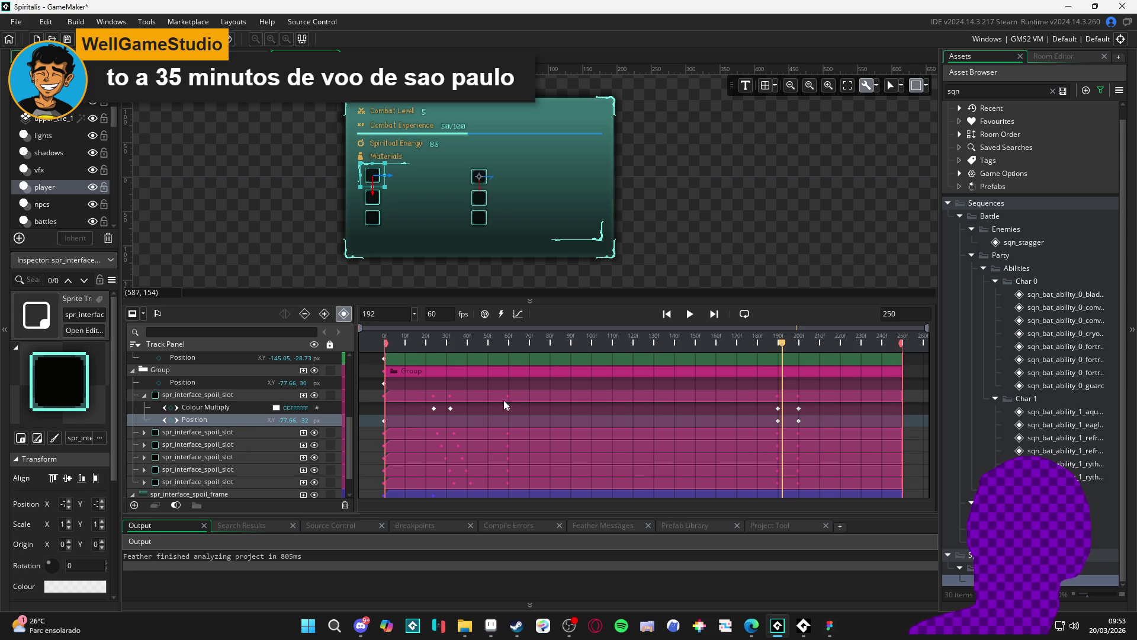
{"action": "left_click", "coordinate": [781, 344]}
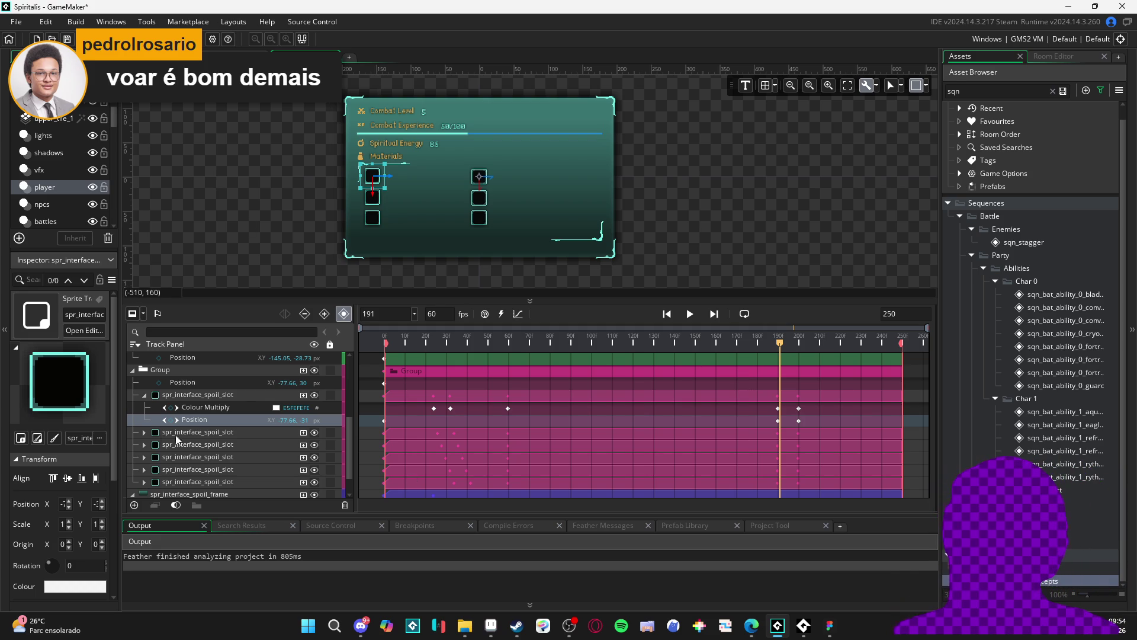
{"action": "left_click_drag", "start_coordinate": [142, 453], "coordinate": [141, 433]}
Key the second slot's Position at frame 200 with Y -10.
{"action": "left_click", "coordinate": [778, 344]}
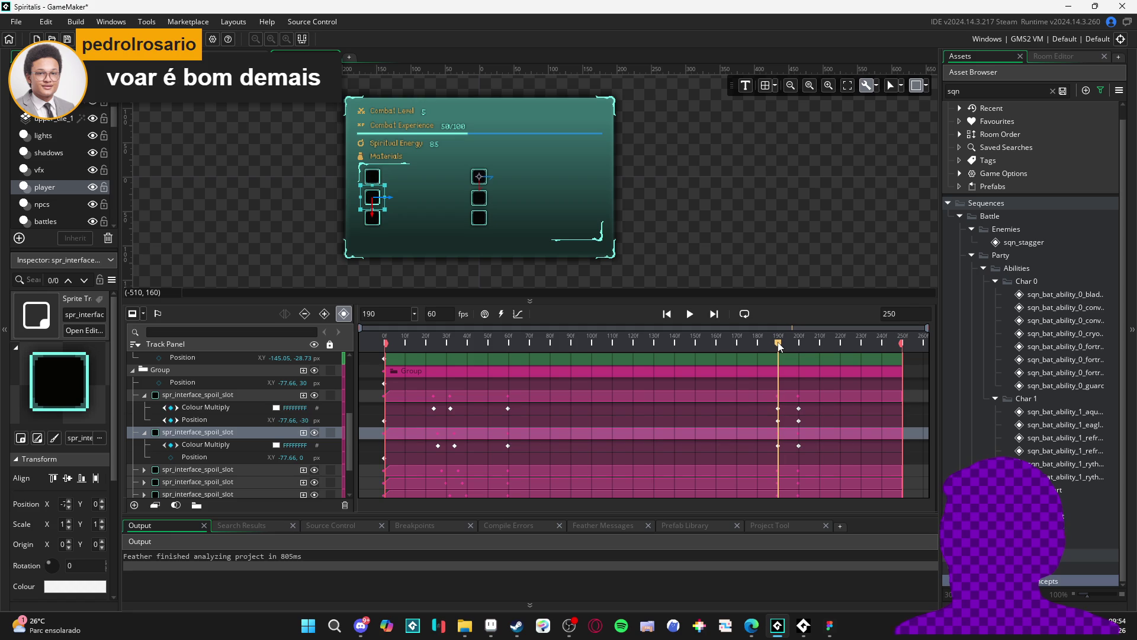
{"action": "left_click", "coordinate": [172, 456]}
{"action": "left_click_drag", "start_coordinate": [780, 346], "coordinate": [799, 348]}
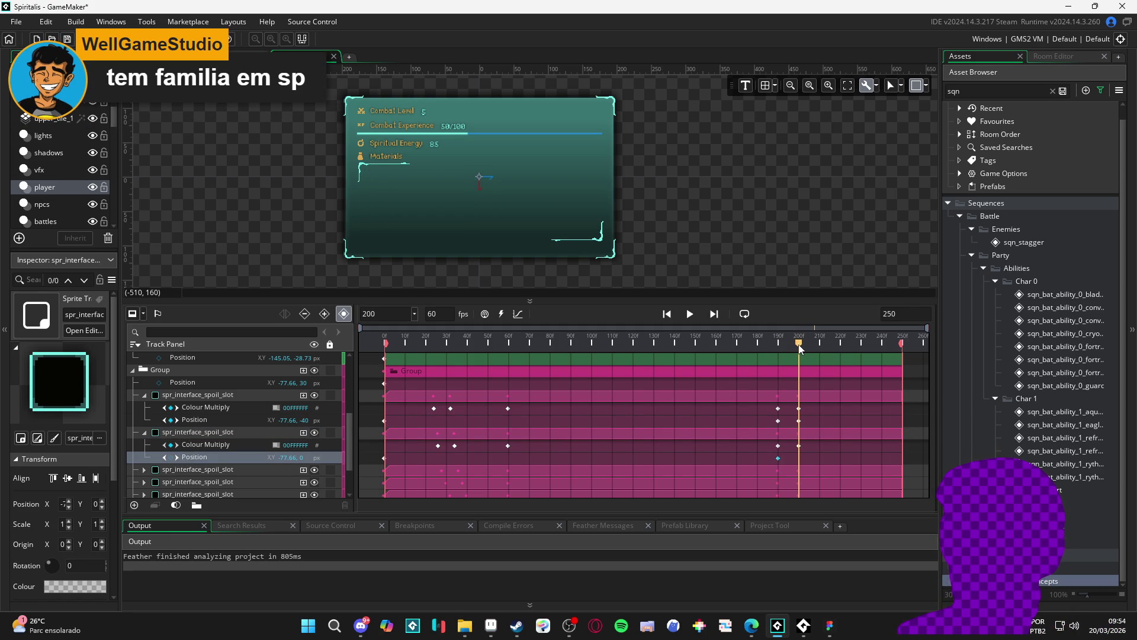
{"action": "left_click", "coordinate": [799, 420]}
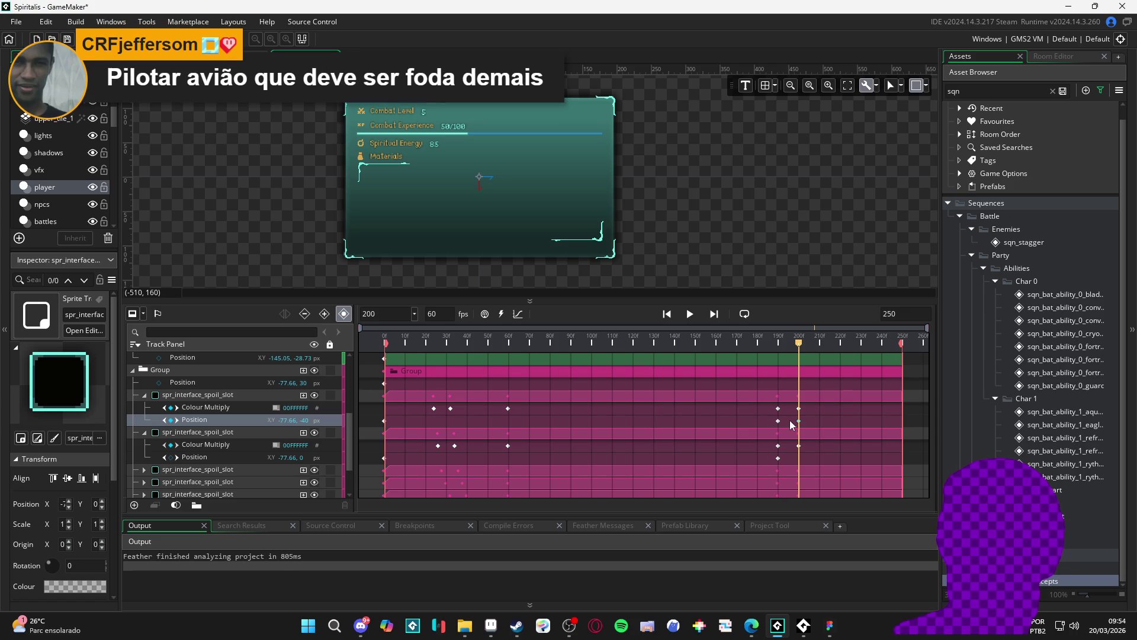
{"action": "left_click", "coordinate": [777, 458]}
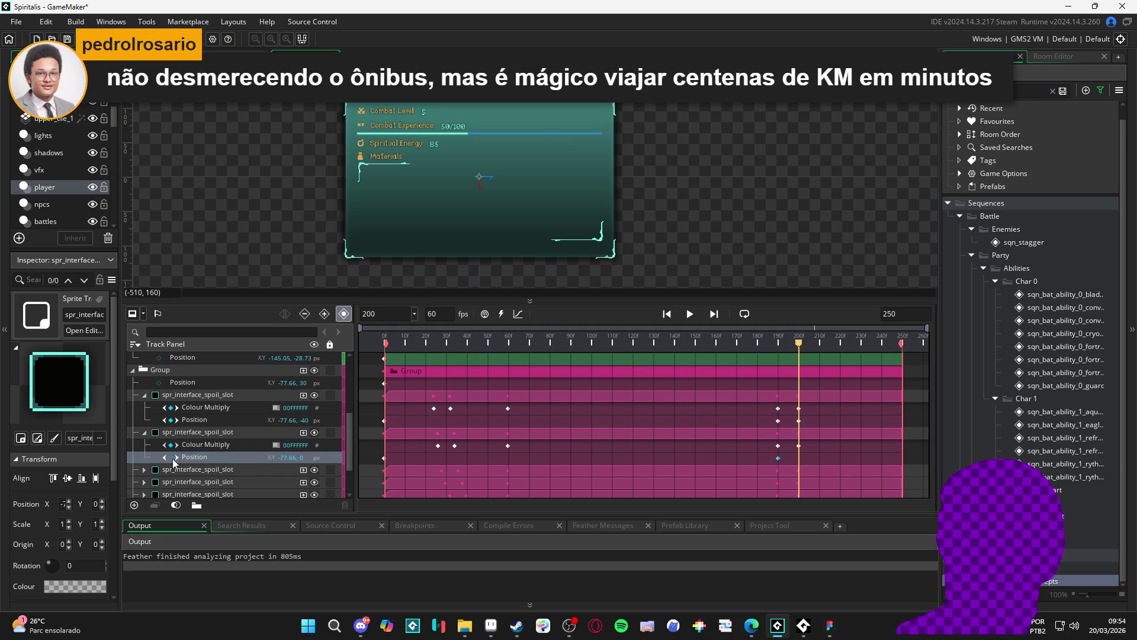
{"action": "key", "text": "BackSpace"}
{"action": "type", "text": "-10"}
{"action": "key", "text": "Return"}
Scrub from frame 182 past 200 to preview the slots sliding and fading out.
{"action": "left_click", "coordinate": [766, 344]}
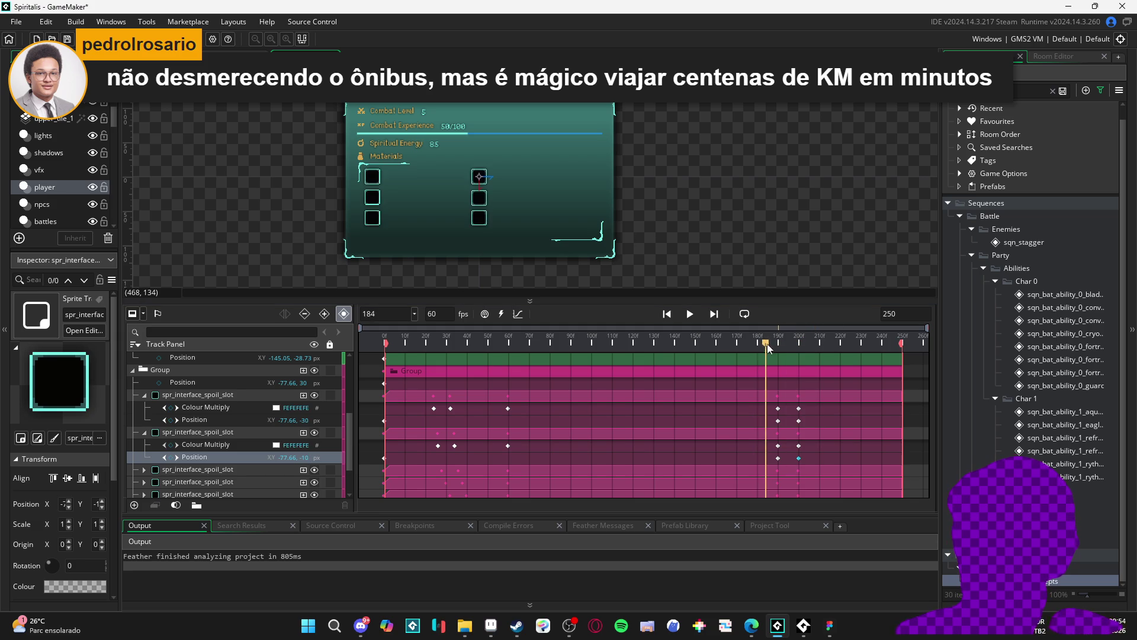
{"action": "left_click", "coordinate": [800, 347]}
{"action": "left_click", "coordinate": [764, 353]}
{"action": "left_click_drag", "start_coordinate": [763, 353], "coordinate": [808, 357]}
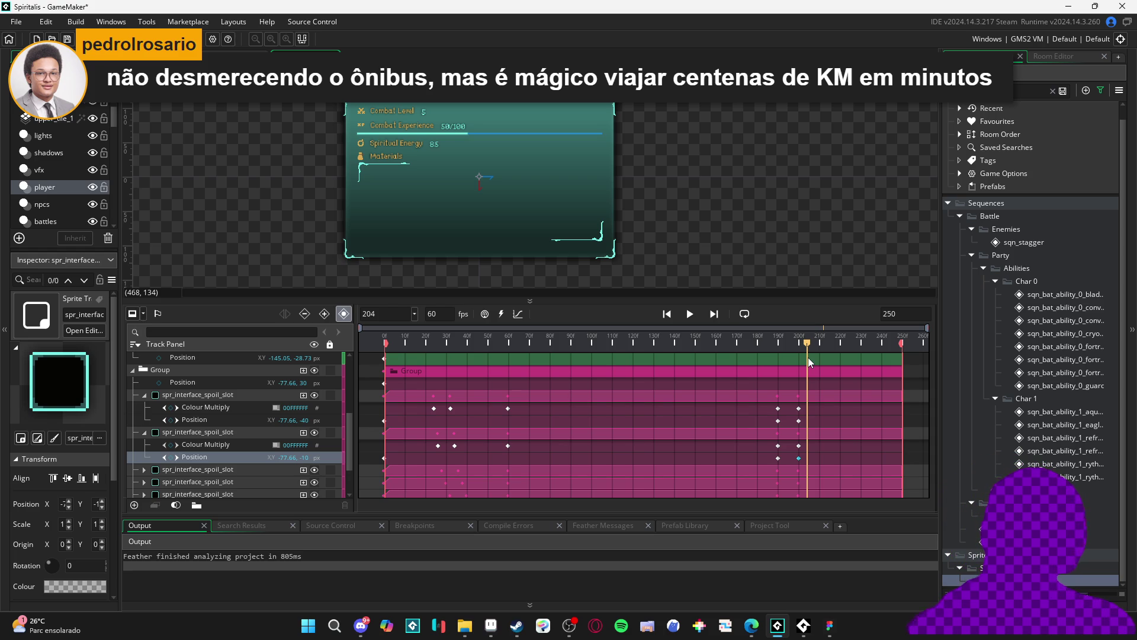
{"action": "left_click_drag", "start_coordinate": [808, 357], "coordinate": [780, 368]}
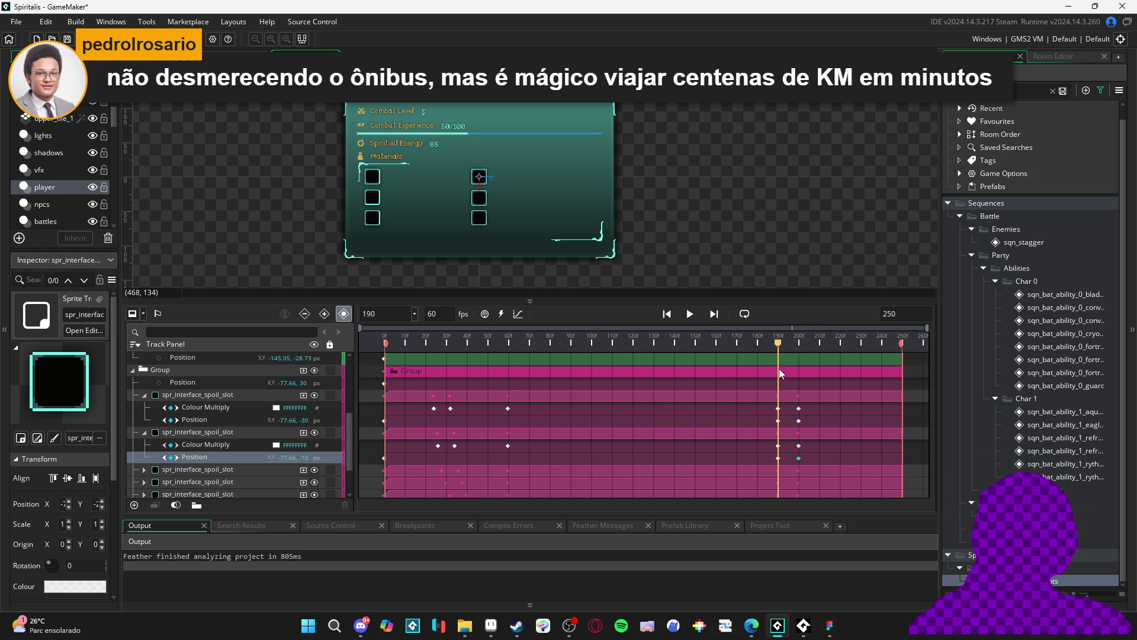
Key the third slot's Position at frames 190 and 200, moving Y from 30 to 20.
{"action": "left_click", "coordinate": [144, 470]}
{"action": "scroll", "coordinate": [185, 458], "scroll_direction": "down", "scroll_amount": 1}
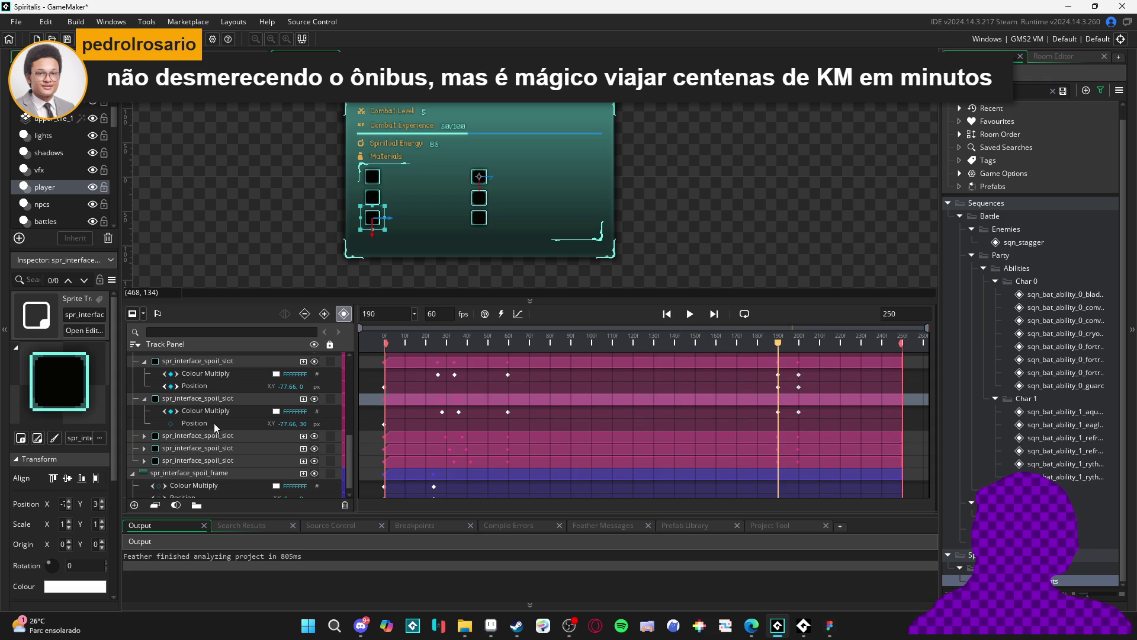
{"action": "left_click", "coordinate": [229, 425]}
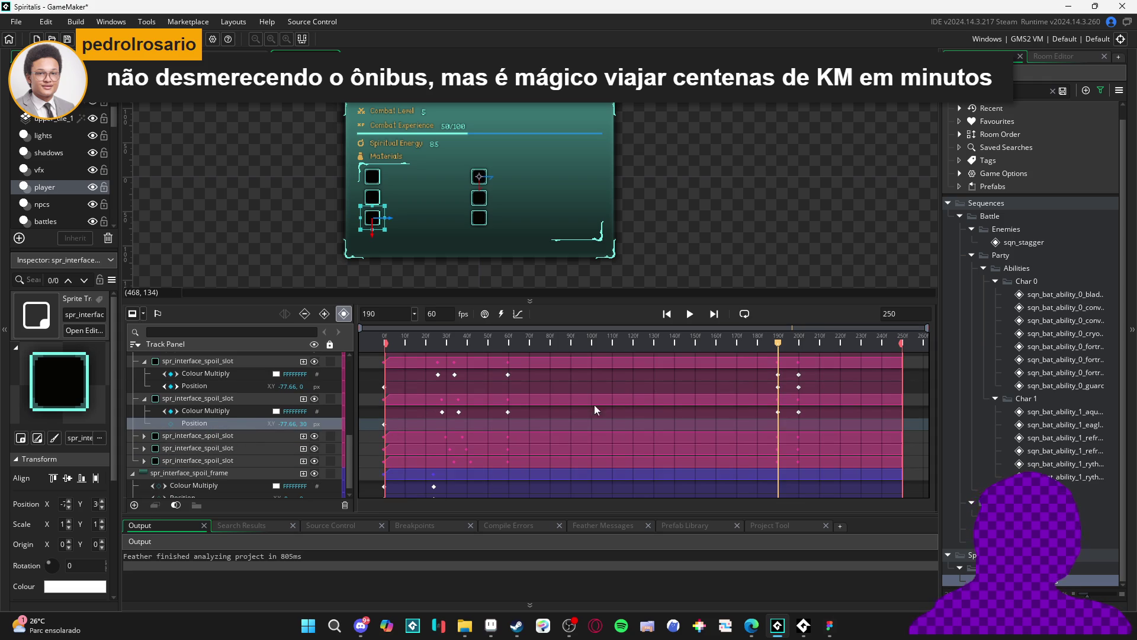
{"action": "left_click", "coordinate": [171, 424]}
{"action": "left_click_drag", "start_coordinate": [778, 343], "coordinate": [799, 346]}
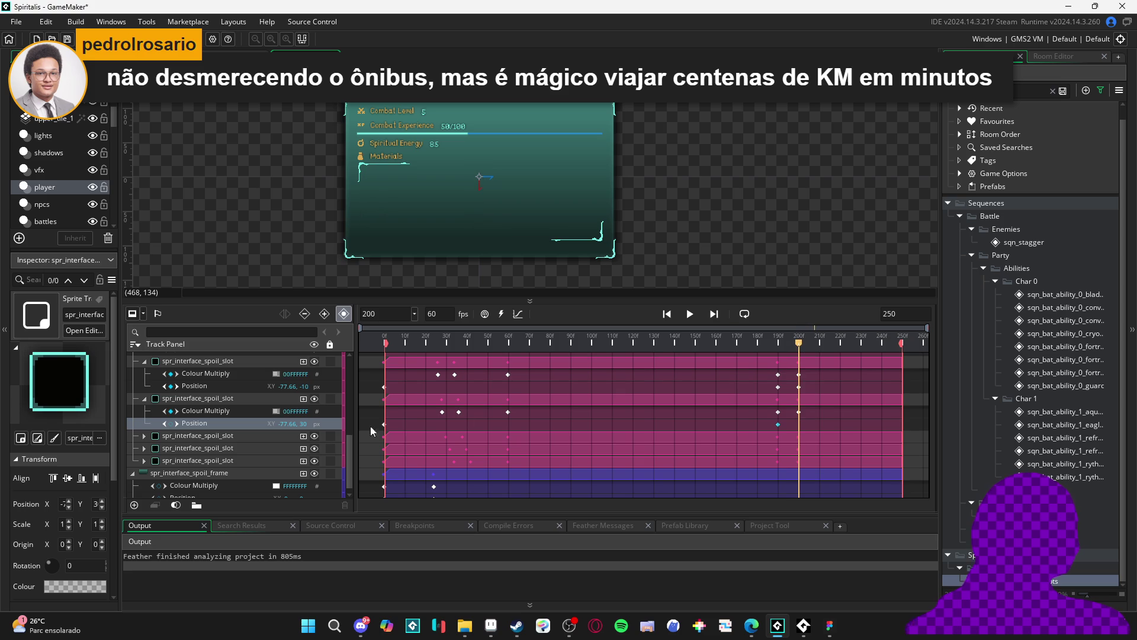
{"action": "left_click", "coordinate": [170, 424]}
{"action": "type", "text": "2"}
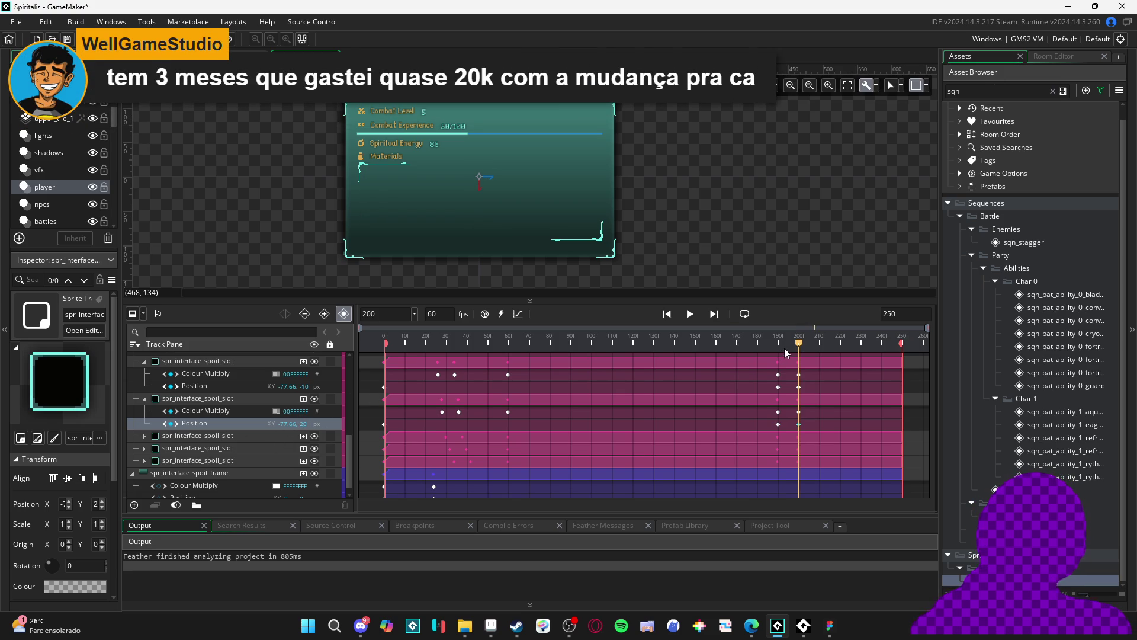
Key the fourth slot's Position at frames 190 and 200, moving Y from -30 to -40.
{"action": "left_click", "coordinate": [145, 436]}
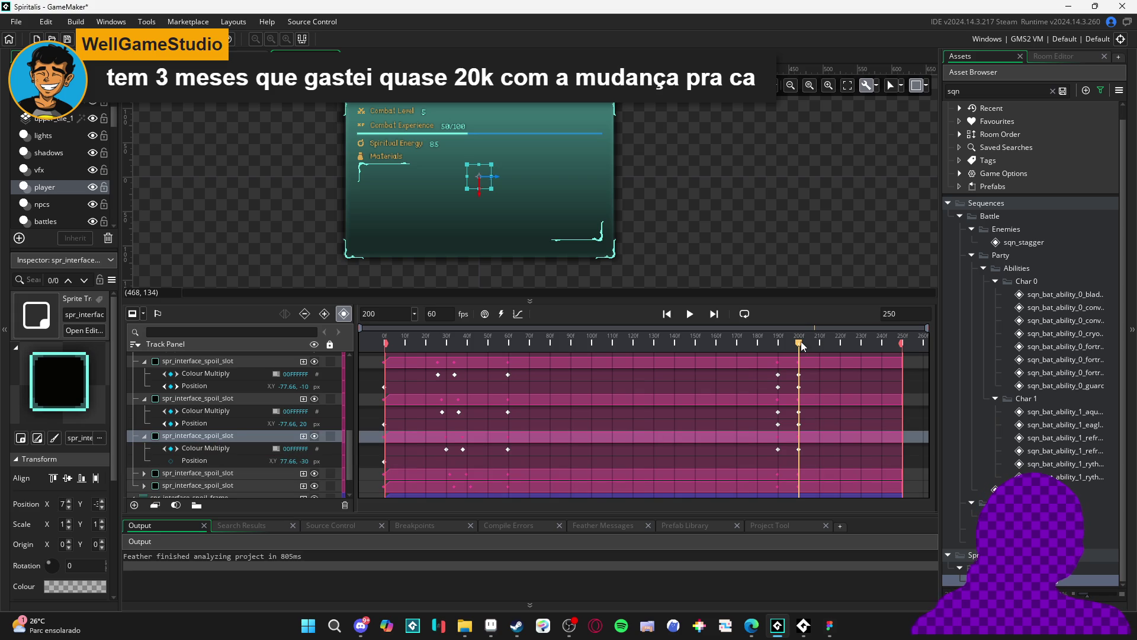
{"action": "left_click_drag", "start_coordinate": [800, 346], "coordinate": [778, 349]}
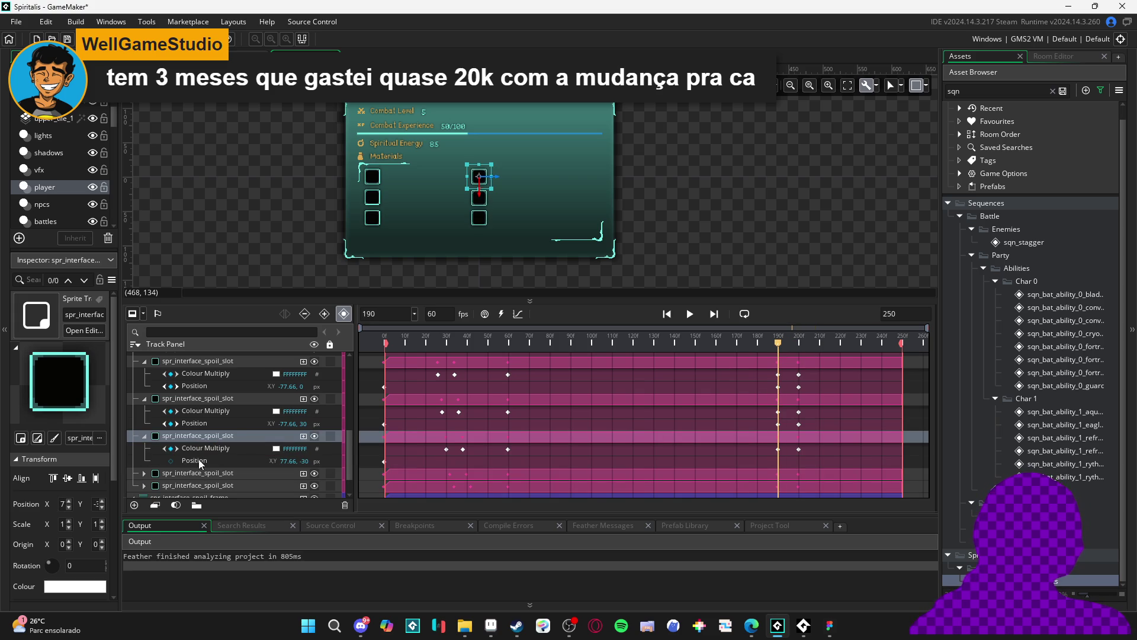
{"action": "left_click", "coordinate": [203, 464]}
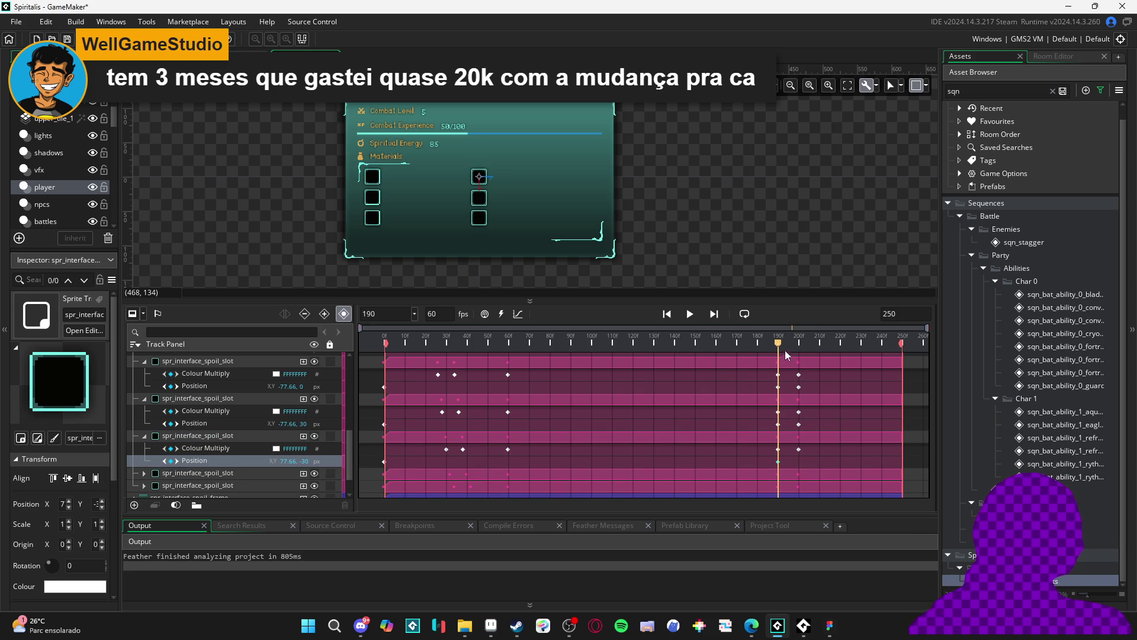
{"action": "left_click", "coordinate": [799, 345]}
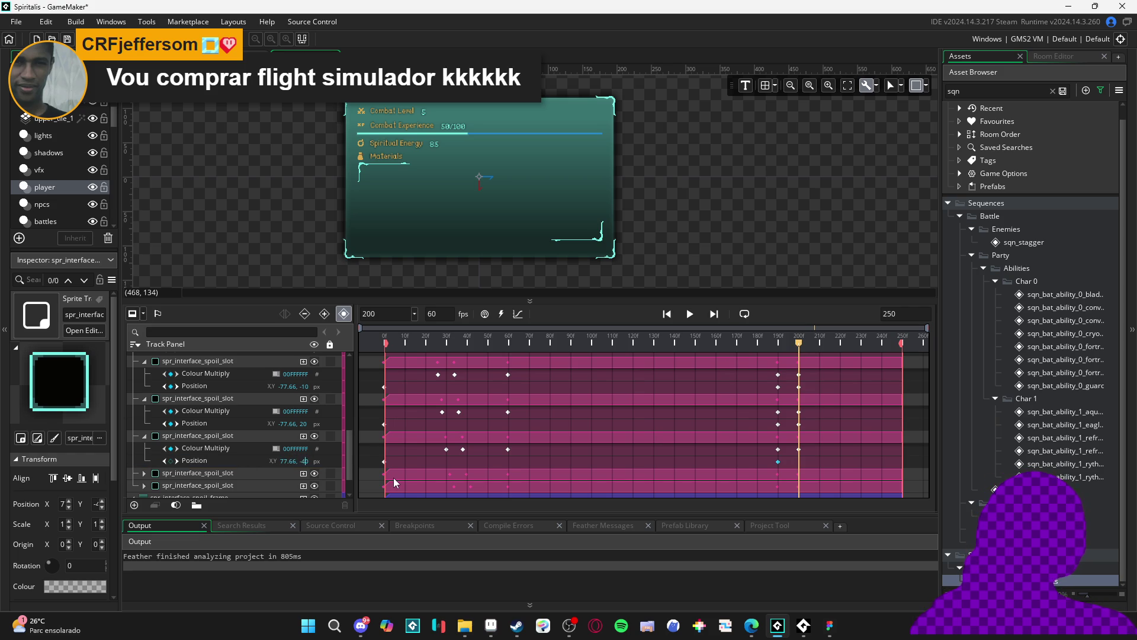
{"action": "left_click", "coordinate": [777, 342]}
{"action": "left_click", "coordinate": [811, 342]}
{"action": "left_click_drag", "start_coordinate": [811, 343], "coordinate": [766, 342]}
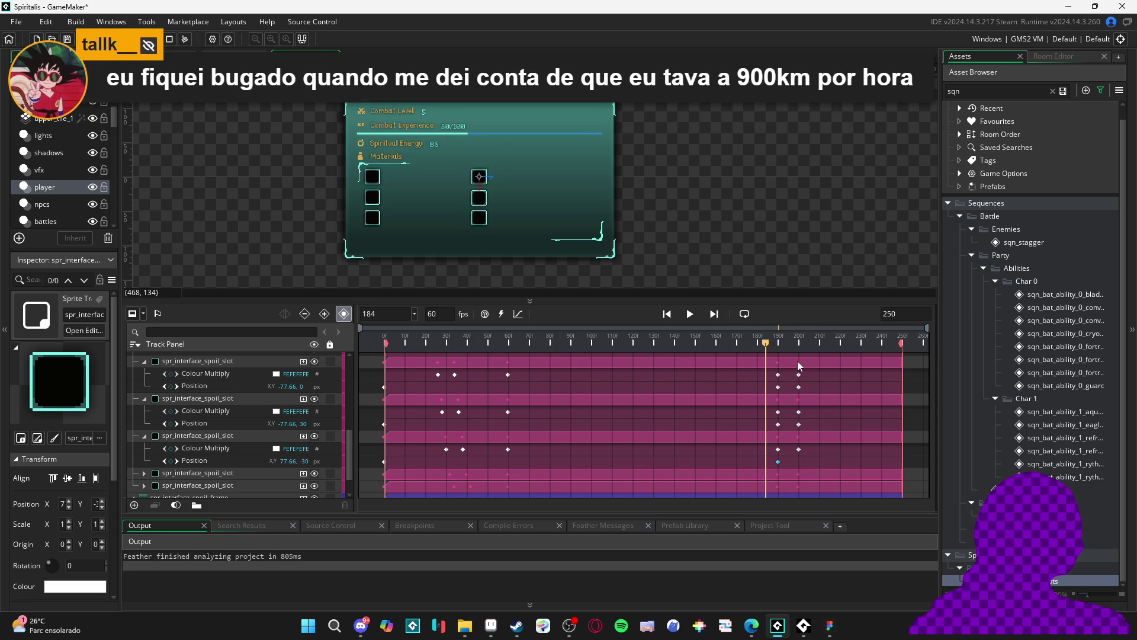
{"action": "left_click", "coordinate": [768, 342]}
{"action": "left_click_drag", "start_coordinate": [773, 342], "coordinate": [794, 347]}
{"action": "left_click", "coordinate": [799, 343]}
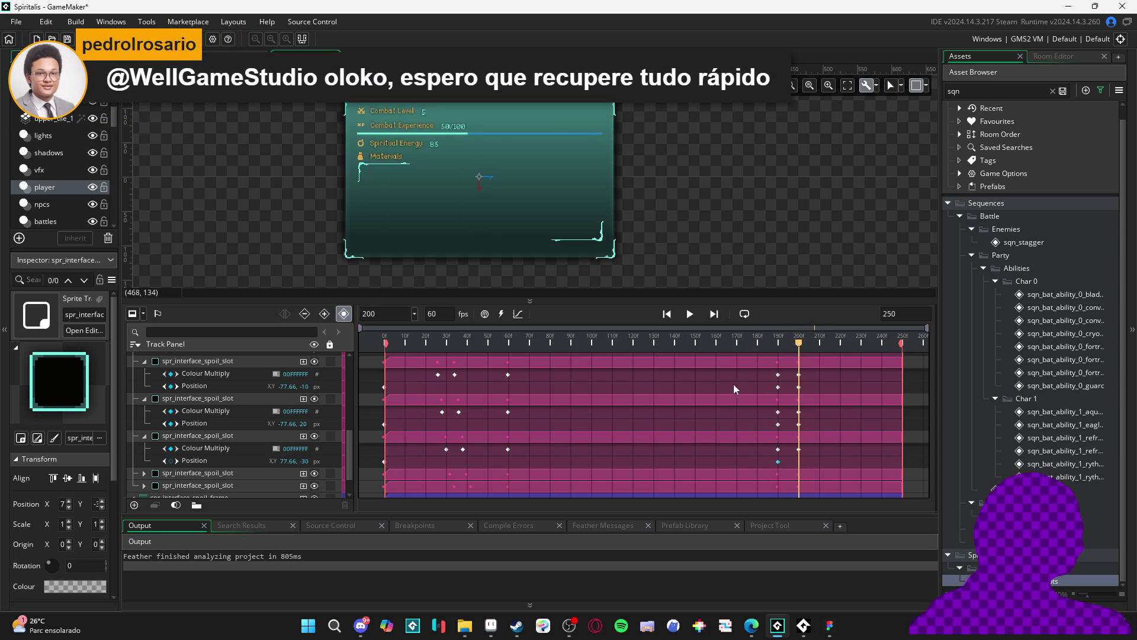
{"action": "left_click", "coordinate": [171, 461]}
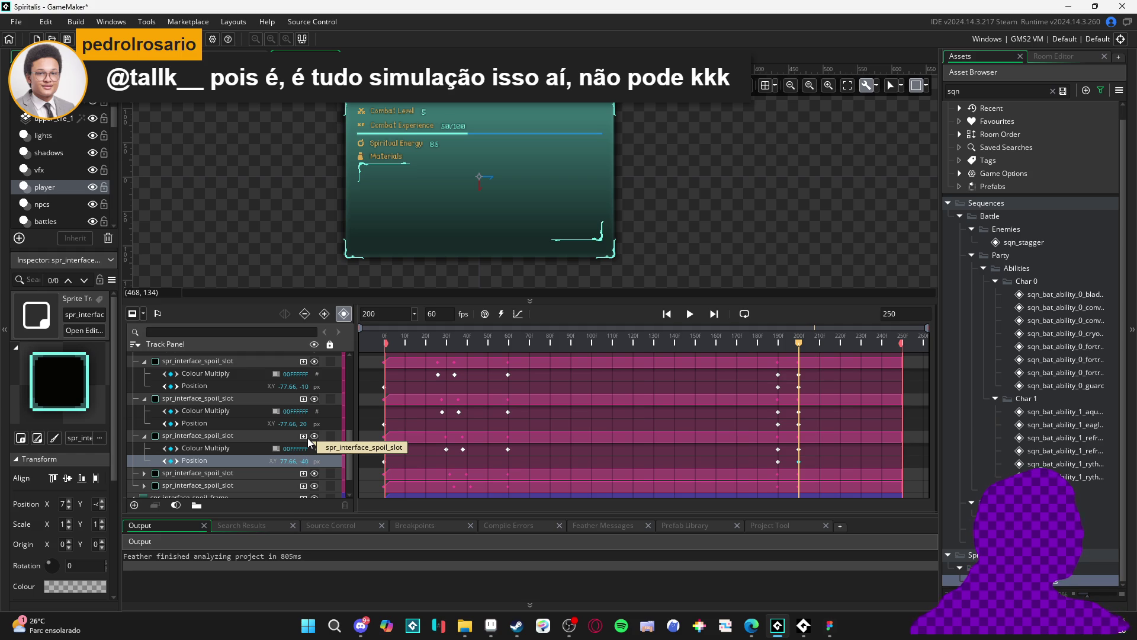
{"action": "mouse_move", "coordinate": [800, 344]}
{"action": "left_mouse_down"}
{"action": "mouse_move", "coordinate": [766, 344]}
{"action": "mouse_move", "coordinate": [810, 343]}
{"action": "mouse_move", "coordinate": [778, 342]}
{"action": "left_mouse_up"}
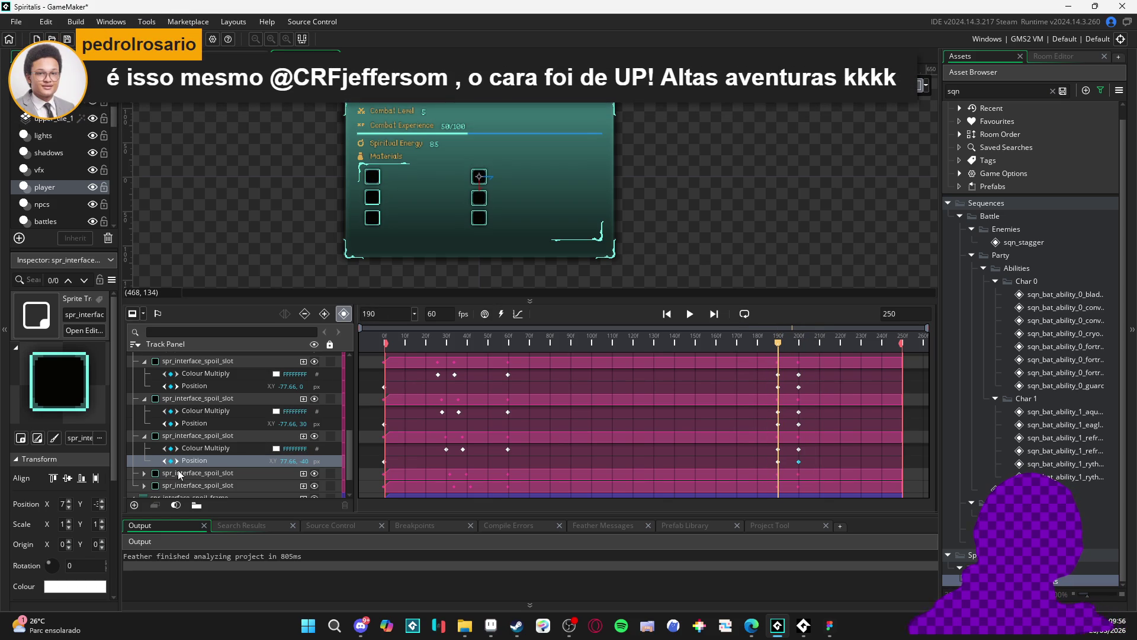
{"action": "left_click", "coordinate": [144, 472]}
Add a Position key at frame 200 on the fifth slot with Y set to 1.
{"action": "scroll", "coordinate": [173, 480], "scroll_direction": "down", "scroll_amount": 1}
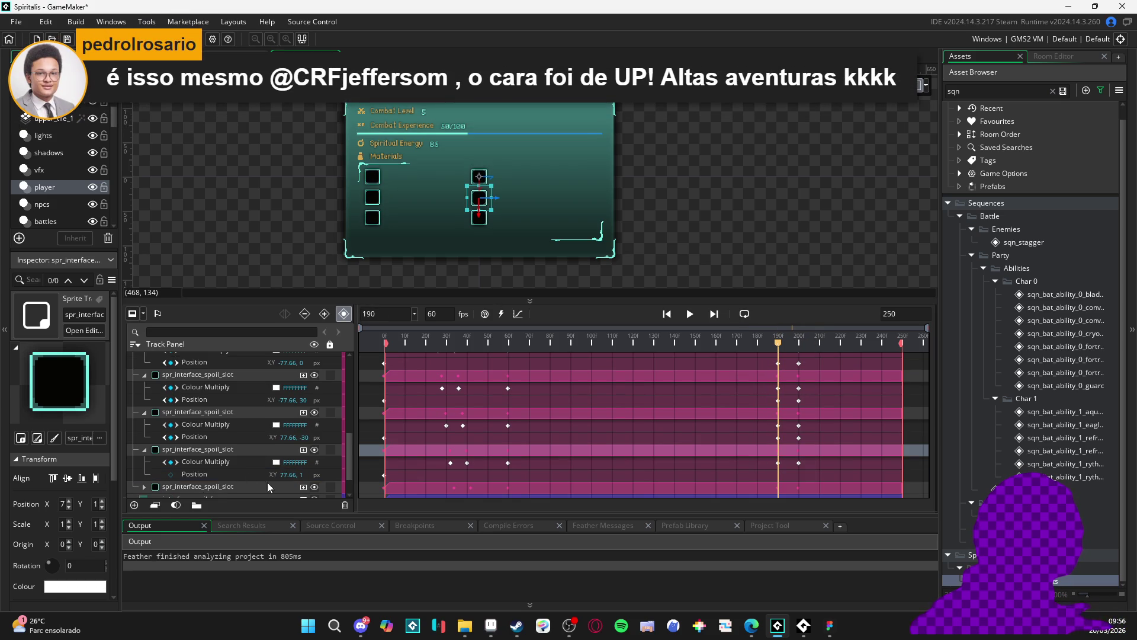
{"action": "left_click", "coordinate": [173, 477]}
{"action": "left_click", "coordinate": [790, 342]}
{"action": "left_click_drag", "start_coordinate": [792, 343], "coordinate": [799, 342]}
{"action": "left_click", "coordinate": [171, 475]}
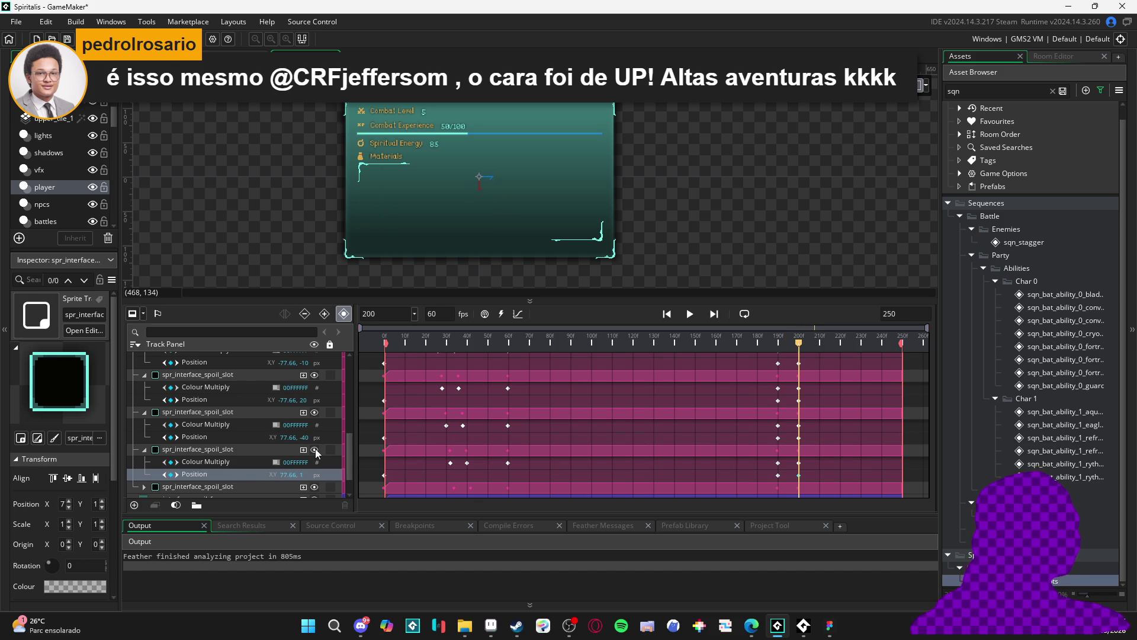
{"action": "scroll", "coordinate": [278, 495], "scroll_direction": "down", "scroll_amount": 1}
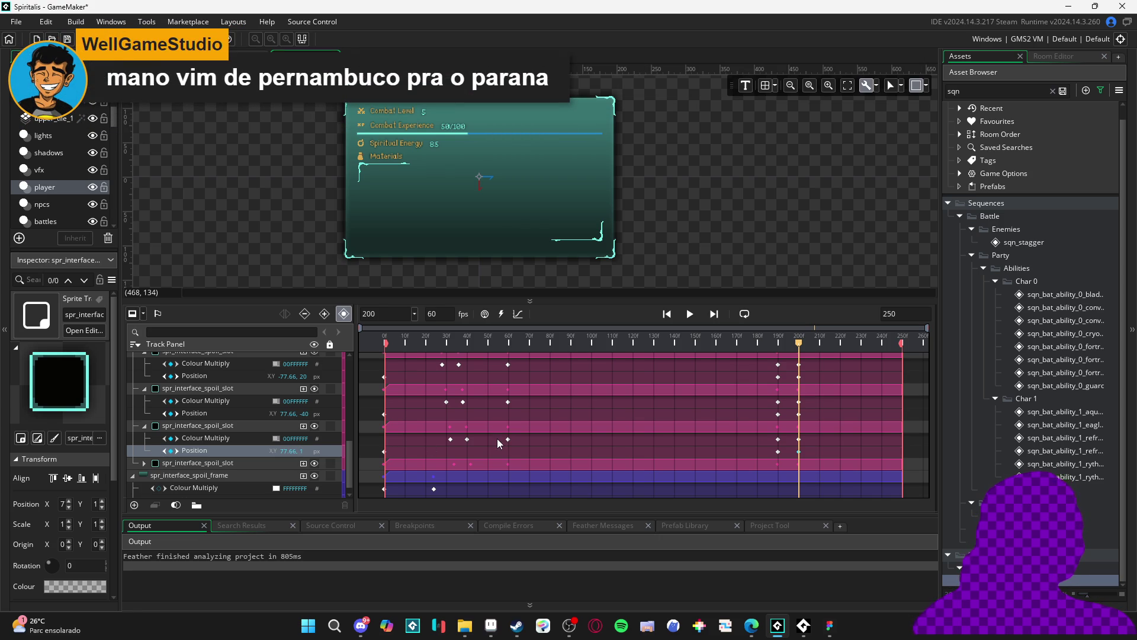
{"action": "type", "text": "-10"}
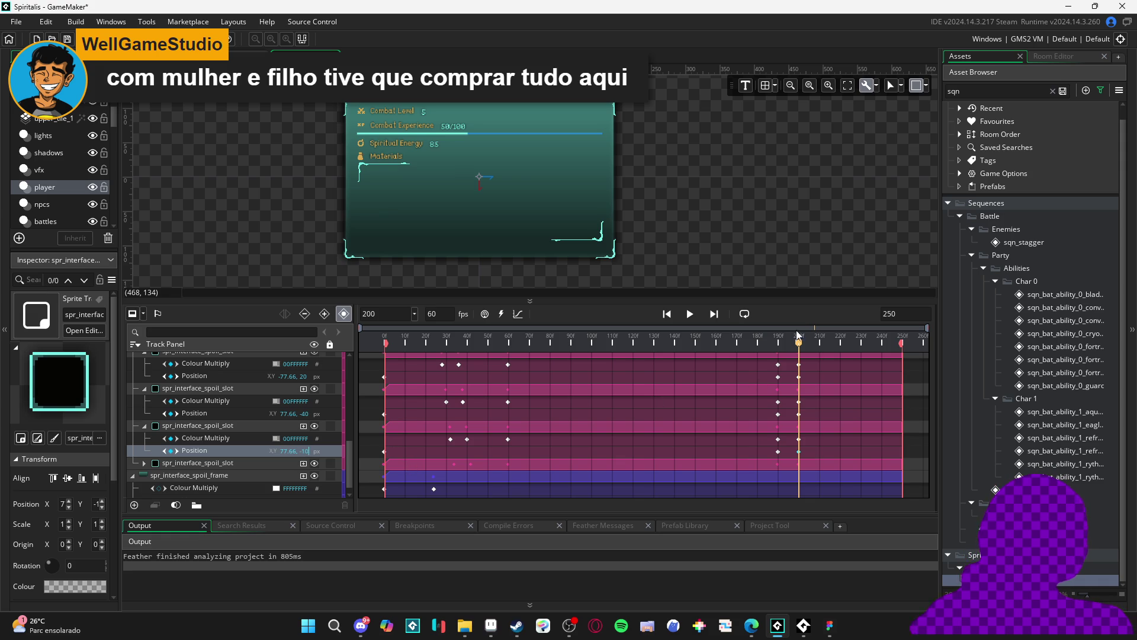
{"action": "mouse_move", "coordinate": [787, 354]}
{"action": "left_mouse_down"}
{"action": "mouse_move", "coordinate": [762, 347]}
{"action": "mouse_move", "coordinate": [800, 347]}
{"action": "mouse_move", "coordinate": [767, 358]}
{"action": "mouse_move", "coordinate": [802, 355]}
{"action": "mouse_move", "coordinate": [779, 360]}
{"action": "left_mouse_up"}
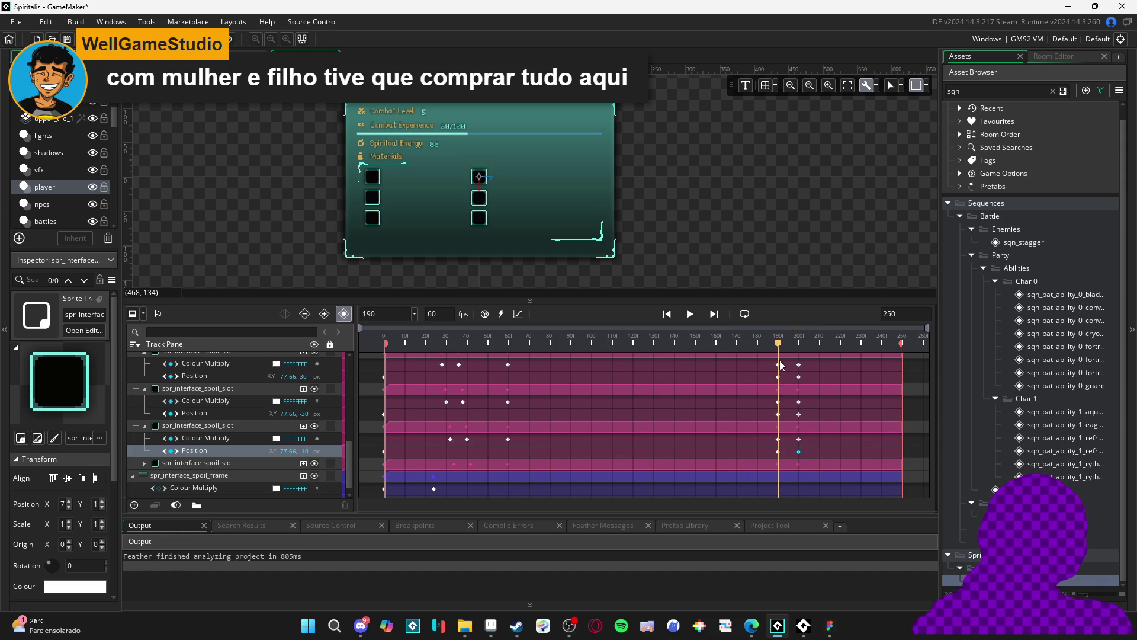
{"action": "left_click", "coordinate": [144, 464]}
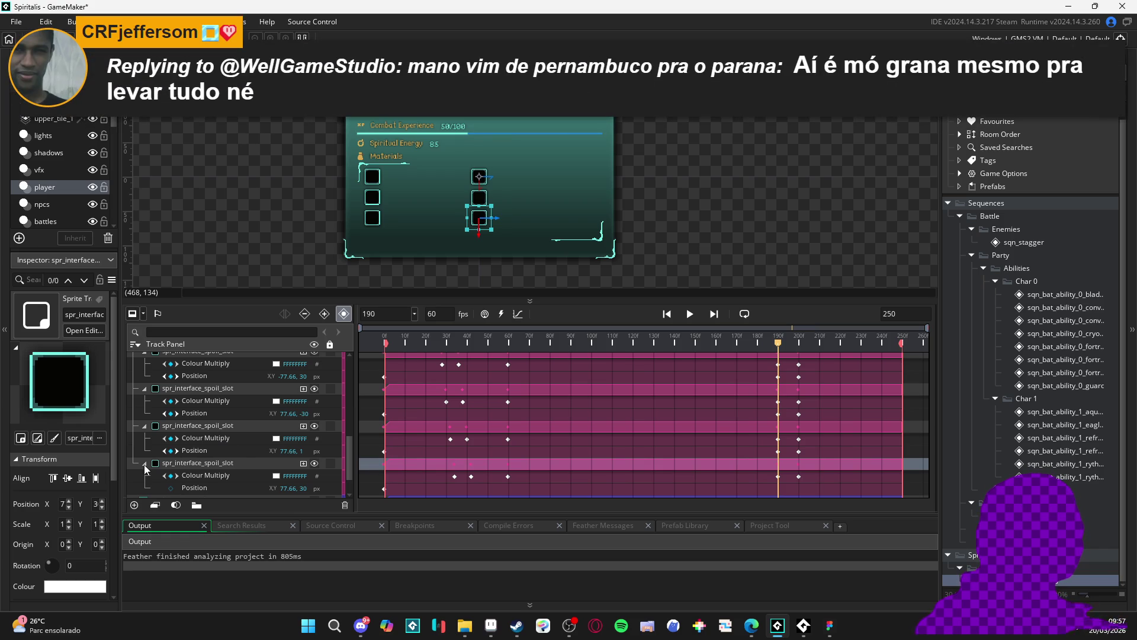
Key the sixth slot's Position at frame 200 with Y 20 and preview the slide-out.
{"action": "scroll", "coordinate": [194, 473], "scroll_direction": "down", "scroll_amount": 1}
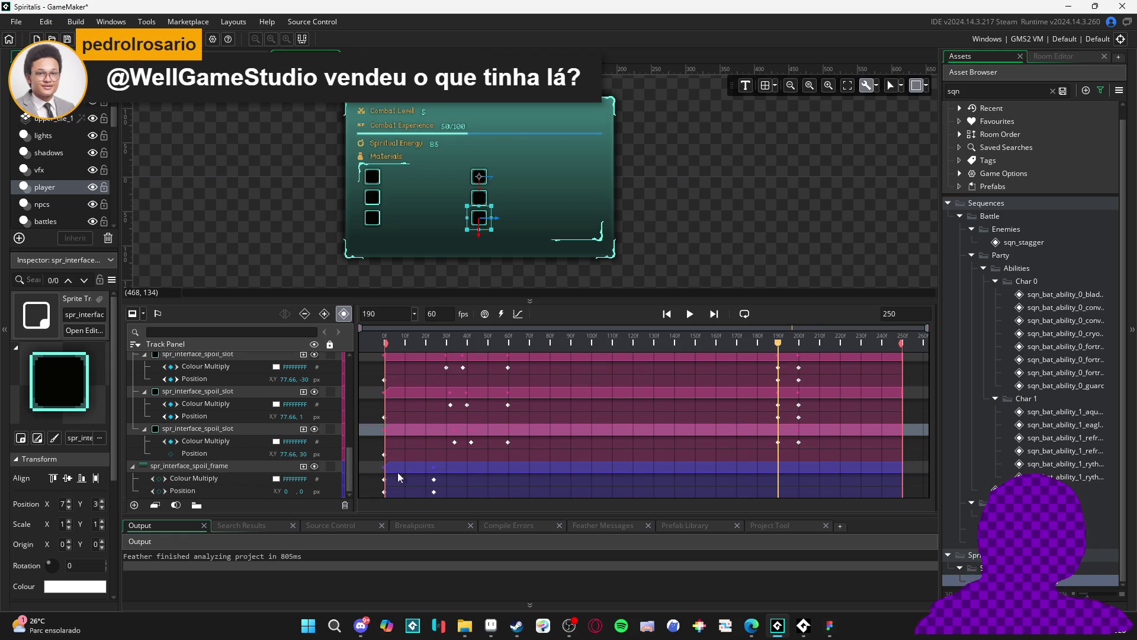
{"action": "left_click", "coordinate": [171, 455]}
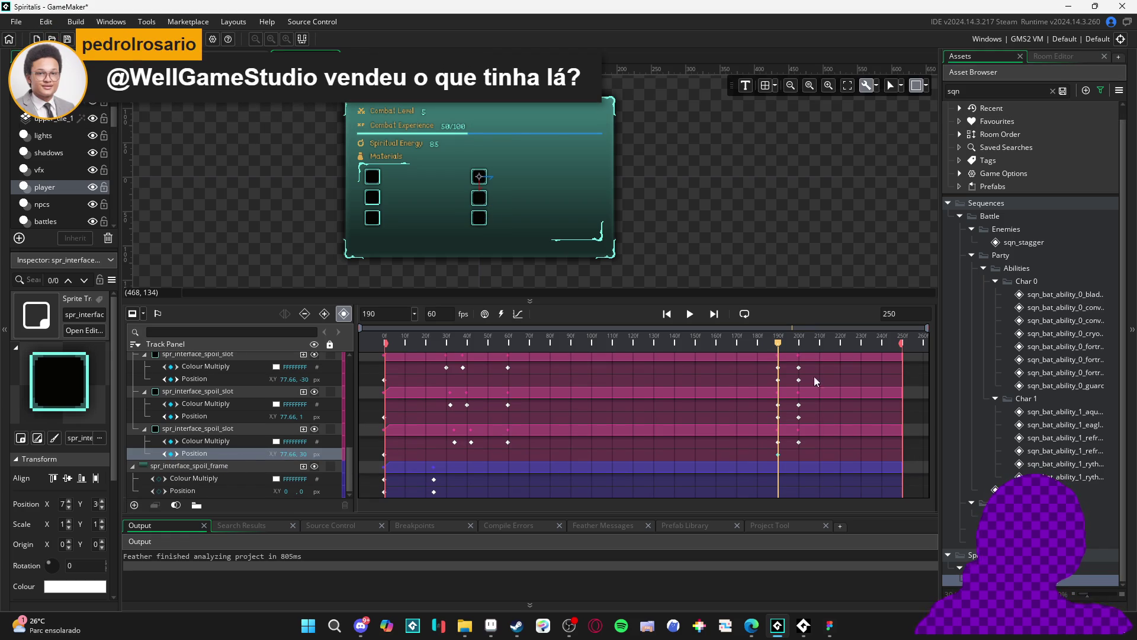
{"action": "left_click_drag", "start_coordinate": [781, 342], "coordinate": [801, 346]}
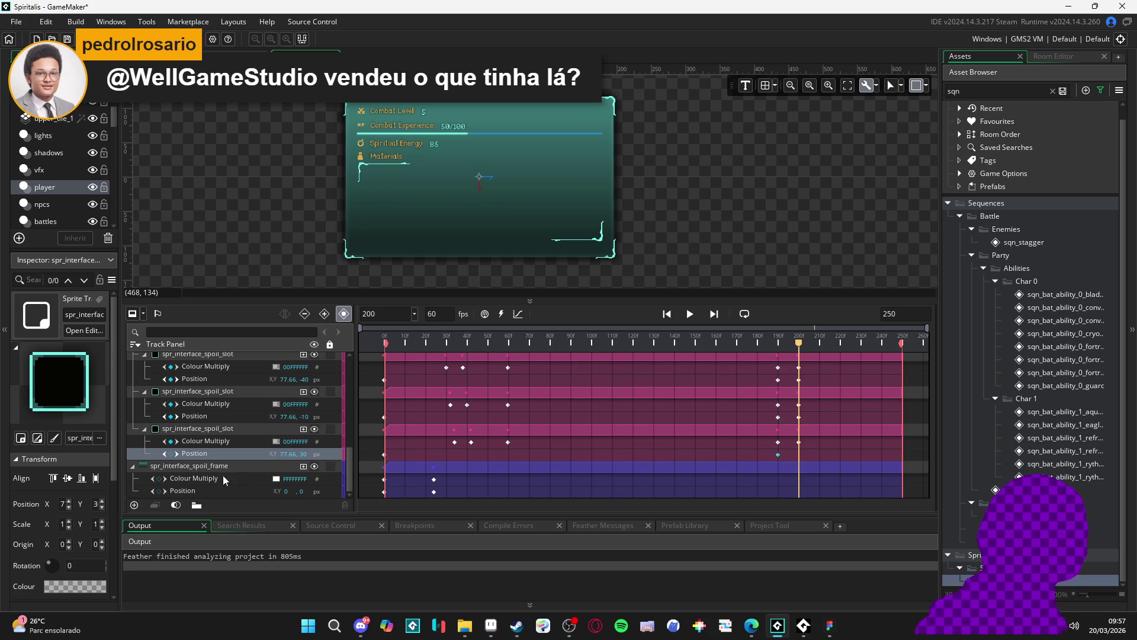
{"action": "left_click", "coordinate": [171, 454]}
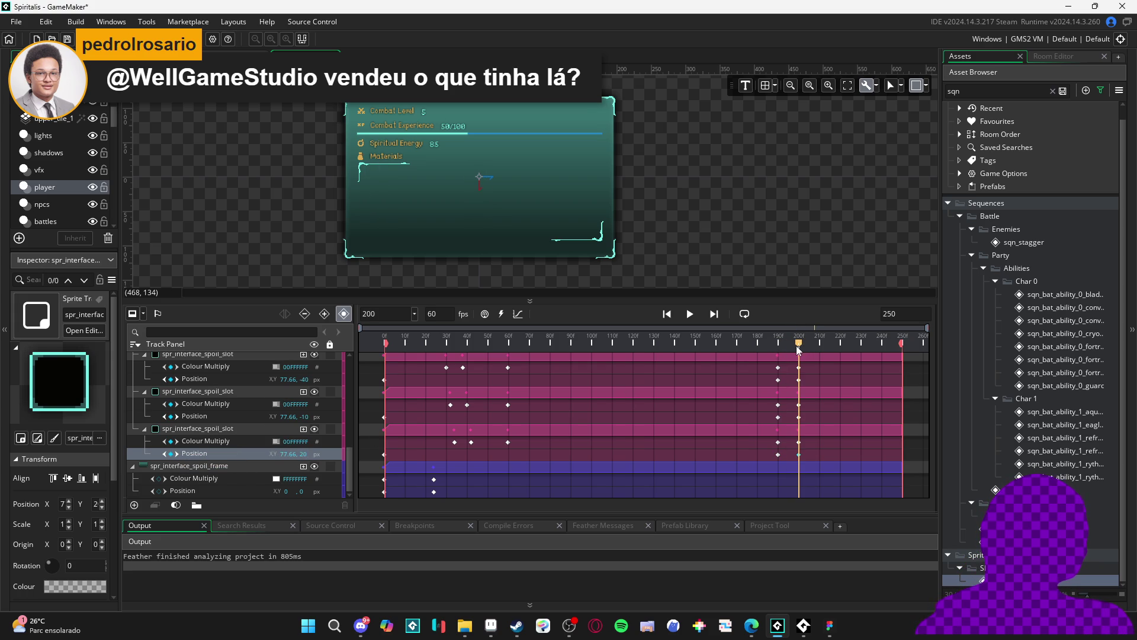
{"action": "left_click", "coordinate": [761, 344]}
{"action": "mouse_move", "coordinate": [762, 343]}
{"action": "left_mouse_down"}
{"action": "mouse_move", "coordinate": [812, 344]}
{"action": "mouse_move", "coordinate": [767, 344]}
{"action": "mouse_move", "coordinate": [804, 346]}
{"action": "mouse_move", "coordinate": [775, 347]}
{"action": "mouse_move", "coordinate": [788, 352]}
{"action": "left_mouse_up"}
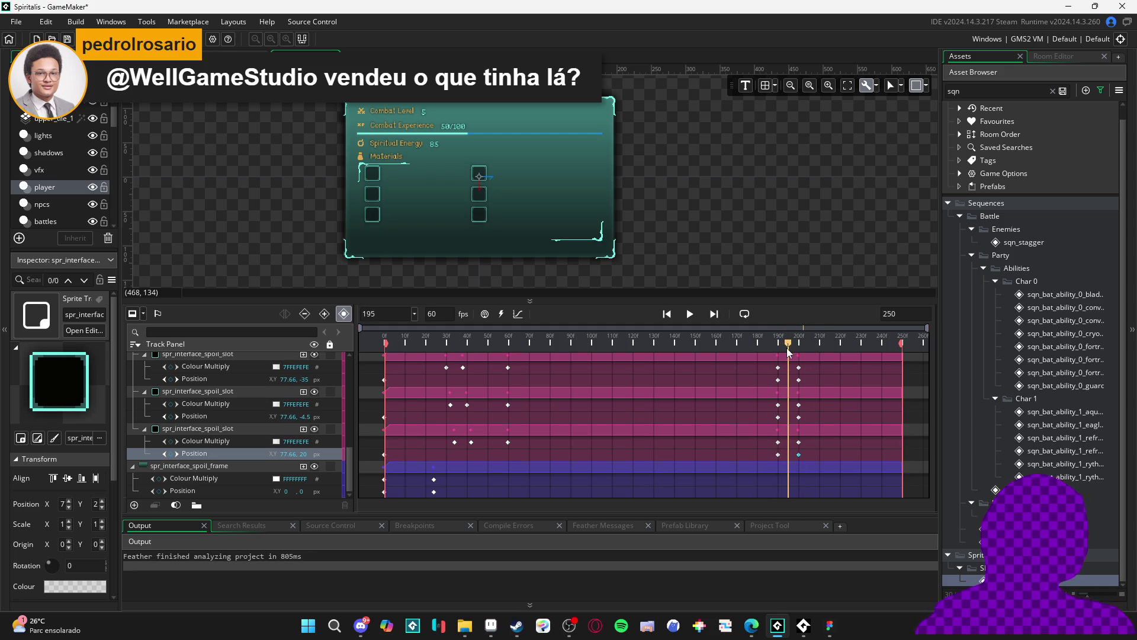
Collapse the combat_level, combat_experience, spiritual_energy and materials tracks.
{"action": "mouse_move", "coordinate": [788, 352]}
{"action": "left_mouse_down"}
{"action": "mouse_move", "coordinate": [767, 362]}
{"action": "mouse_move", "coordinate": [822, 370]}
{"action": "mouse_move", "coordinate": [763, 369]}
{"action": "mouse_move", "coordinate": [802, 367]}
{"action": "mouse_move", "coordinate": [770, 375]}
{"action": "mouse_move", "coordinate": [807, 382]}
{"action": "mouse_move", "coordinate": [774, 386]}
{"action": "mouse_move", "coordinate": [816, 386]}
{"action": "mouse_move", "coordinate": [762, 390]}
{"action": "mouse_move", "coordinate": [798, 395]}
{"action": "mouse_move", "coordinate": [757, 400]}
{"action": "mouse_move", "coordinate": [788, 405]}
{"action": "left_mouse_up"}
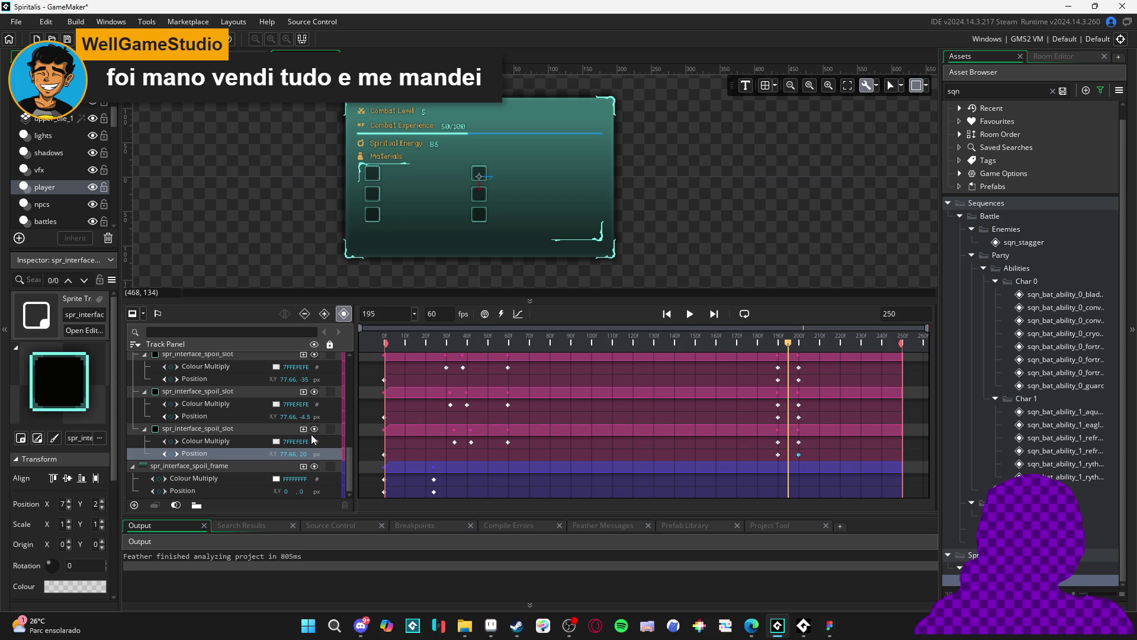
{"action": "scroll", "coordinate": [202, 464], "scroll_direction": "up", "scroll_amount": 10}
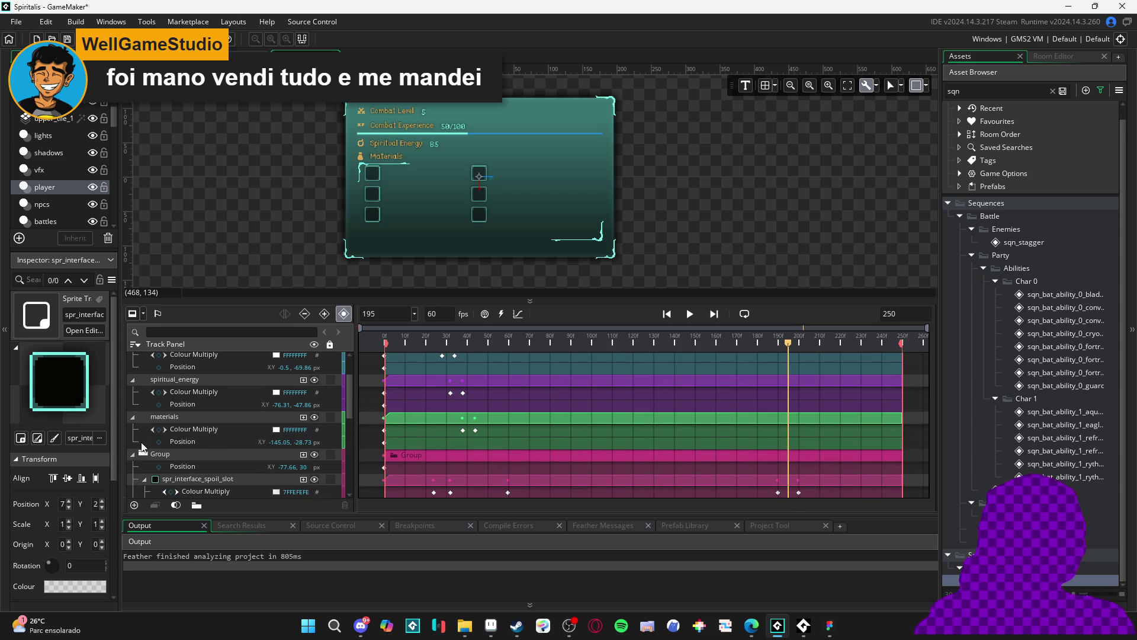
{"action": "left_click", "coordinate": [132, 357]}
{"action": "left_click", "coordinate": [133, 370]}
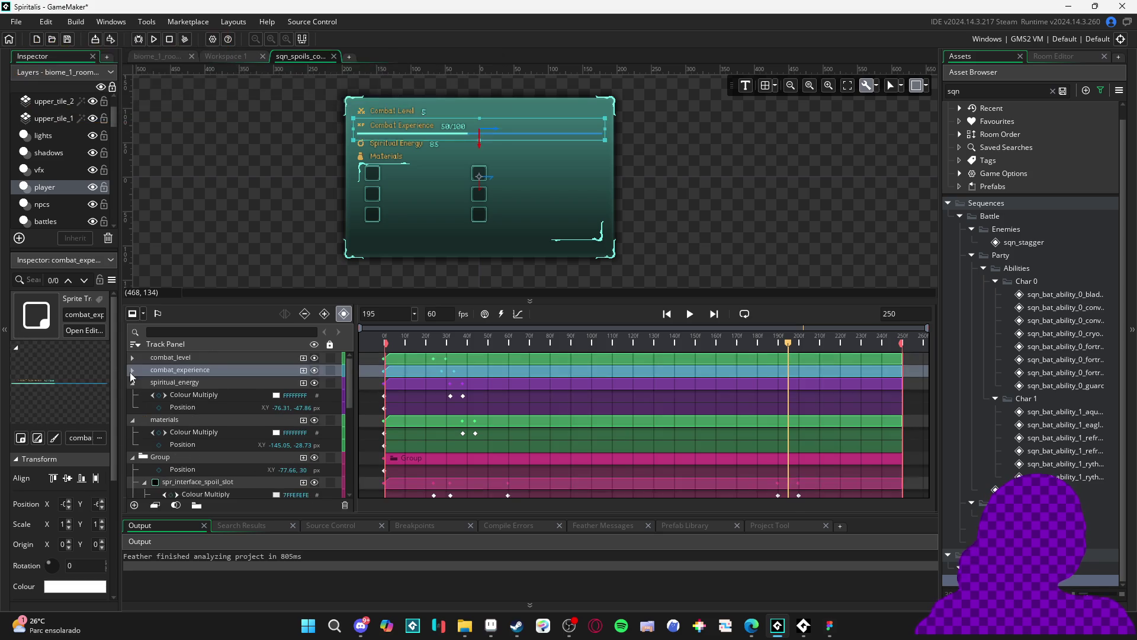
{"action": "left_click", "coordinate": [133, 382]}
{"action": "left_click", "coordinate": [133, 395]}
{"action": "left_click", "coordinate": [133, 407]}
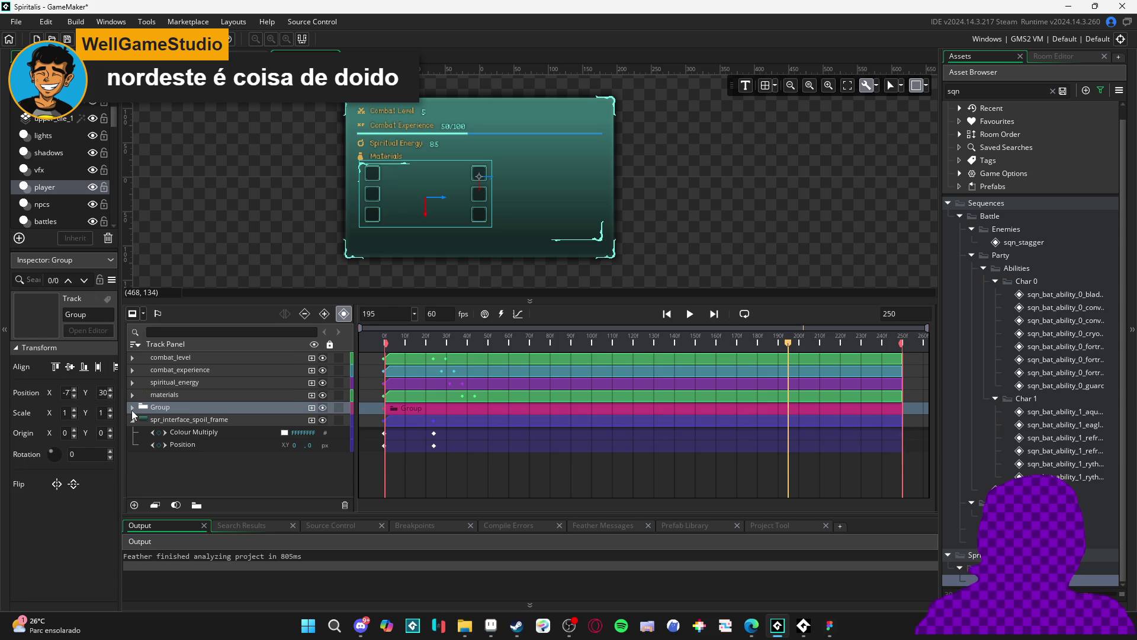
Collapse all six spoil slot tracks and select spr_interface_spoil_frame.
{"action": "left_click", "coordinate": [133, 407]}
{"action": "left_click", "coordinate": [145, 432]}
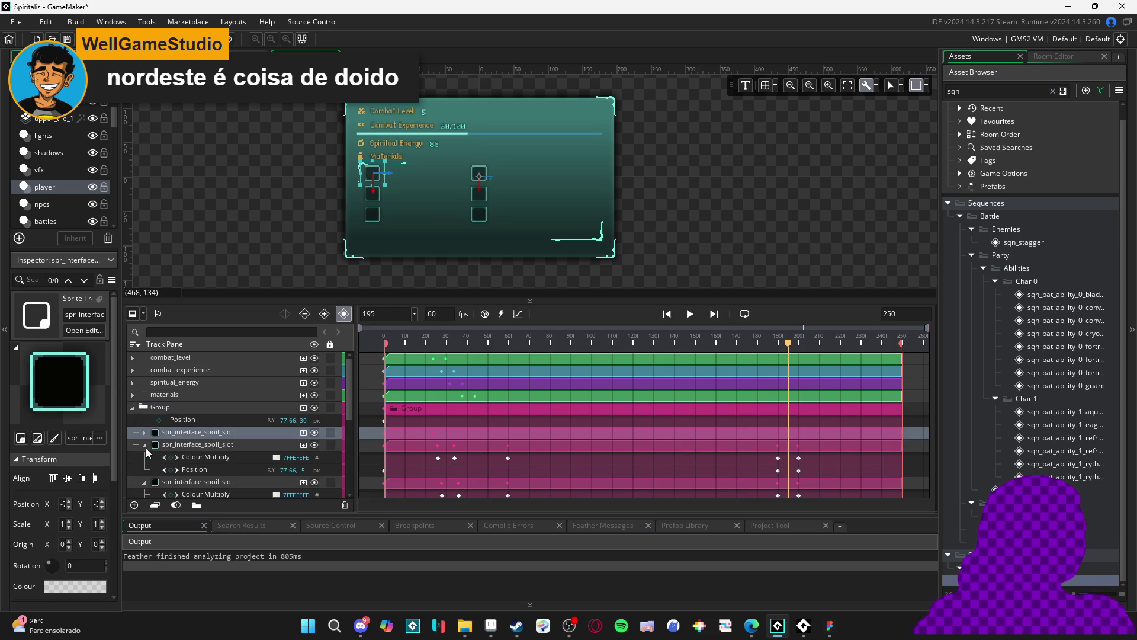
{"action": "left_click", "coordinate": [144, 444]}
{"action": "left_click", "coordinate": [145, 457]}
{"action": "left_click", "coordinate": [144, 469]}
{"action": "left_click", "coordinate": [145, 482]}
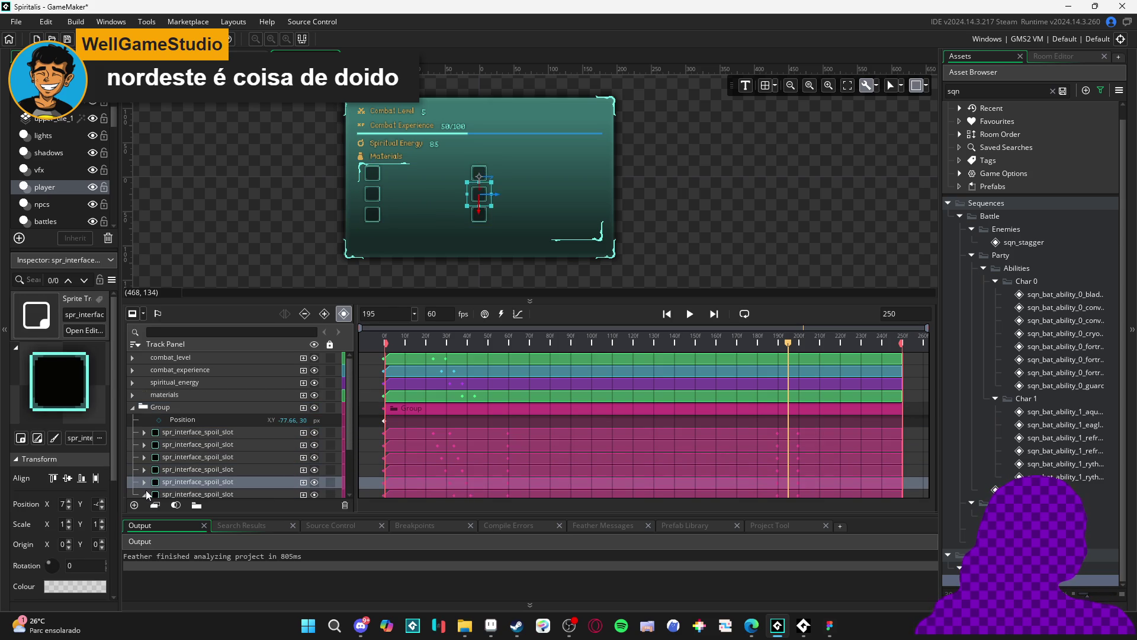
{"action": "left_click", "coordinate": [144, 495]}
{"action": "scroll", "coordinate": [152, 493], "scroll_direction": "down", "scroll_amount": 1}
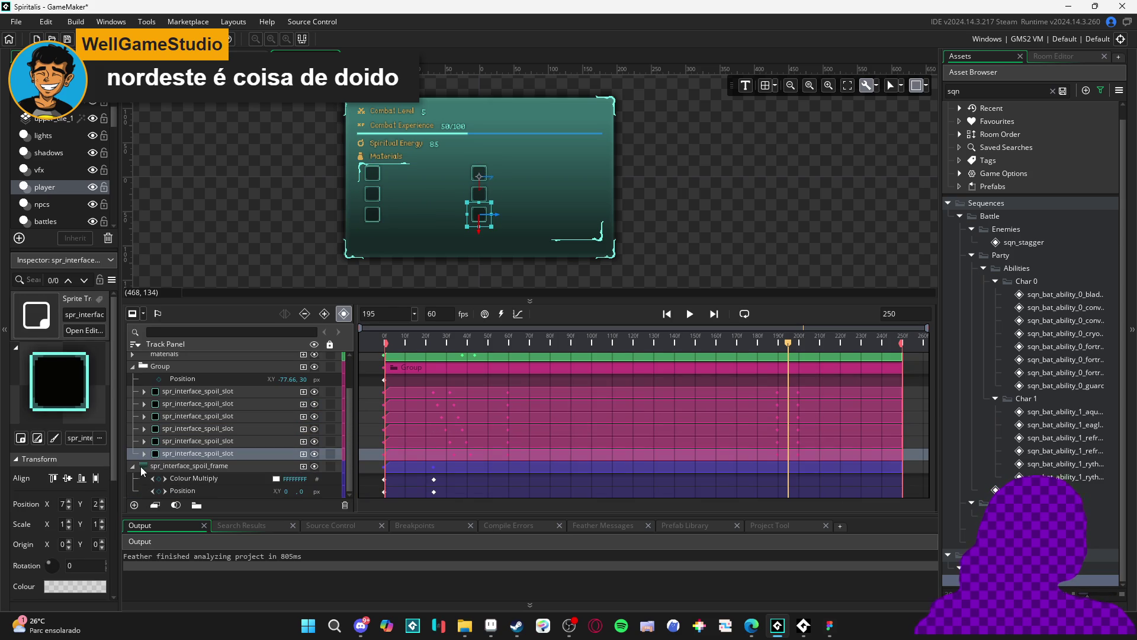
{"action": "left_click", "coordinate": [173, 464]}
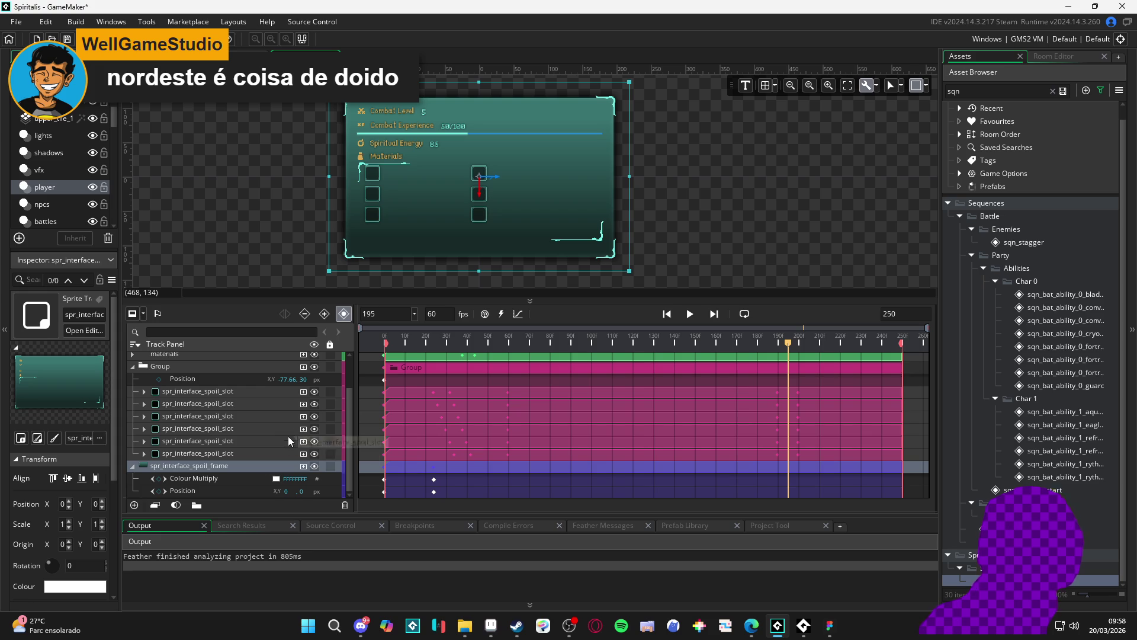
Add Colour Multiply and Position keys to the spoil frame at frame 195.
{"action": "left_click", "coordinate": [158, 491]}
{"action": "left_click", "coordinate": [158, 478]}
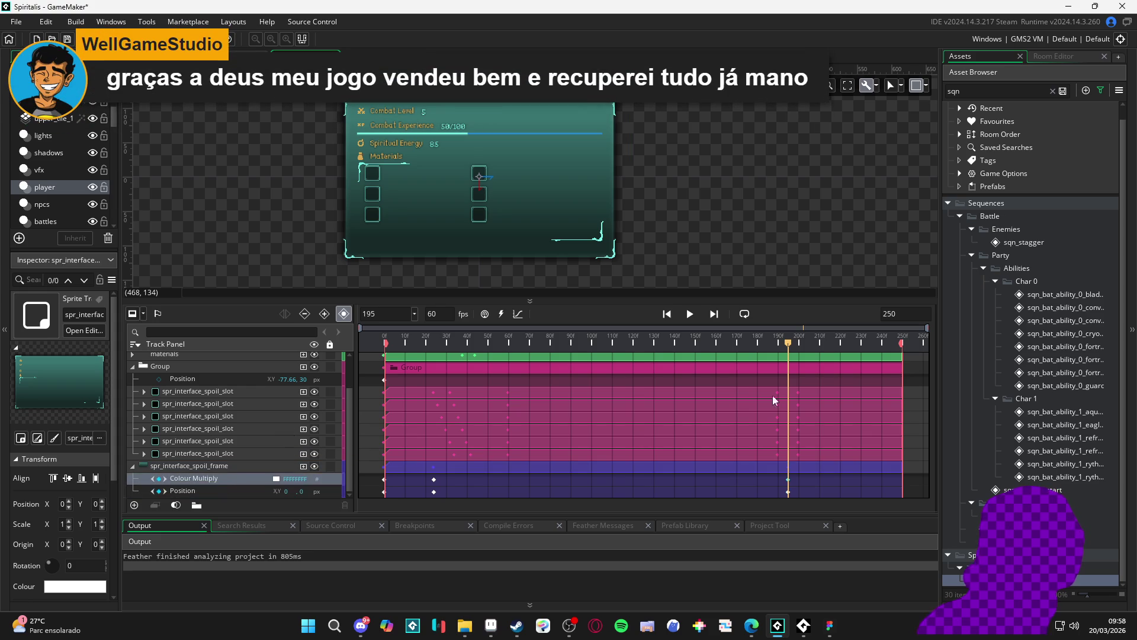
{"action": "mouse_move", "coordinate": [788, 347]}
{"action": "left_mouse_down"}
{"action": "mouse_move", "coordinate": [764, 347]}
{"action": "mouse_move", "coordinate": [803, 346]}
{"action": "mouse_move", "coordinate": [787, 351]}
{"action": "left_mouse_up"}
{"action": "left_click_drag", "start_coordinate": [787, 345], "coordinate": [809, 346]}
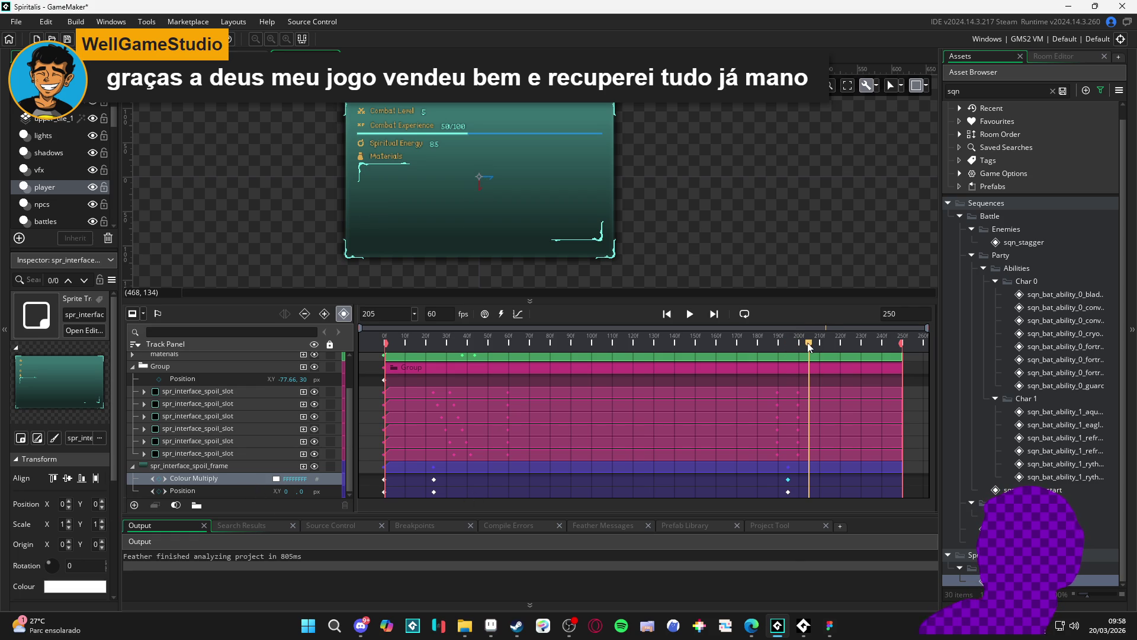
Add a spoil frame Position key at frame 205 with X 0 and Y -10.
{"action": "left_click", "coordinate": [160, 491]}
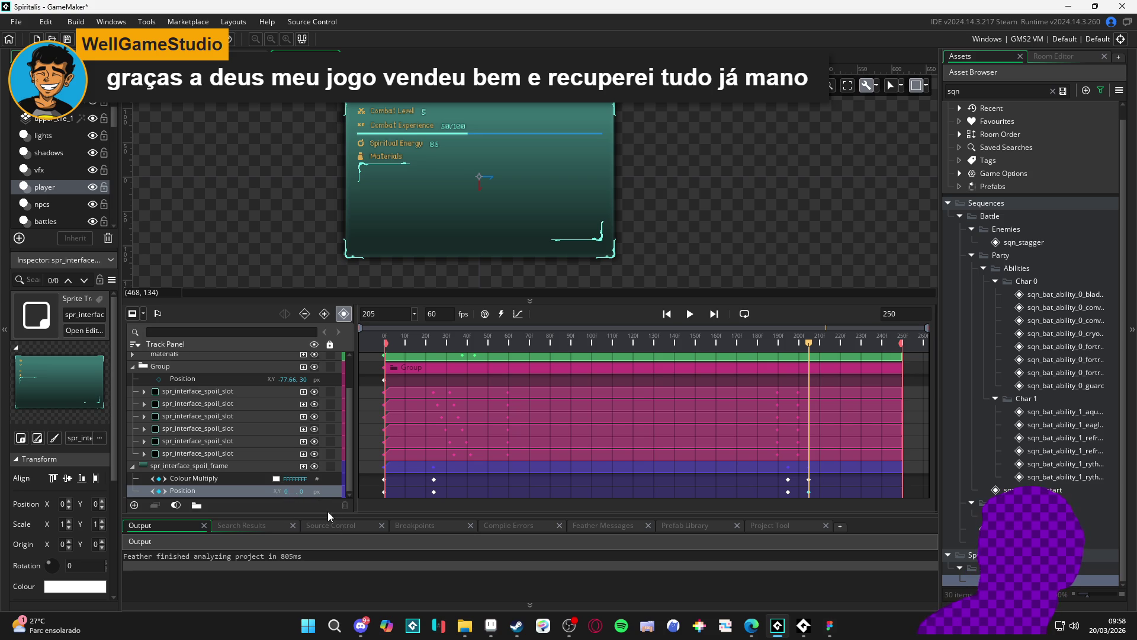
{"action": "type", "text": "-"}
{"action": "key", "text": "Return"}
{"action": "key", "text": "Tab"}
{"action": "type", "text": "-10"}
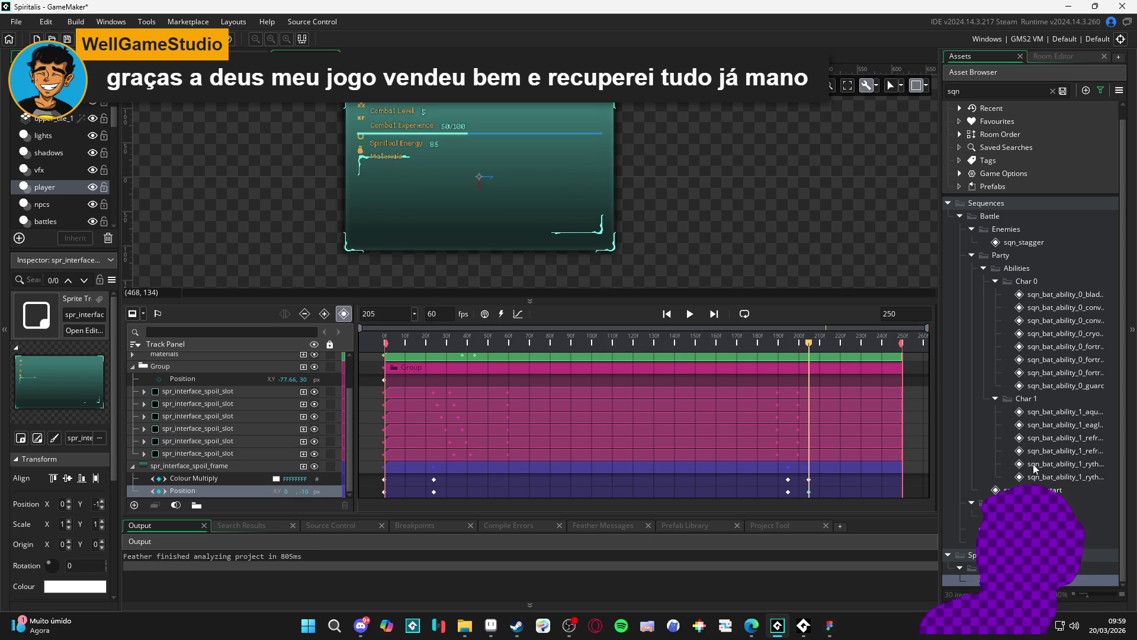
{"action": "mouse_move", "coordinate": [809, 343]}
{"action": "left_mouse_down"}
{"action": "mouse_move", "coordinate": [759, 342]}
{"action": "mouse_move", "coordinate": [810, 344]}
{"action": "left_mouse_up"}
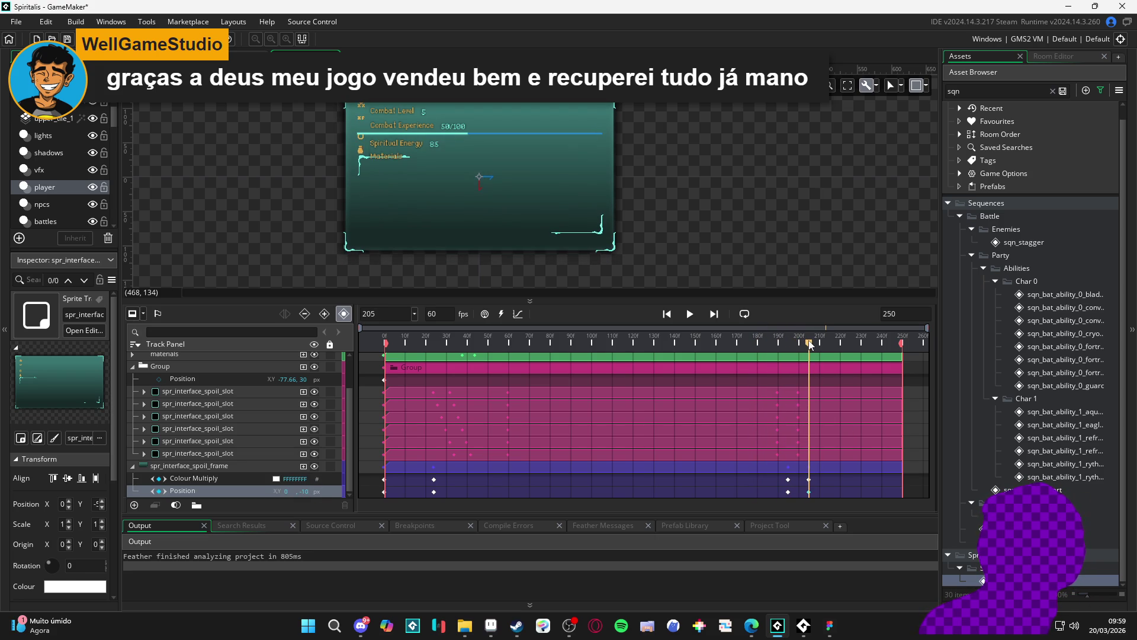
{"action": "left_click", "coordinate": [271, 478]}
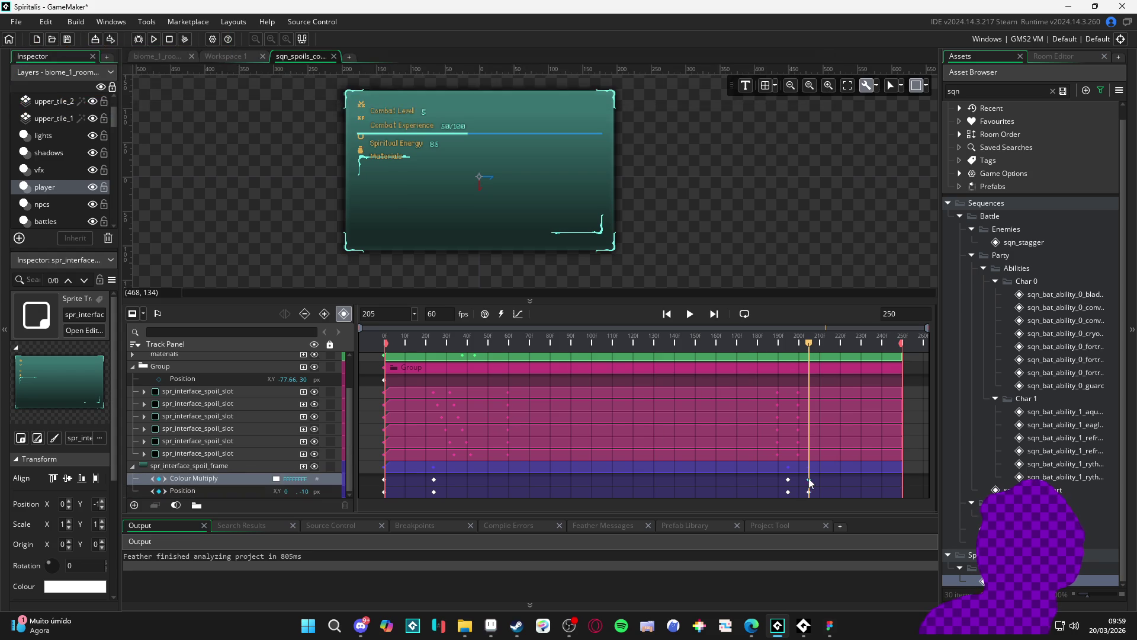
Set the spoil frame's Colour Multiply alpha to 0 at frame 205 and preview from frame 181.
{"action": "left_click", "coordinate": [276, 478]}
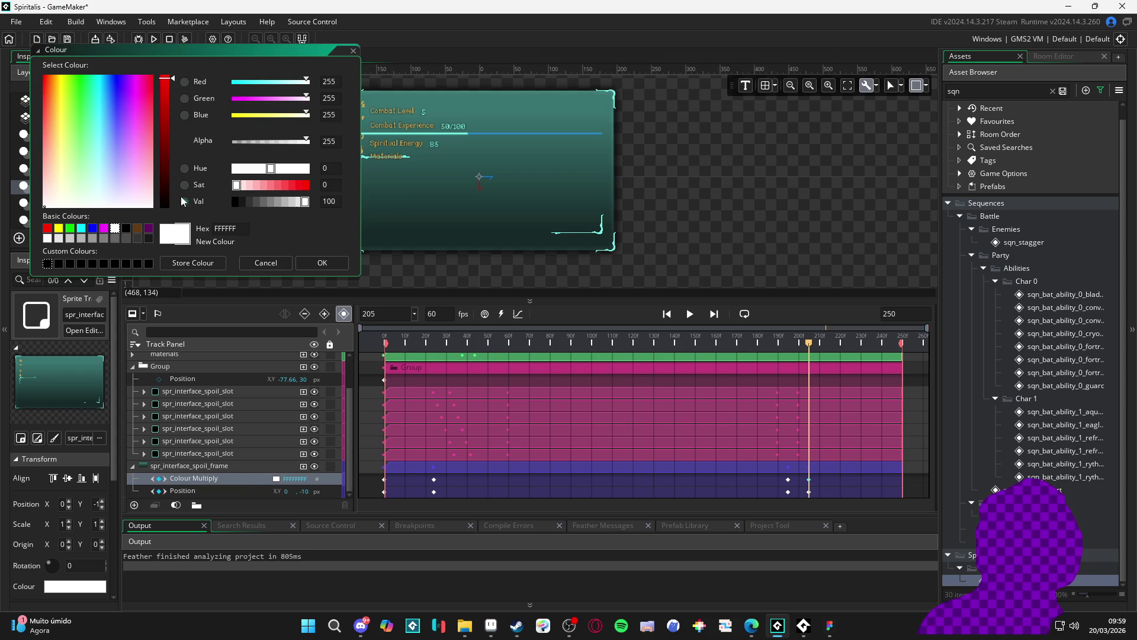
{"action": "left_click", "coordinate": [236, 144]}
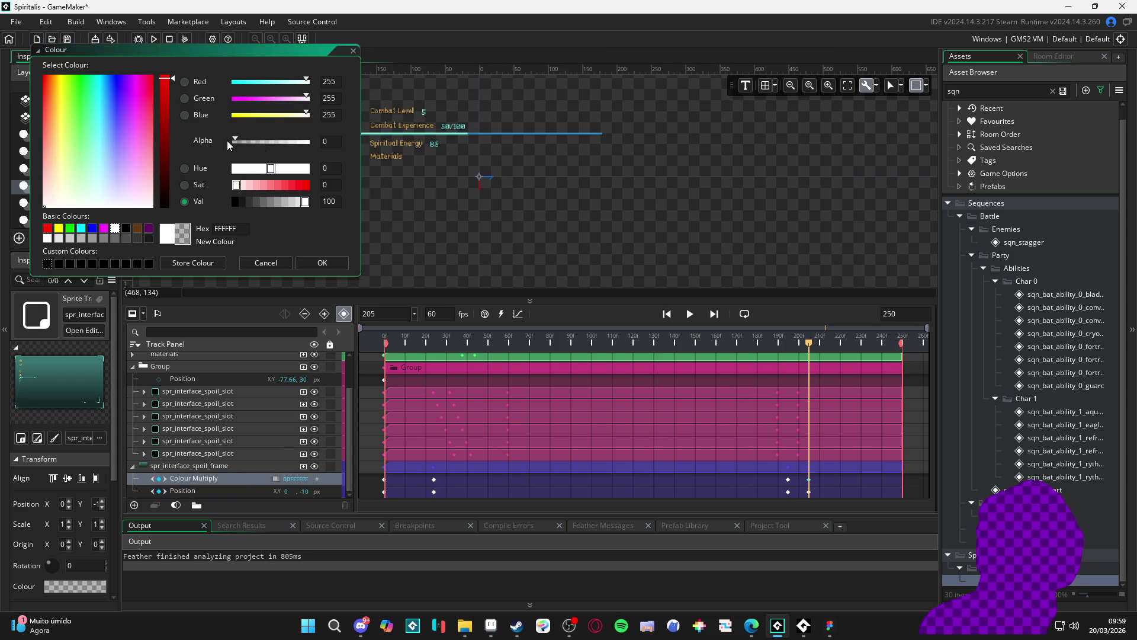
{"action": "left_click", "coordinate": [315, 261]}
{"action": "mouse_move", "coordinate": [801, 337]}
{"action": "left_mouse_down"}
{"action": "mouse_move", "coordinate": [762, 342]}
{"action": "mouse_move", "coordinate": [818, 351]}
{"action": "mouse_move", "coordinate": [741, 353]}
{"action": "mouse_move", "coordinate": [809, 361]}
{"action": "mouse_move", "coordinate": [789, 367]}
{"action": "left_mouse_up"}
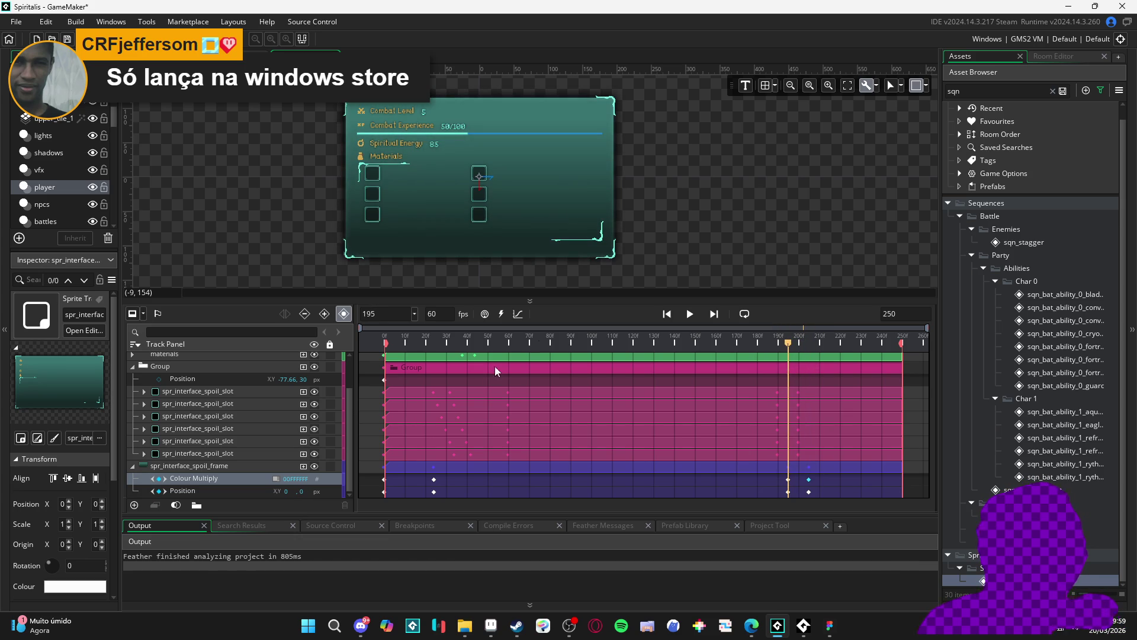
{"action": "left_click", "coordinate": [342, 367]}
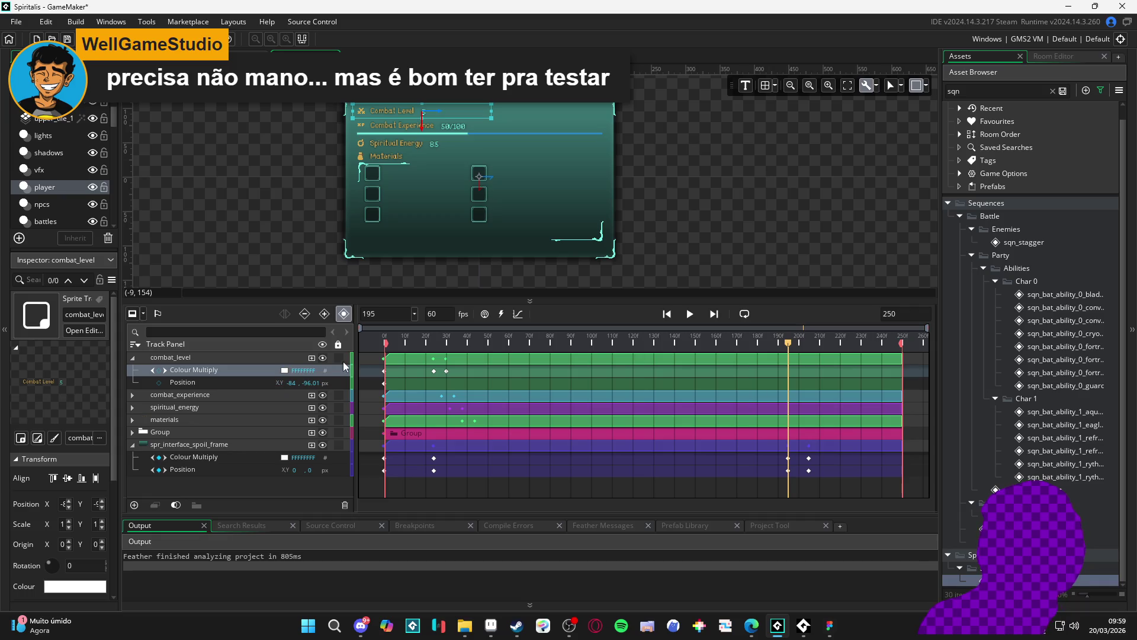
Scrub frames 195–205 to check the Combat Level label's fade-out.
{"action": "mouse_move", "coordinate": [788, 344]}
{"action": "left_mouse_down"}
{"action": "mouse_move", "coordinate": [817, 347]}
{"action": "mouse_move", "coordinate": [764, 347]}
{"action": "mouse_move", "coordinate": [814, 339]}
{"action": "mouse_move", "coordinate": [789, 343]}
{"action": "left_mouse_up"}
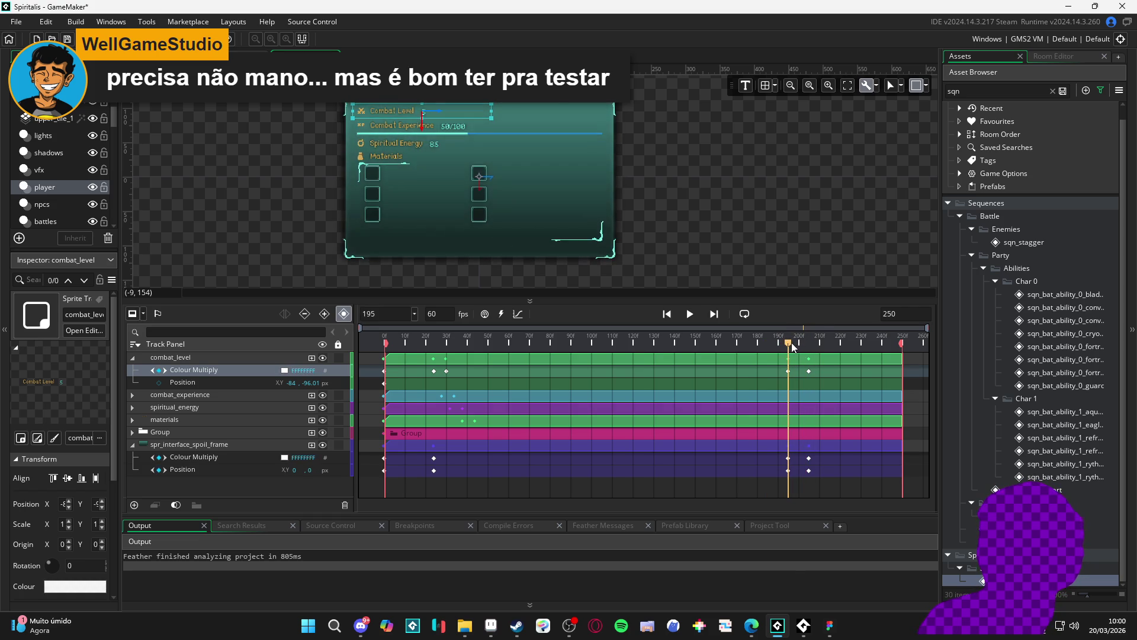
{"action": "scroll", "coordinate": [303, 161], "scroll_direction": "up", "scroll_amount": 3}
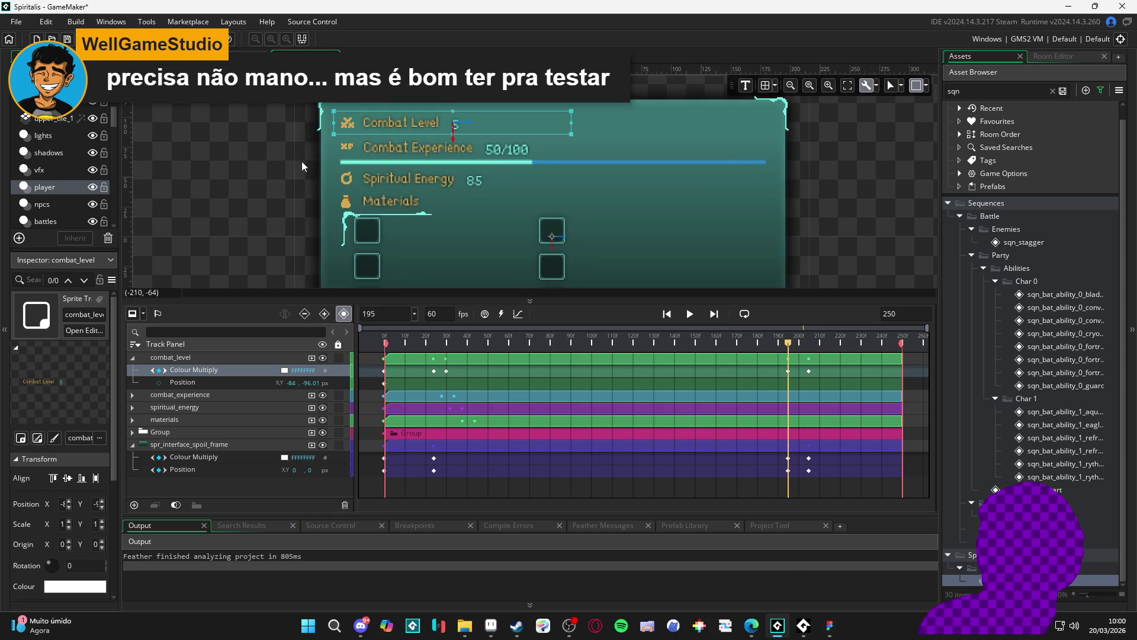
{"action": "left_click_drag", "start_coordinate": [789, 349], "coordinate": [818, 351]}
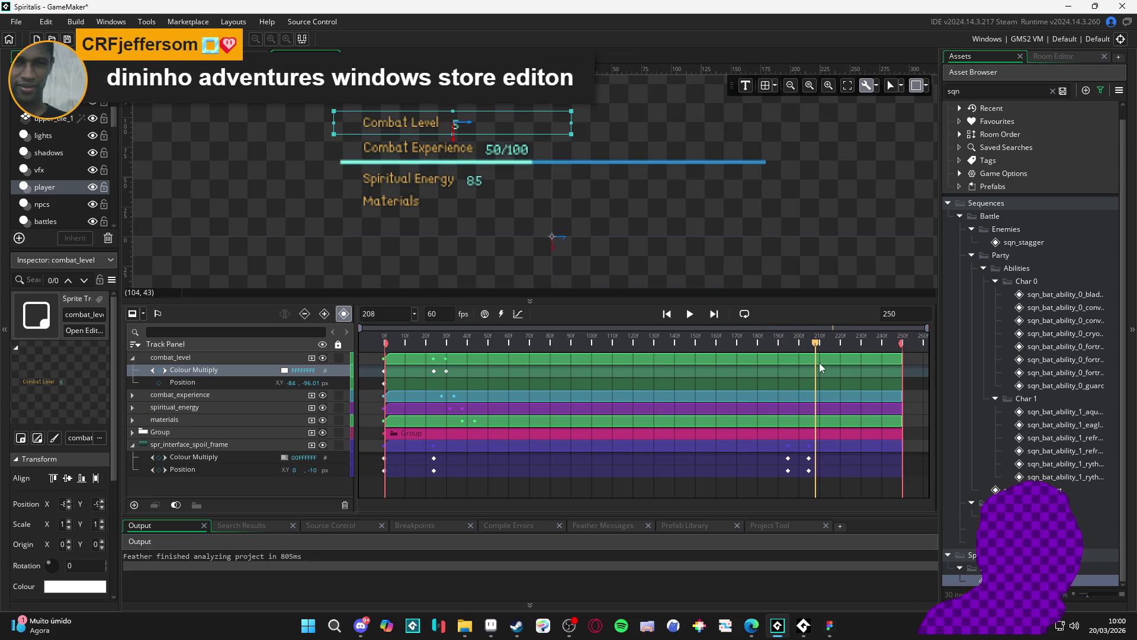
{"action": "mouse_move", "coordinate": [794, 350]}
{"action": "left_mouse_down"}
{"action": "mouse_move", "coordinate": [810, 349]}
{"action": "mouse_move", "coordinate": [776, 352]}
{"action": "mouse_move", "coordinate": [808, 350]}
{"action": "mouse_move", "coordinate": [788, 349]}
{"action": "left_mouse_up"}
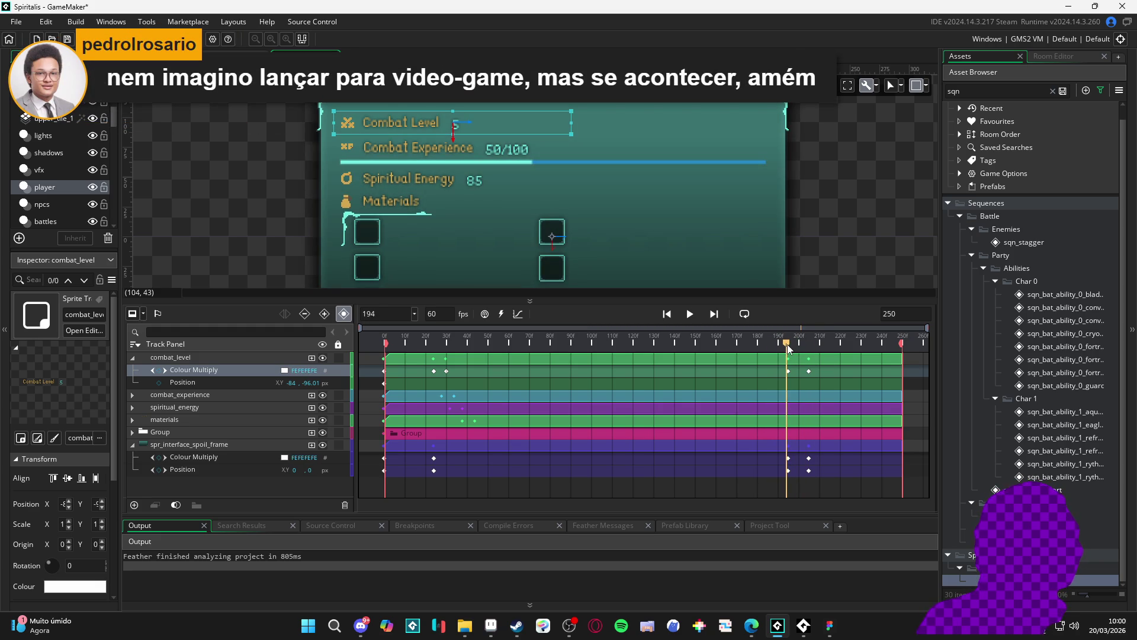
{"action": "mouse_move", "coordinate": [788, 347]}
{"action": "left_mouse_down"}
{"action": "mouse_move", "coordinate": [773, 348]}
{"action": "mouse_move", "coordinate": [806, 350]}
{"action": "mouse_move", "coordinate": [790, 354]}
{"action": "left_mouse_up"}
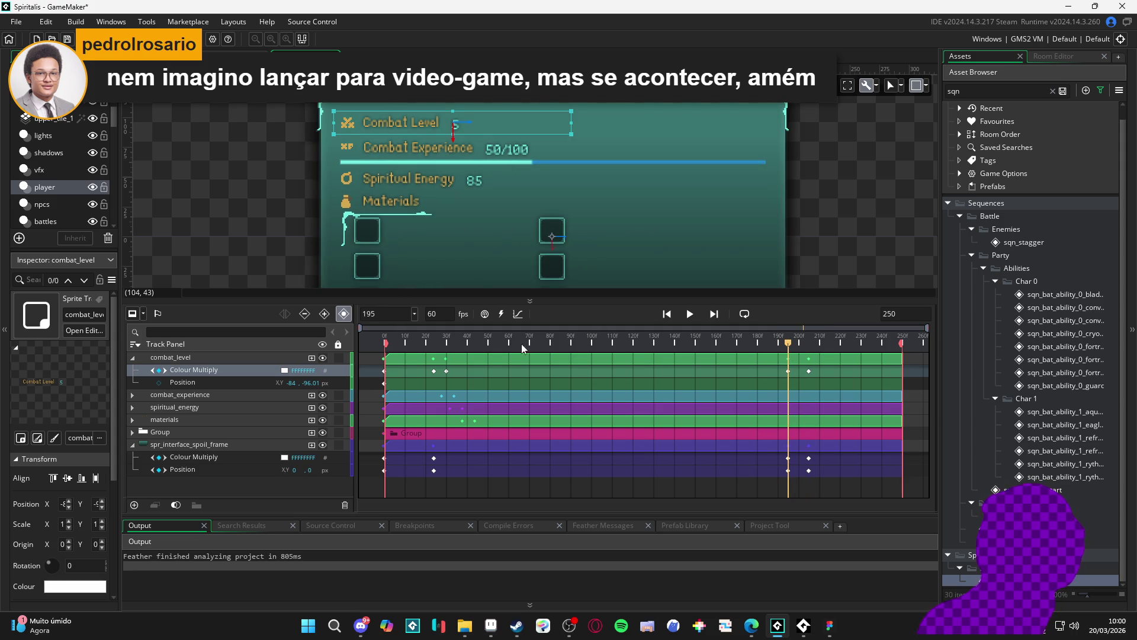
{"action": "mouse_move", "coordinate": [790, 346]}
{"action": "left_mouse_down"}
{"action": "mouse_move", "coordinate": [813, 348]}
{"action": "mouse_move", "coordinate": [779, 348]}
{"action": "mouse_move", "coordinate": [808, 352]}
{"action": "mouse_move", "coordinate": [791, 353]}
{"action": "left_mouse_up"}
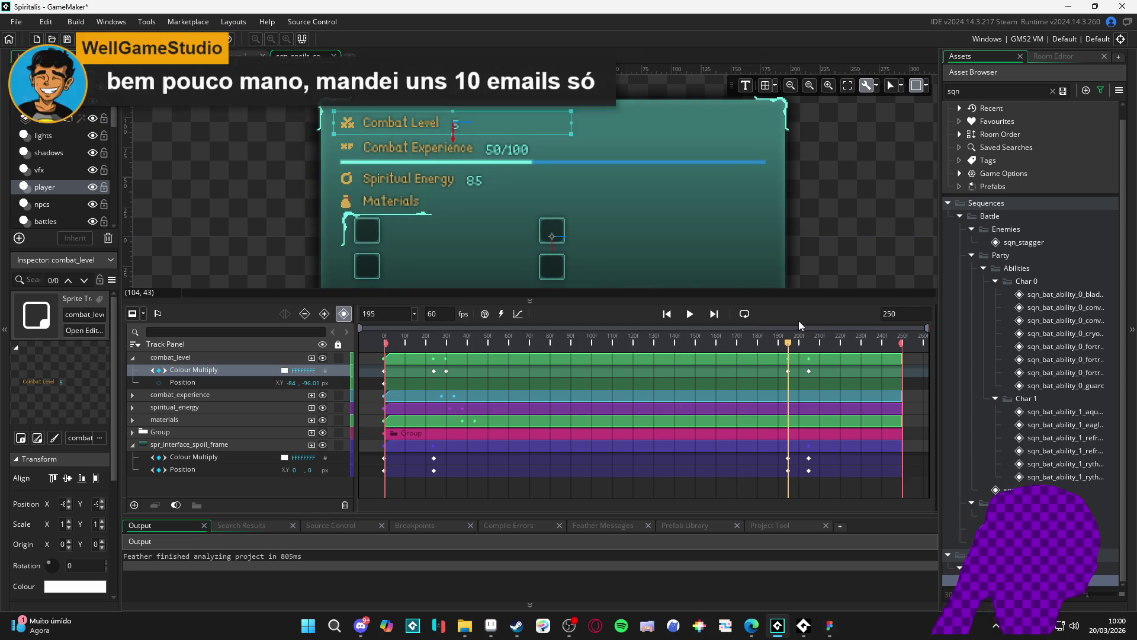
{"action": "left_click", "coordinate": [789, 370]}
{"action": "left_click_drag", "start_coordinate": [789, 346], "coordinate": [809, 351]}
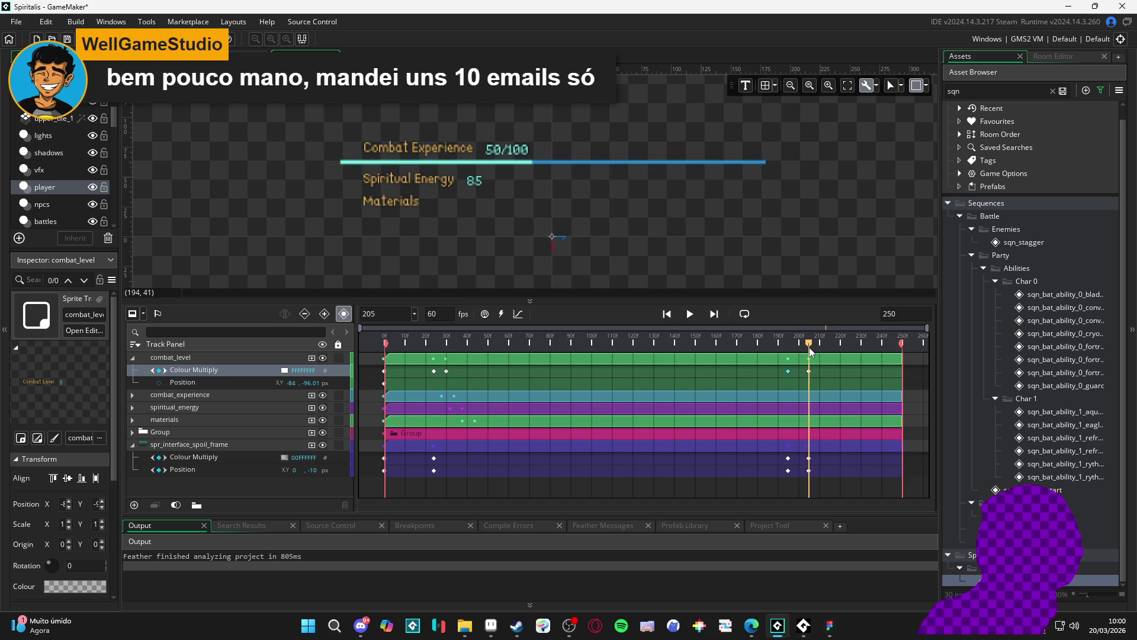
Key Combat Level's Position at frame 205 with Y -106.01.
{"action": "left_click", "coordinate": [165, 385]}
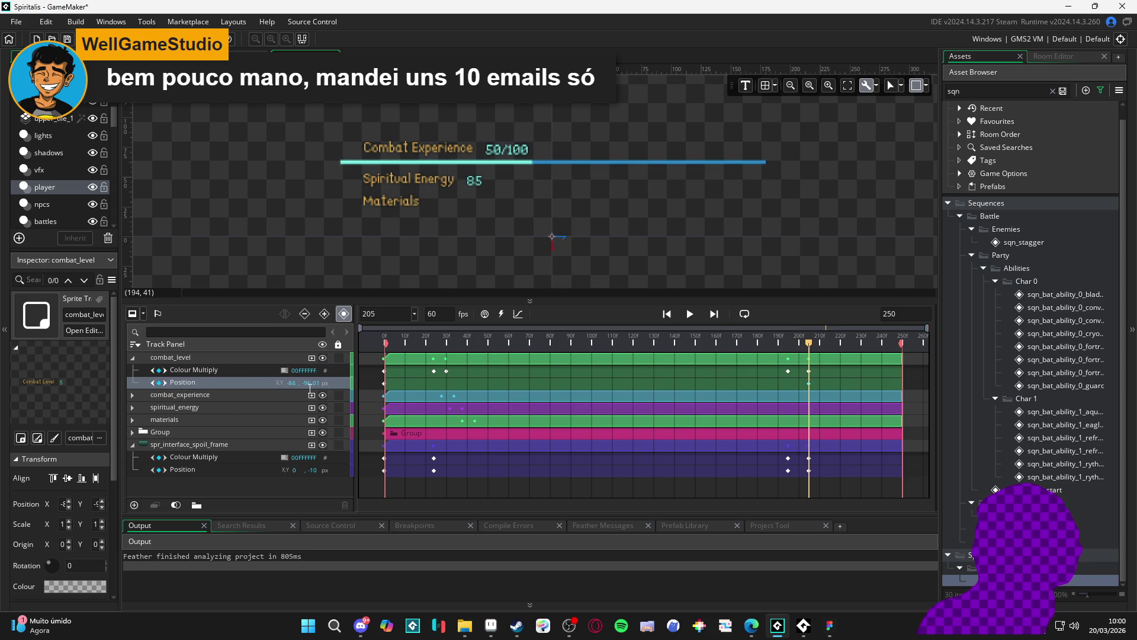
{"action": "left_click_drag", "start_coordinate": [320, 384], "coordinate": [436, 357]}
{"action": "mouse_move", "coordinate": [810, 346]}
{"action": "left_mouse_down"}
{"action": "mouse_move", "coordinate": [770, 348]}
{"action": "mouse_move", "coordinate": [815, 349]}
{"action": "mouse_move", "coordinate": [787, 358]}
{"action": "left_mouse_up"}
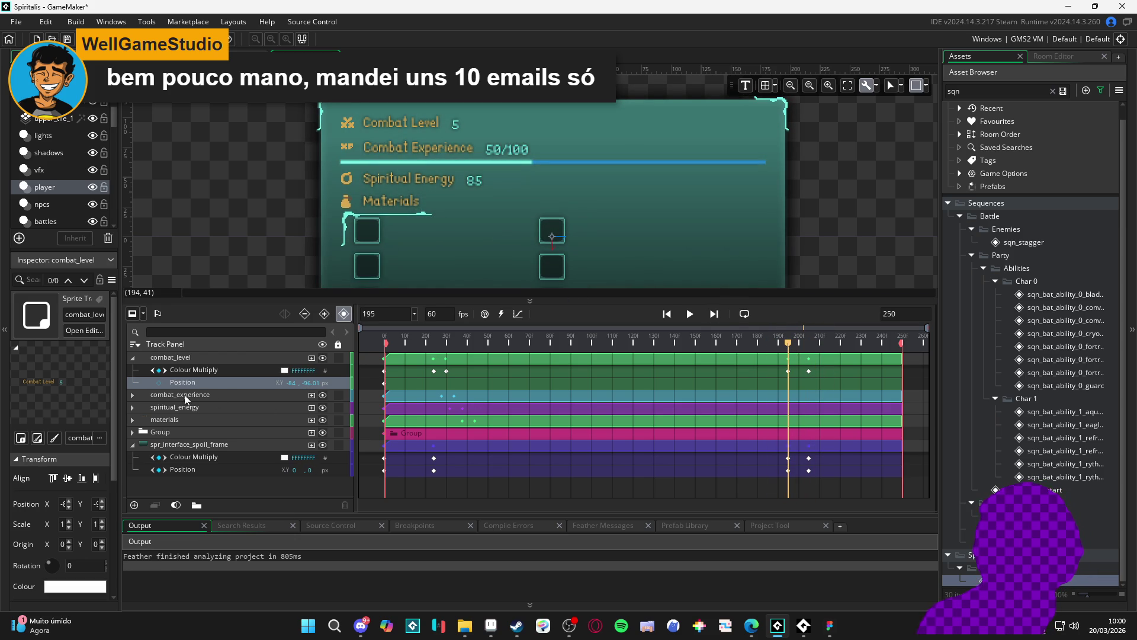
{"action": "left_click_drag", "start_coordinate": [788, 348], "coordinate": [811, 348]}
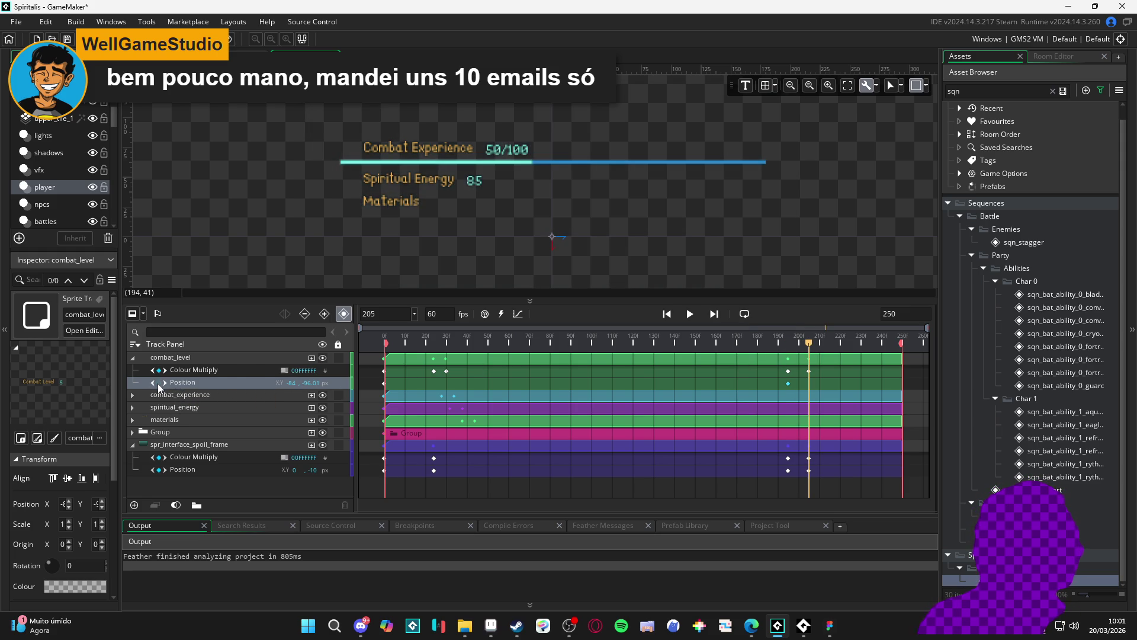
{"action": "left_click", "coordinate": [159, 383]}
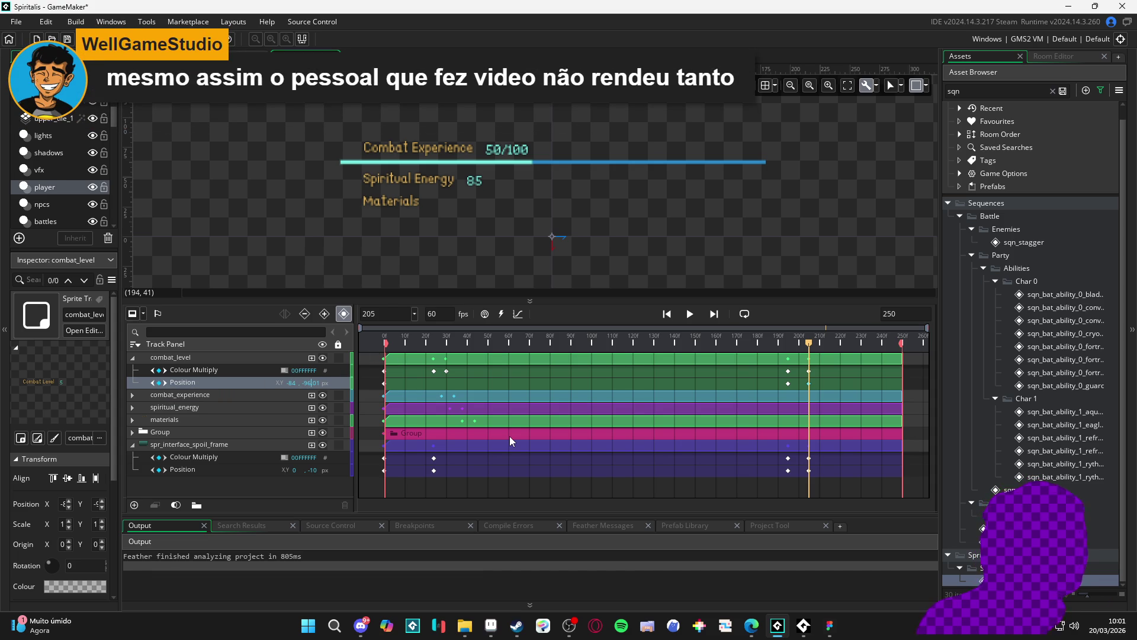
{"action": "key", "text": "BackSpace"}
{"action": "key", "text": "BackSpace"}
{"action": "type", "text": "106"}
{"action": "mouse_move", "coordinate": [808, 342]}
{"action": "left_mouse_down"}
{"action": "mouse_move", "coordinate": [782, 342]}
{"action": "mouse_move", "coordinate": [815, 345]}
{"action": "mouse_move", "coordinate": [789, 355]}
{"action": "left_mouse_up"}
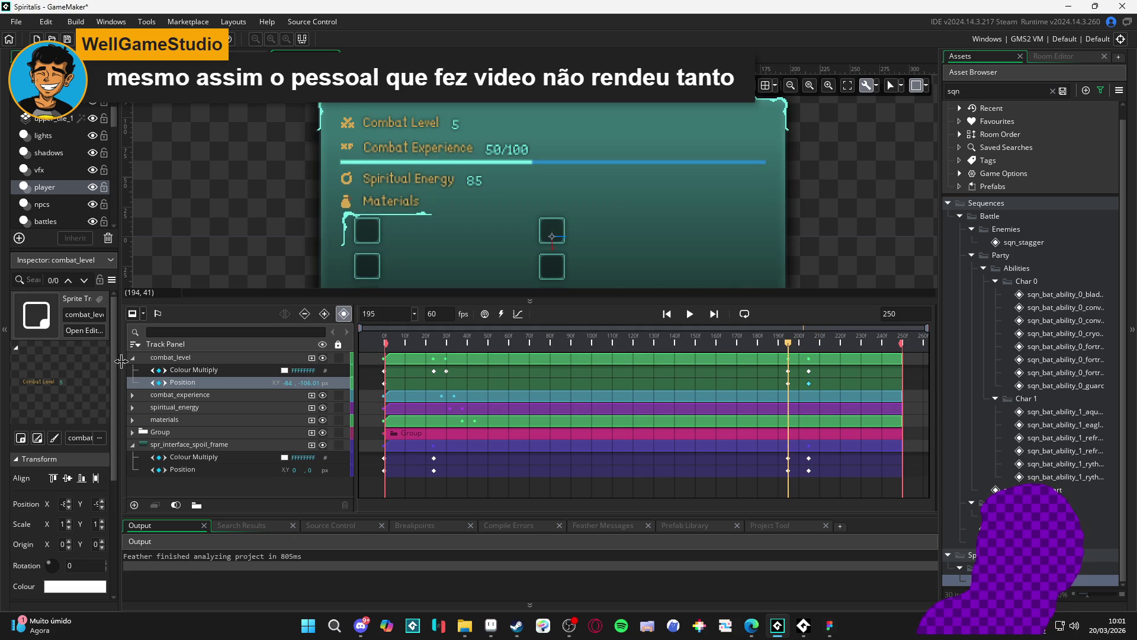
Expand combat_experience and add Position keys at frames 195 and 204.
{"action": "left_click", "coordinate": [133, 357]}
{"action": "left_click", "coordinate": [133, 370]}
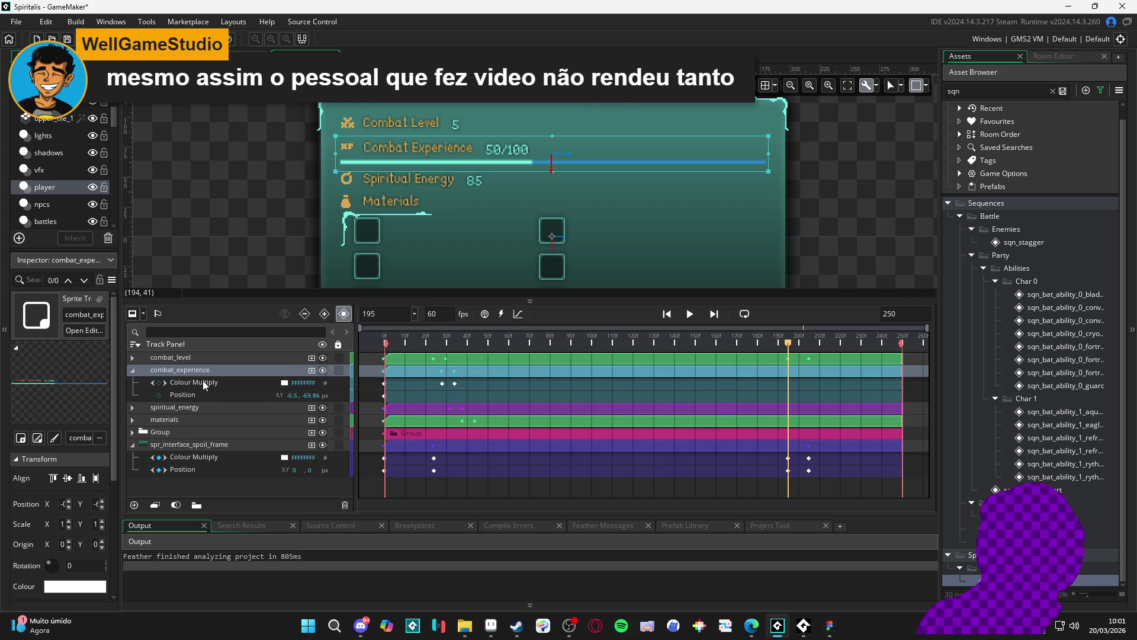
{"action": "left_click", "coordinate": [178, 395]}
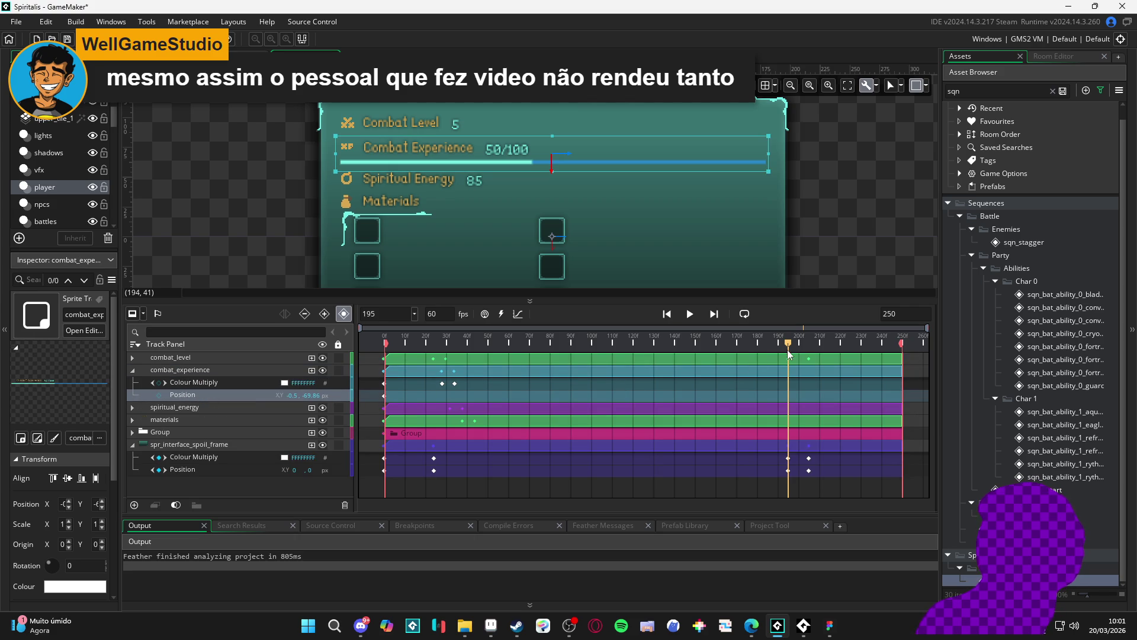
{"action": "left_click_drag", "start_coordinate": [787, 346], "coordinate": [787, 346]}
{"action": "left_click", "coordinate": [159, 394]}
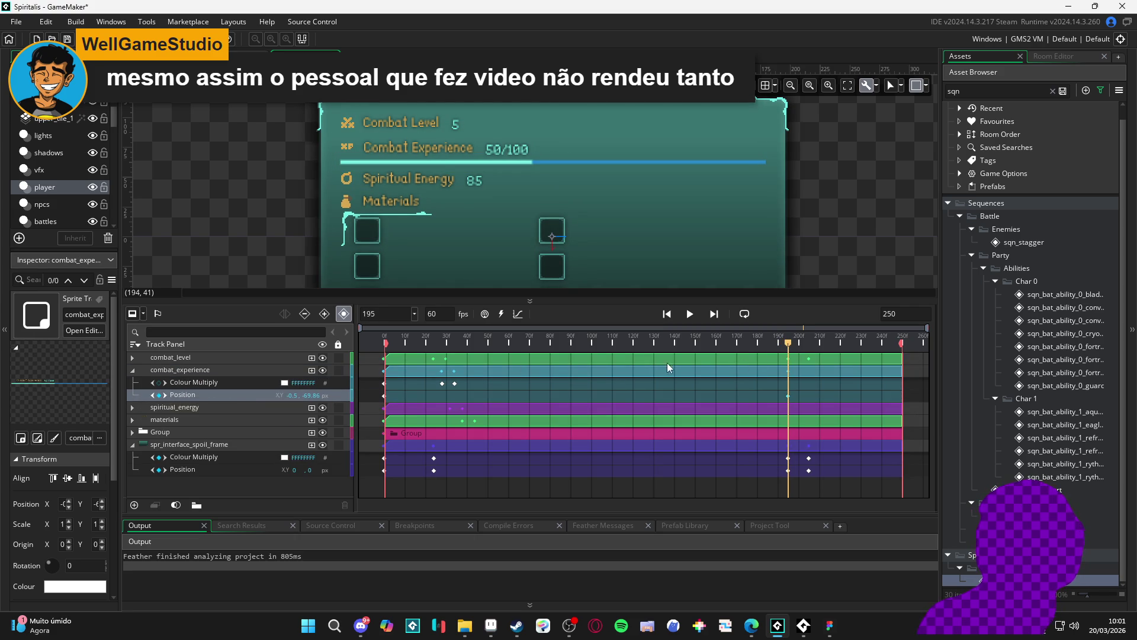
{"action": "left_click_drag", "start_coordinate": [788, 346], "coordinate": [807, 346]}
{"action": "left_click", "coordinate": [160, 395]}
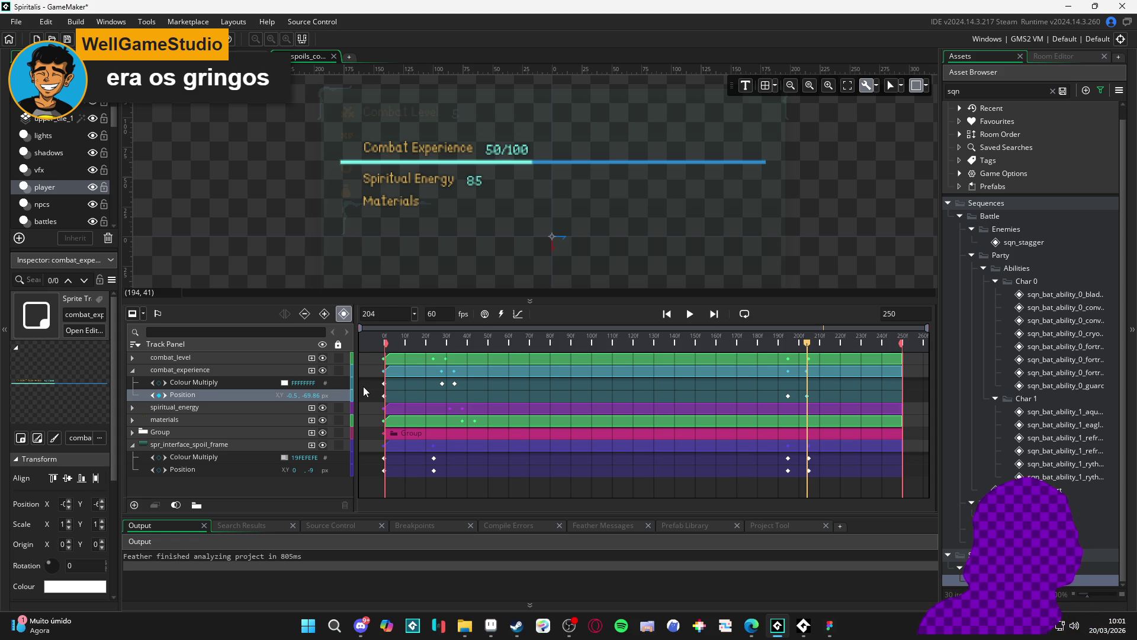
Scrub the timeline around frames 193–204 to preview the panel's fade-out.
{"action": "left_click_drag", "start_coordinate": [812, 345], "coordinate": [784, 346]}
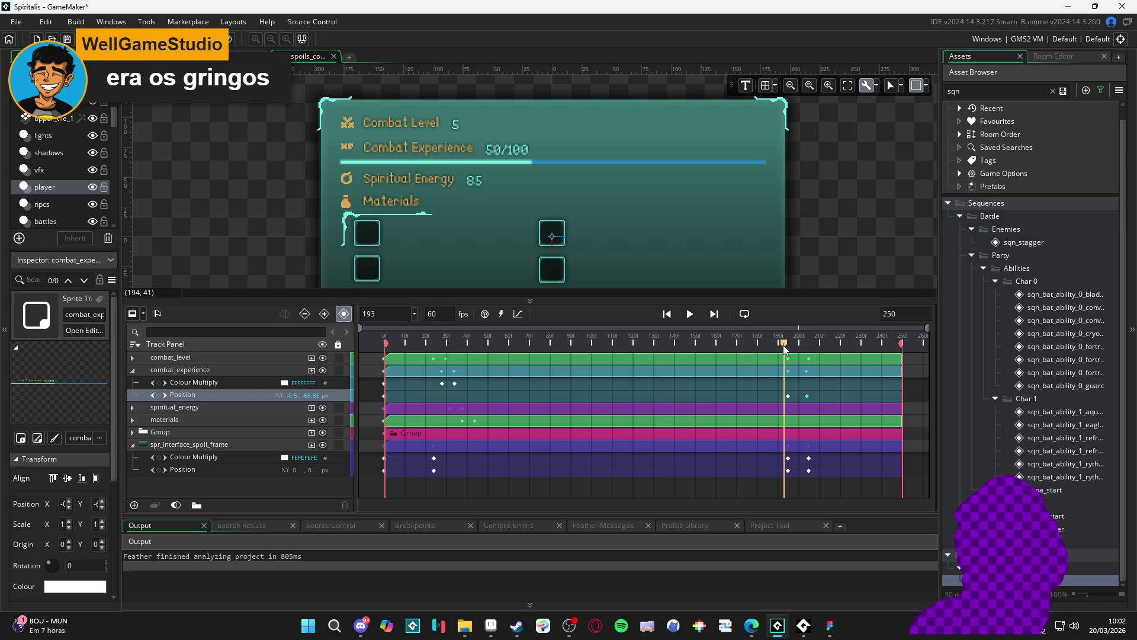
{"action": "left_click_drag", "start_coordinate": [783, 345], "coordinate": [788, 356]}
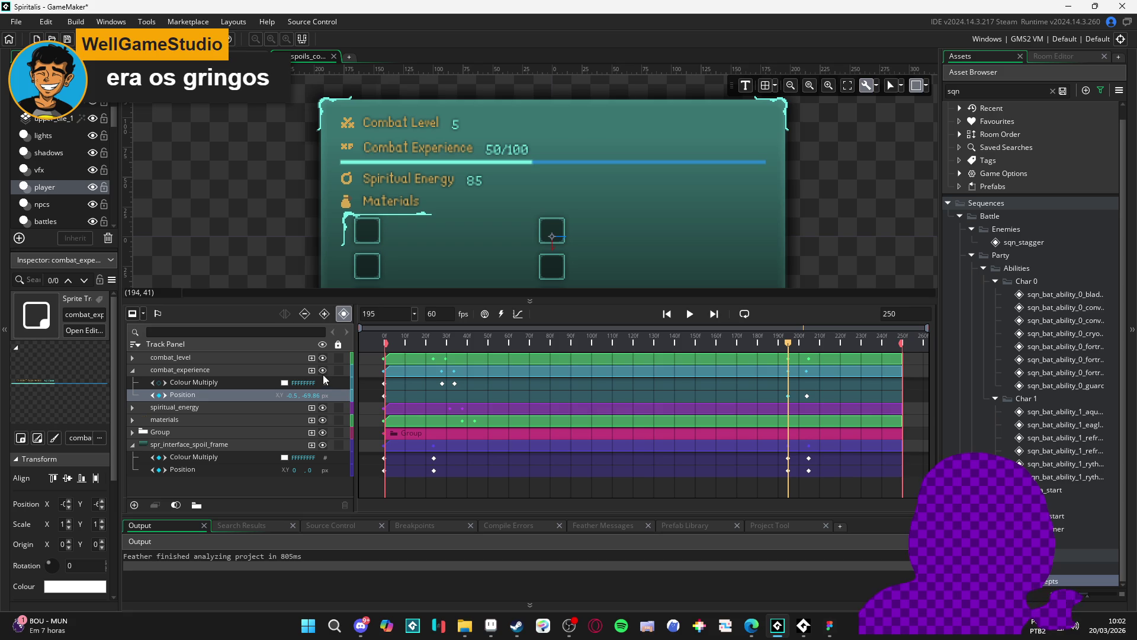
{"action": "left_click", "coordinate": [804, 343]}
{"action": "left_click_drag", "start_coordinate": [804, 346], "coordinate": [807, 348]}
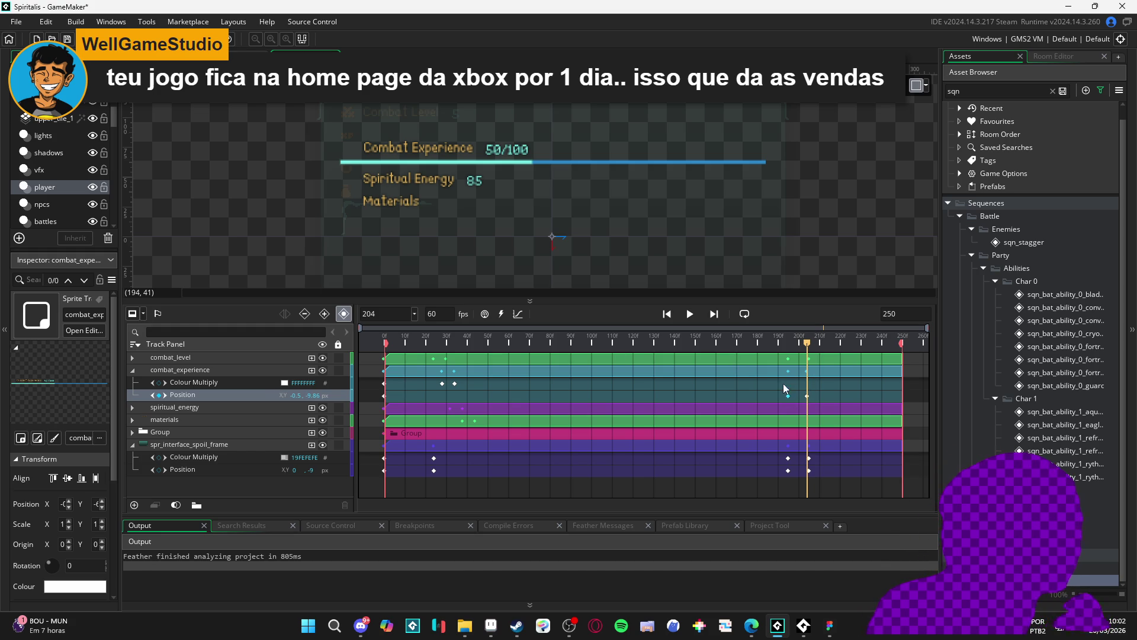
{"action": "mouse_move", "coordinate": [808, 351]}
{"action": "left_mouse_down"}
{"action": "mouse_move", "coordinate": [774, 343]}
{"action": "mouse_move", "coordinate": [815, 343]}
{"action": "mouse_move", "coordinate": [785, 345]}
{"action": "left_mouse_up"}
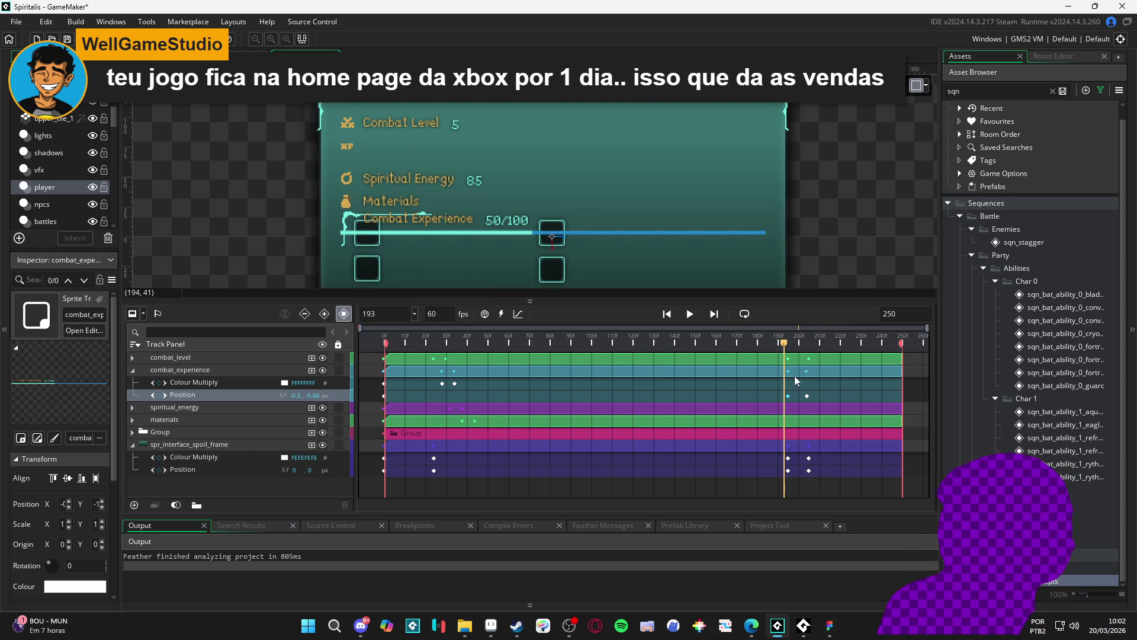
Set the frame-204 Position key's Y to -79.86 so Combat Experience rises while fading.
{"action": "left_click", "coordinate": [794, 396]}
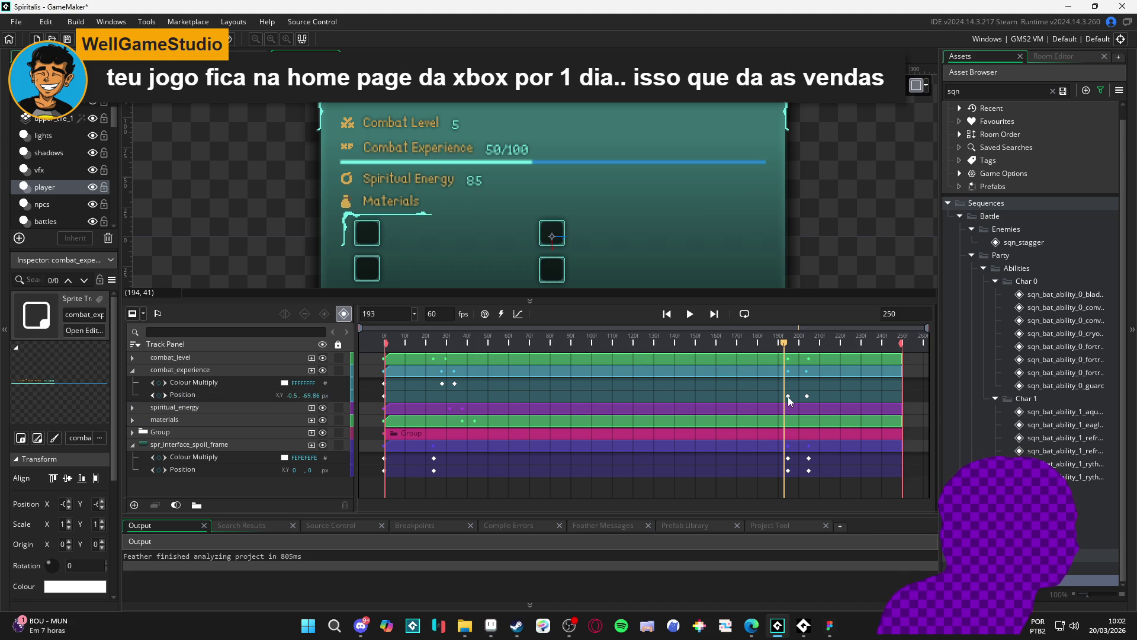
{"action": "left_click", "coordinate": [788, 395]}
{"action": "left_click", "coordinate": [789, 342]}
{"action": "left_click_drag", "start_coordinate": [788, 345], "coordinate": [814, 363]}
{"action": "left_click", "coordinate": [807, 396]}
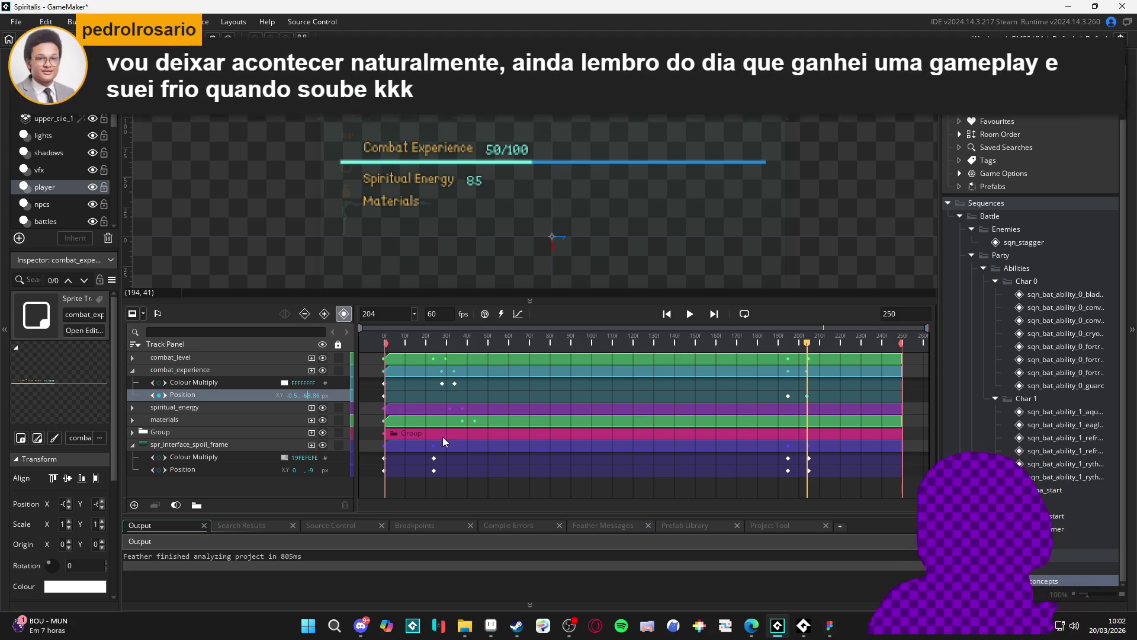
{"action": "type", "text": "-79.86"}
{"action": "key", "text": "Return"}
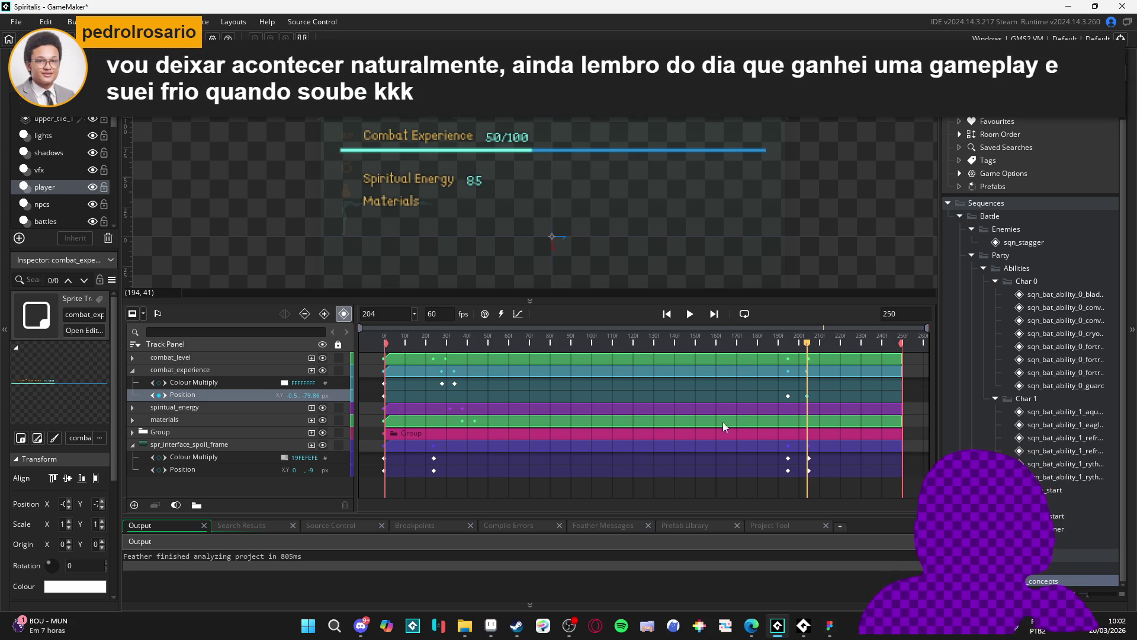
{"action": "mouse_move", "coordinate": [808, 343]}
{"action": "left_mouse_down"}
{"action": "mouse_move", "coordinate": [780, 342]}
{"action": "mouse_move", "coordinate": [825, 344]}
{"action": "mouse_move", "coordinate": [794, 343]}
{"action": "mouse_move", "coordinate": [807, 344]}
{"action": "left_mouse_up"}
Collapse the combat_level and combat_experience tracks, rewind near the start, and play the sequence.
{"action": "left_click", "coordinate": [132, 358]}
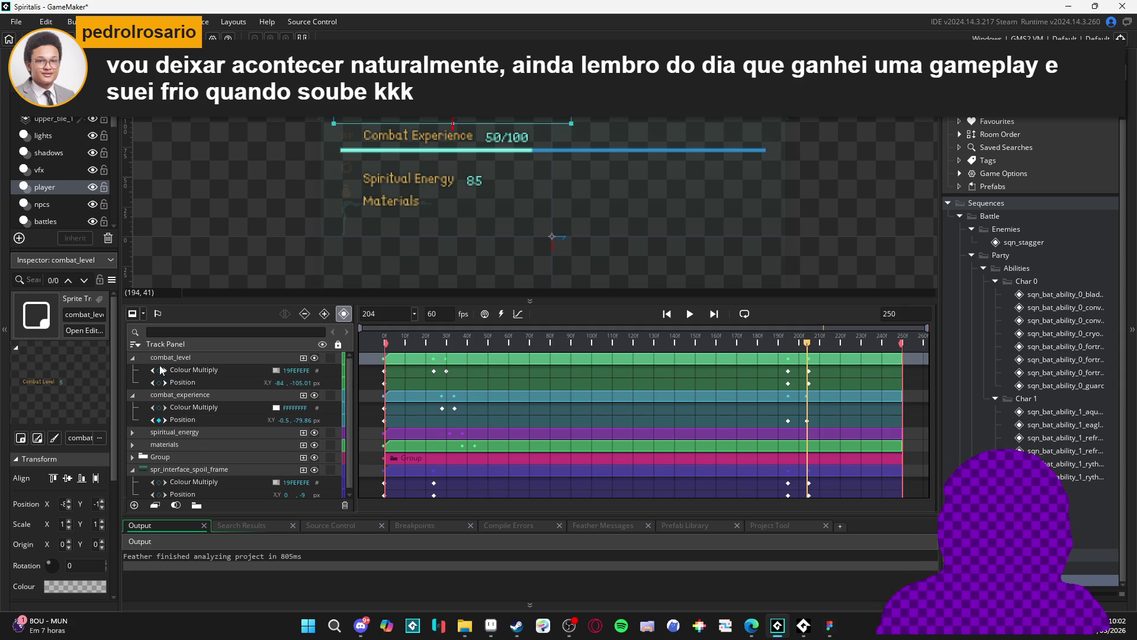
{"action": "left_click", "coordinate": [195, 370]}
{"action": "left_click", "coordinate": [186, 397]}
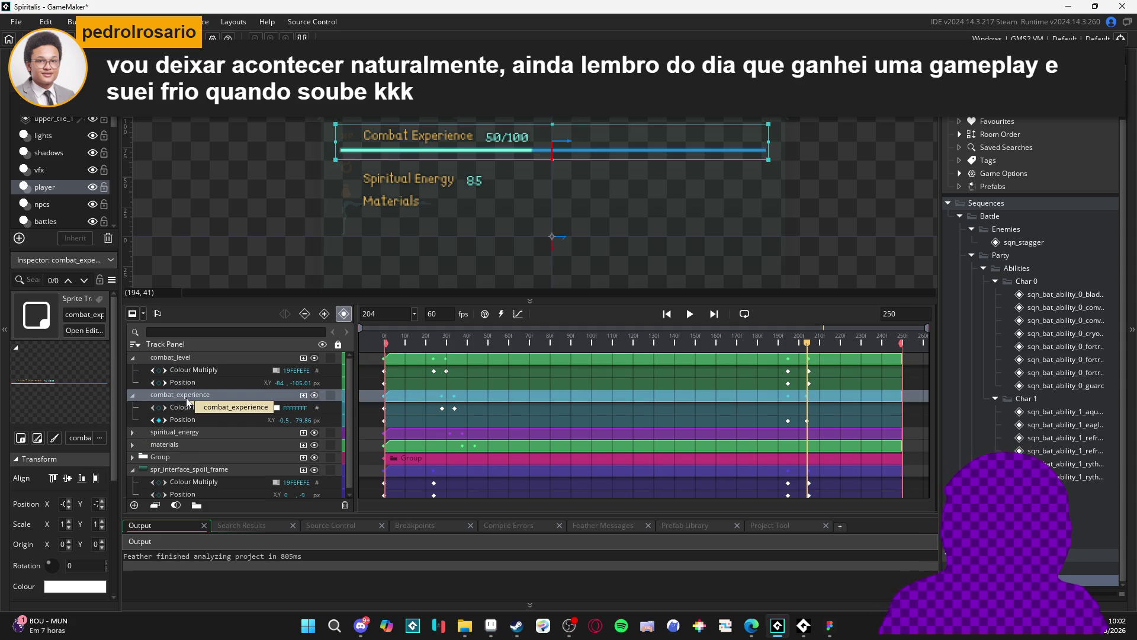
{"action": "left_click", "coordinate": [132, 394]}
{"action": "left_click_drag", "start_coordinate": [799, 348], "coordinate": [429, 349]}
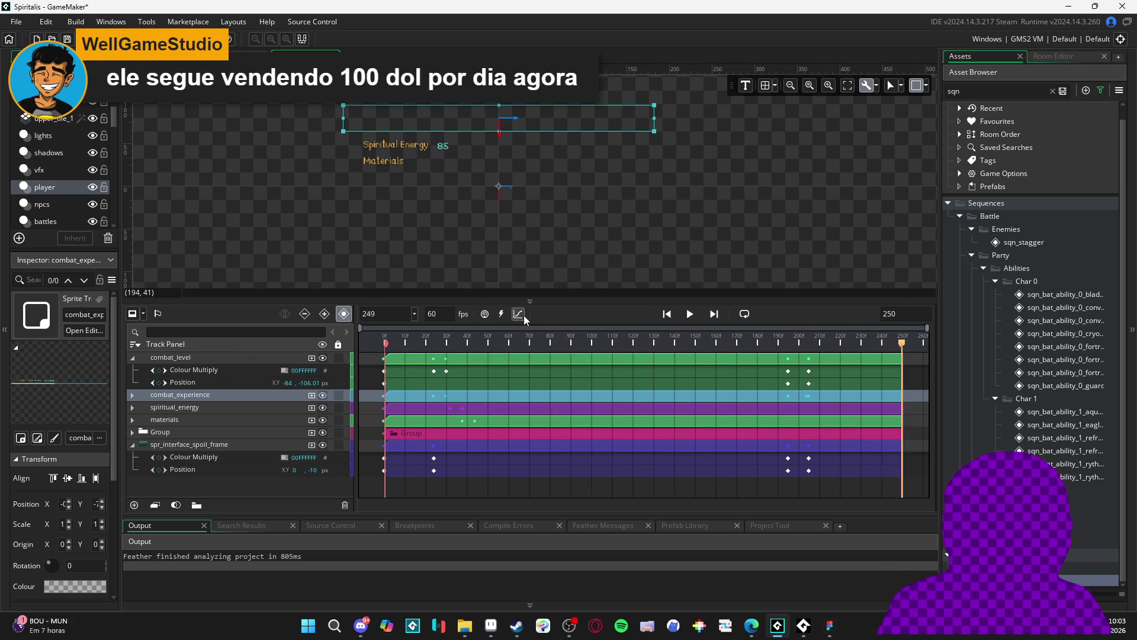
{"action": "key", "text": "space"}
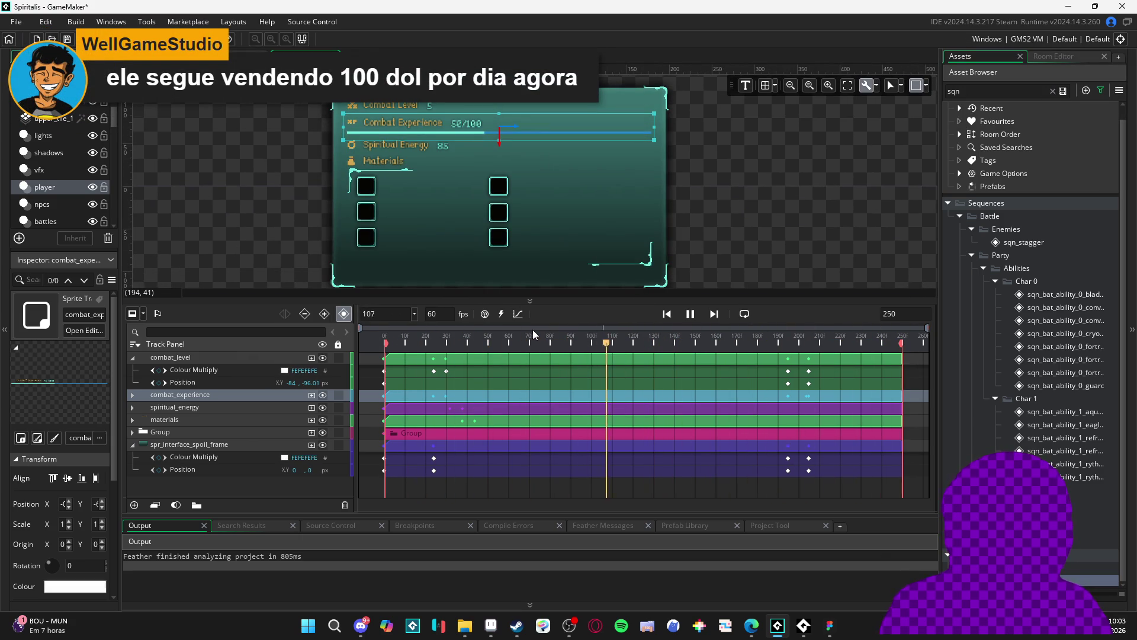
{"action": "key", "text": "space"}
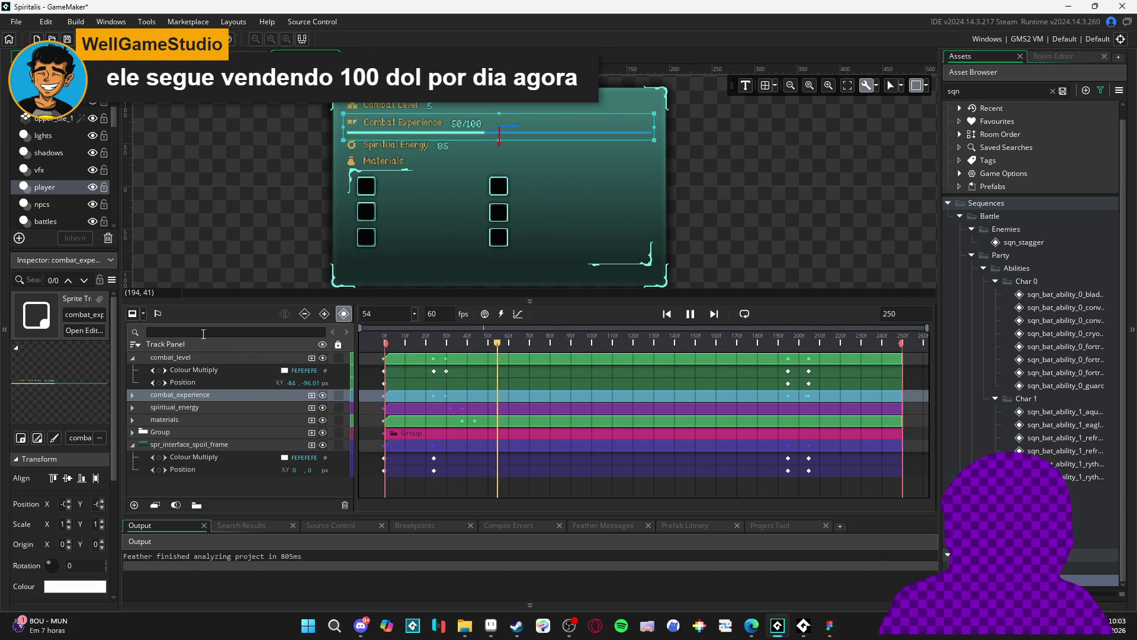
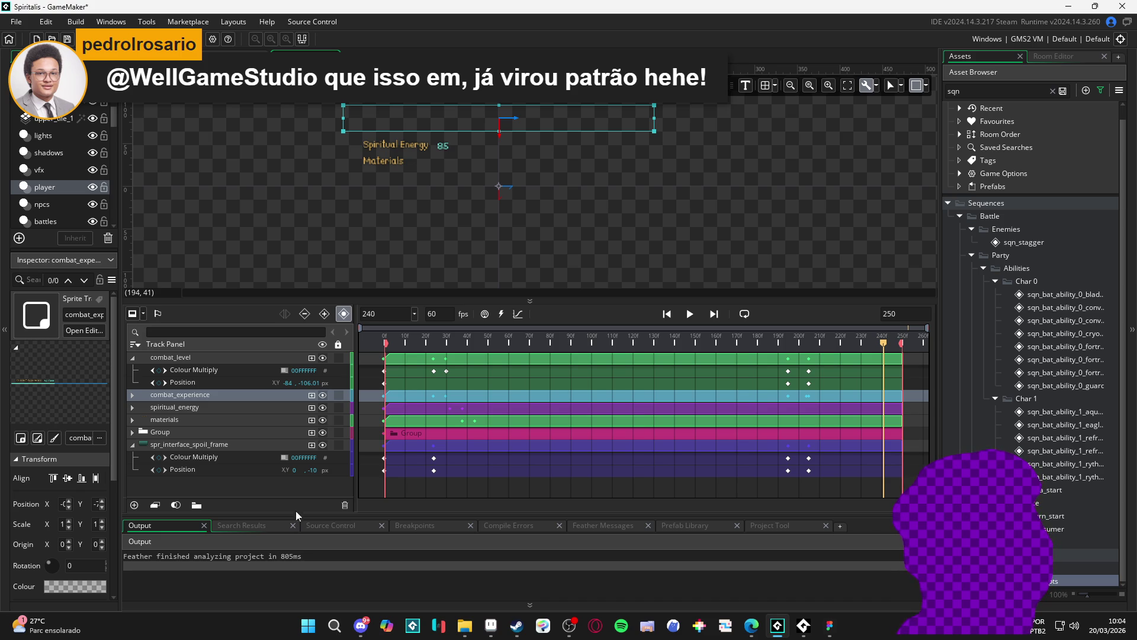
Play the spoils sequence from frame 0, then stop and scrub to frame 195.
{"action": "left_click_drag", "start_coordinate": [506, 339], "coordinate": [189, 329]}
{"action": "key", "text": "space"}
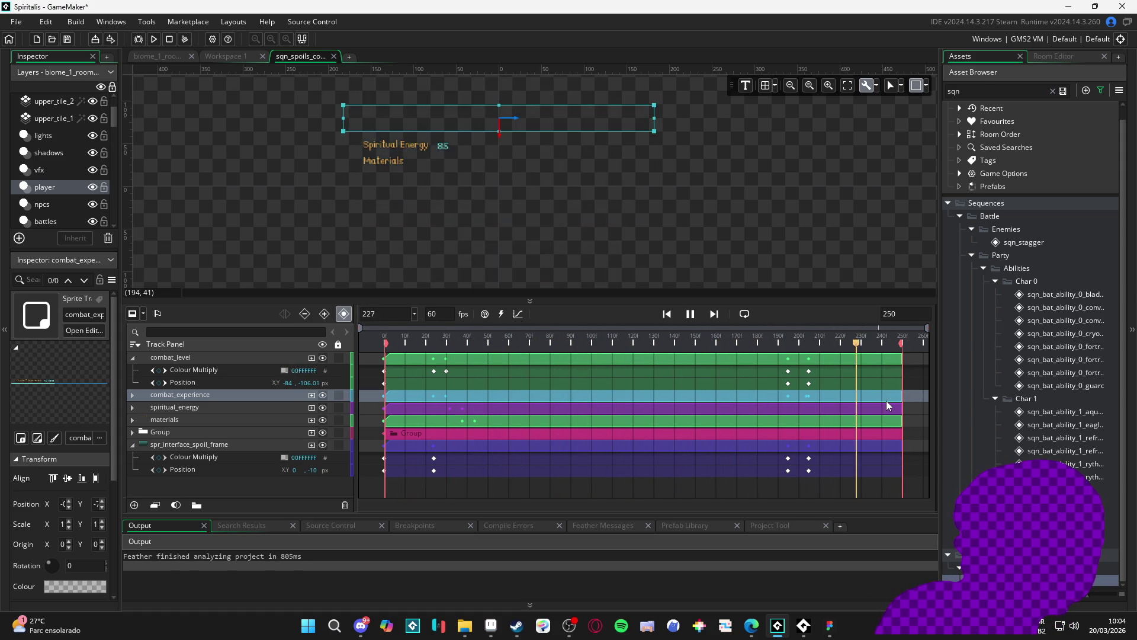
{"action": "key", "text": "space"}
{"action": "left_click_drag", "start_coordinate": [585, 342], "coordinate": [787, 343]}
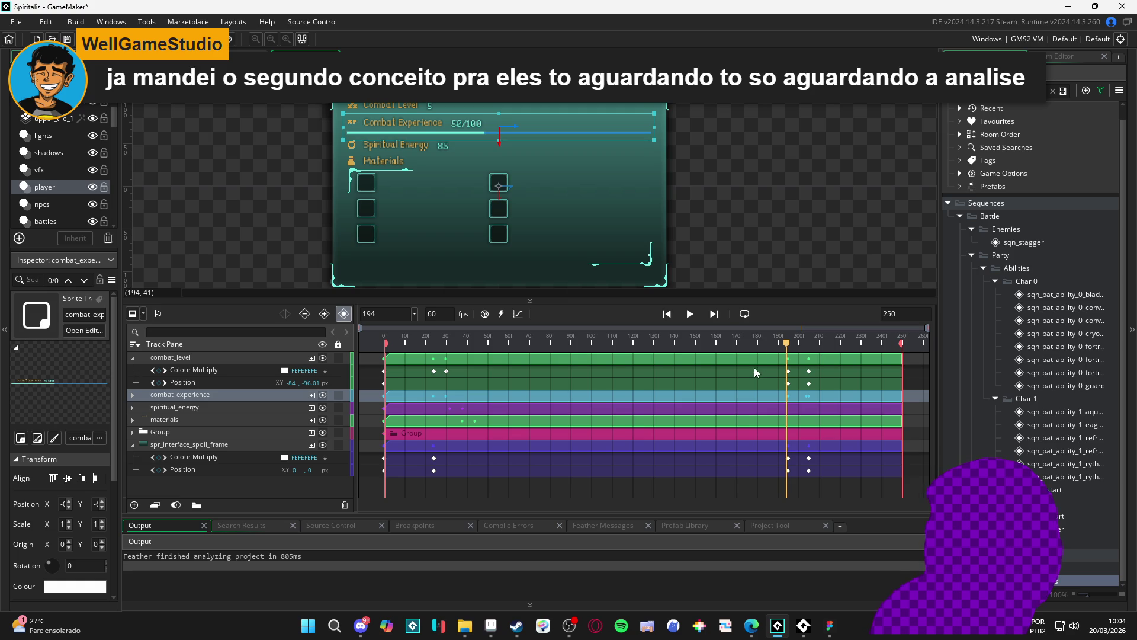
{"action": "mouse_move", "coordinate": [787, 342]}
{"action": "left_mouse_down"}
{"action": "mouse_move", "coordinate": [799, 344]}
{"action": "mouse_move", "coordinate": [789, 343]}
{"action": "left_mouse_up"}
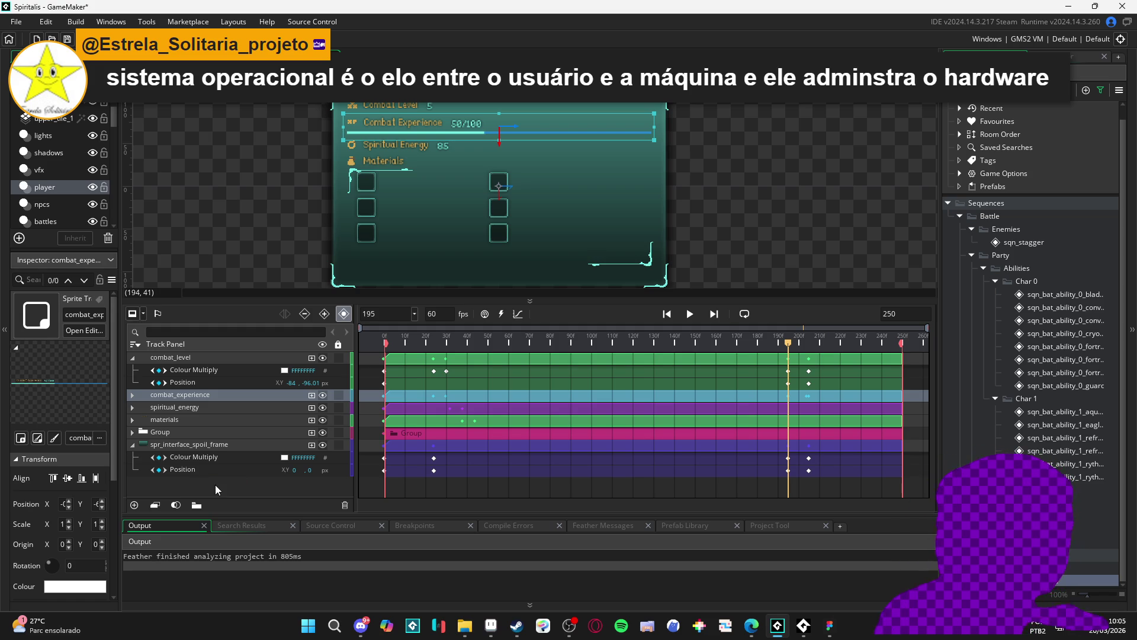
{"action": "left_click", "coordinate": [132, 394]}
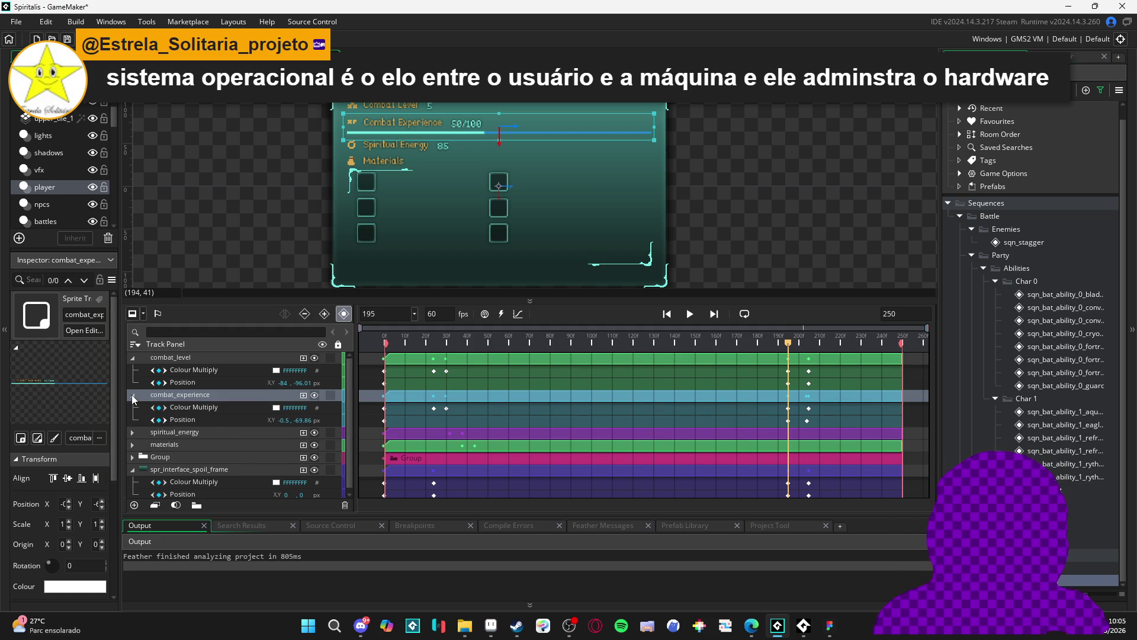
{"action": "left_click", "coordinate": [132, 394]}
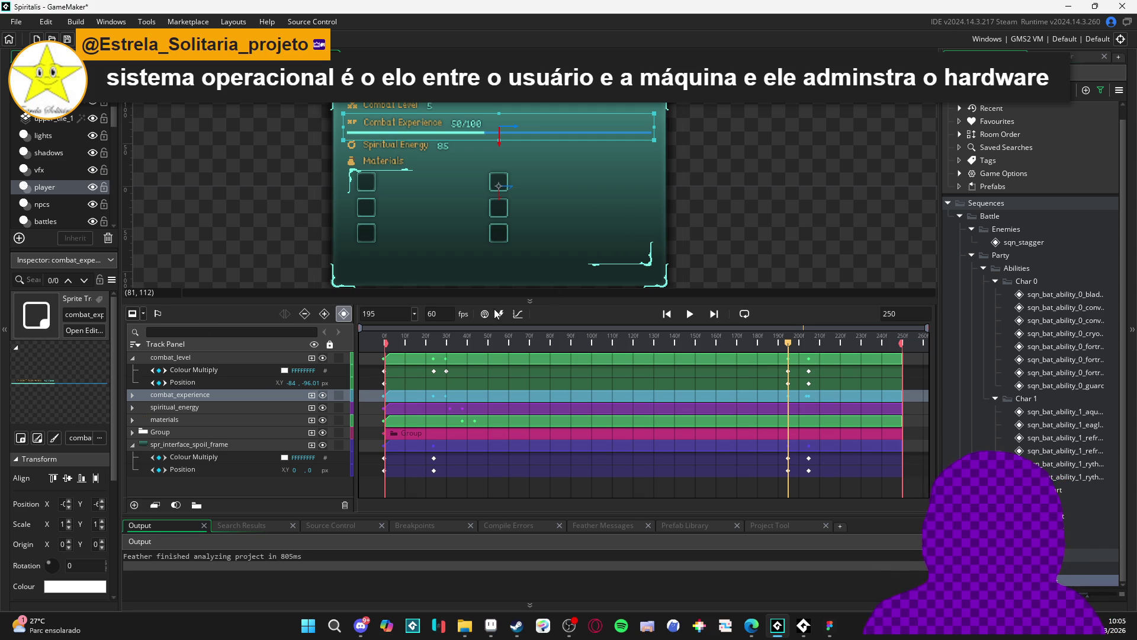
{"action": "mouse_move", "coordinate": [789, 346]}
{"action": "left_mouse_down"}
{"action": "mouse_move", "coordinate": [770, 340]}
{"action": "mouse_move", "coordinate": [788, 341]}
{"action": "left_mouse_up"}
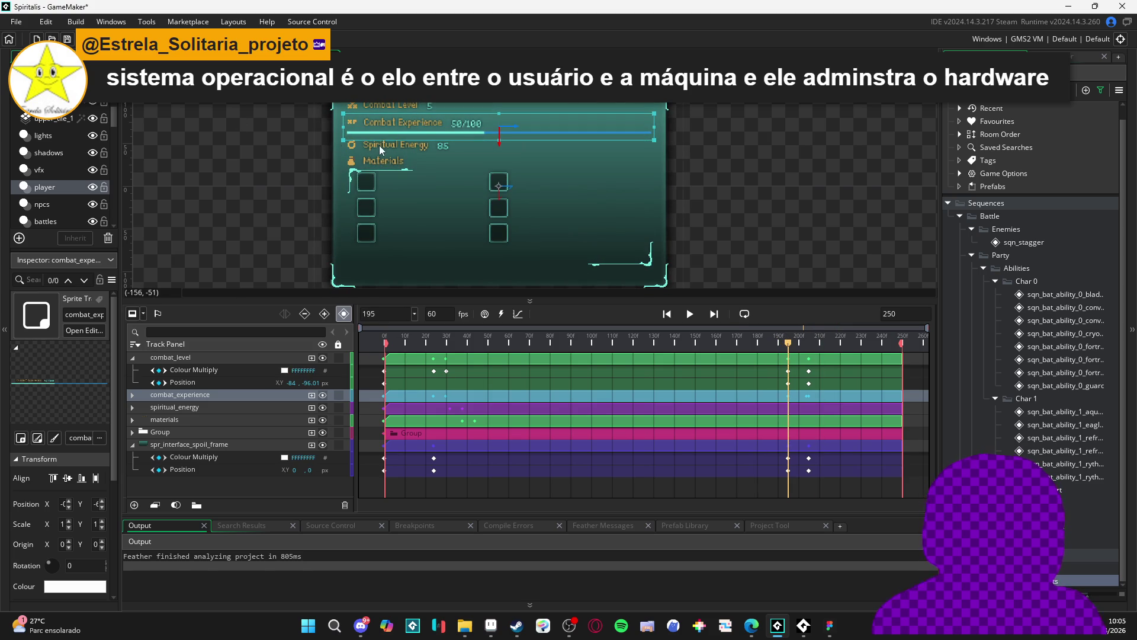
{"action": "left_click", "coordinate": [370, 149]}
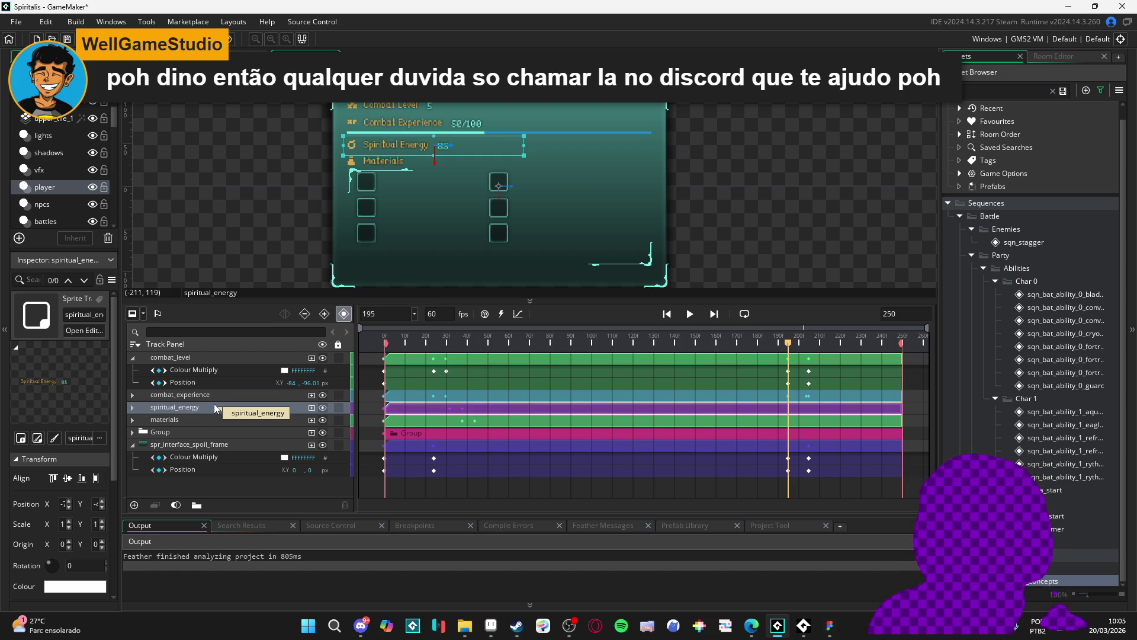
{"action": "left_click", "coordinate": [131, 398]}
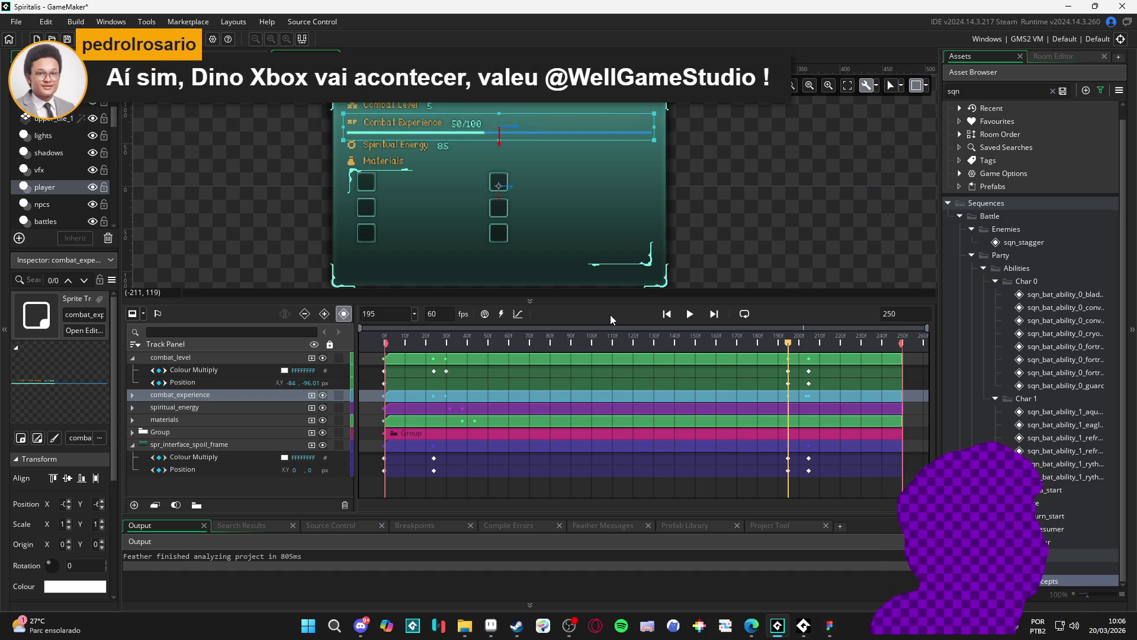
Select Spiritual Energy on the canvas and scrub through the exit frames to frame 205.
{"action": "mouse_move", "coordinate": [789, 347]}
{"action": "left_mouse_down"}
{"action": "mouse_move", "coordinate": [769, 340]}
{"action": "mouse_move", "coordinate": [810, 326]}
{"action": "mouse_move", "coordinate": [774, 322]}
{"action": "mouse_move", "coordinate": [797, 324]}
{"action": "mouse_move", "coordinate": [788, 330]}
{"action": "left_mouse_up"}
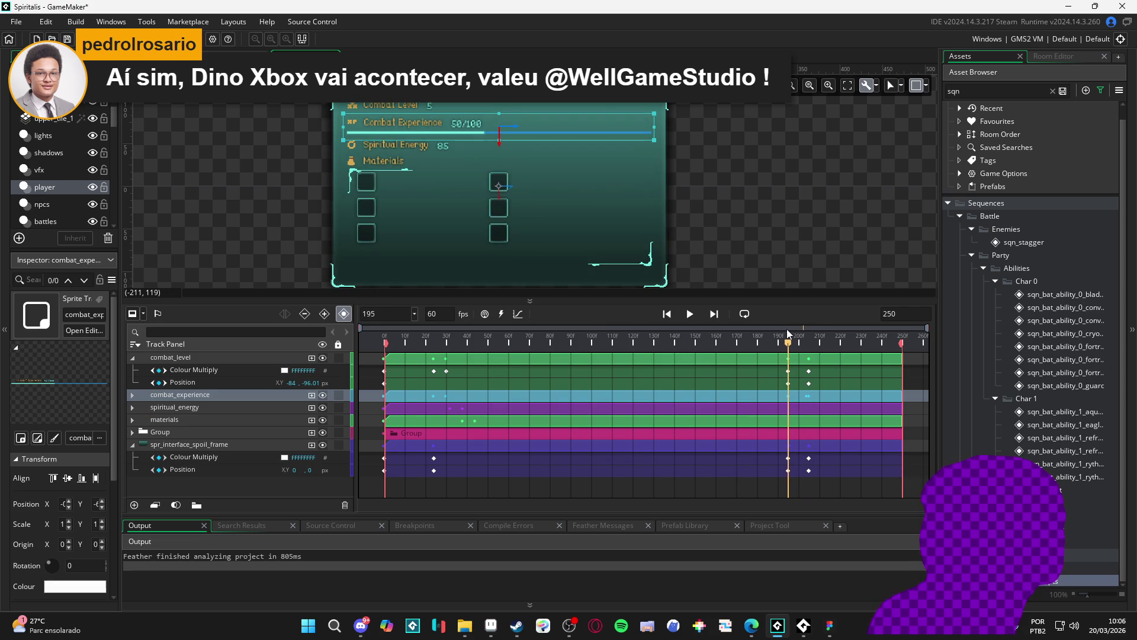
{"action": "left_click", "coordinate": [450, 150]}
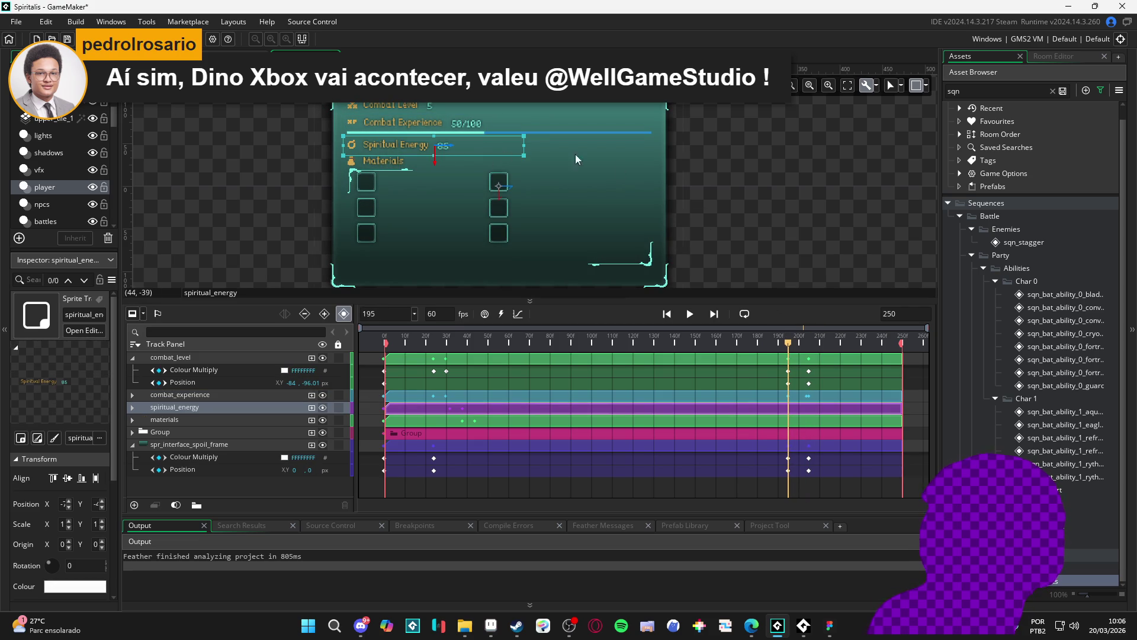
{"action": "mouse_move", "coordinate": [790, 346]}
{"action": "left_mouse_down"}
{"action": "mouse_move", "coordinate": [807, 343]}
{"action": "mouse_move", "coordinate": [791, 343]}
{"action": "left_mouse_up"}
{"action": "left_click_drag", "start_coordinate": [787, 347], "coordinate": [812, 351]}
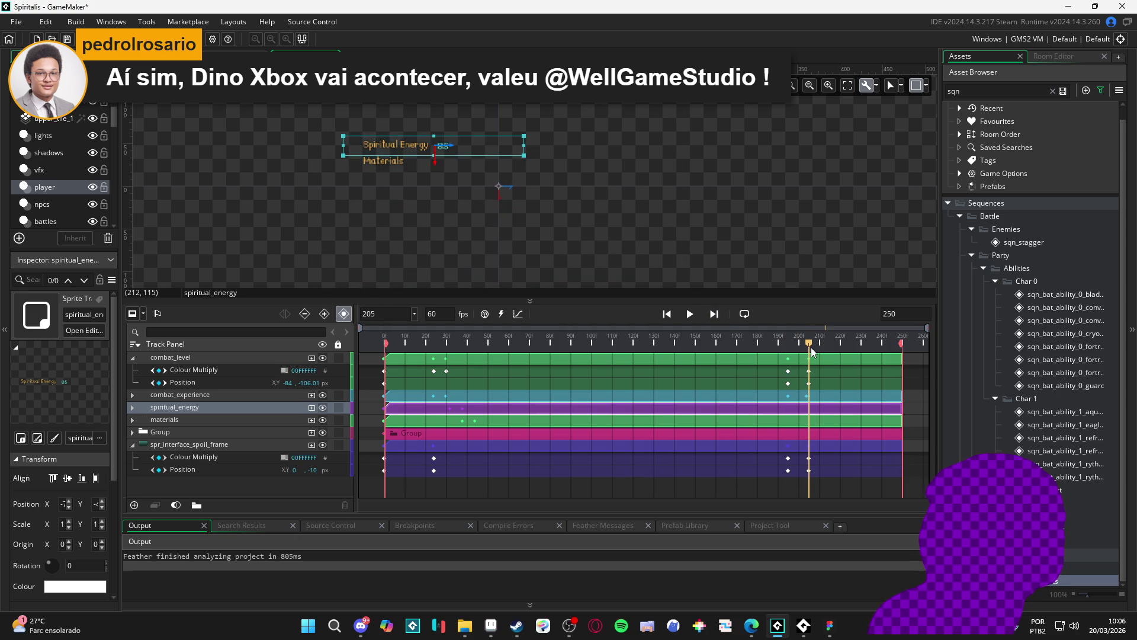
Expand spiritual_energy, try Position Y -77.86 and paste combat_level's fade keyframes onto its colour track.
{"action": "left_click", "coordinate": [132, 406]}
{"action": "left_click", "coordinate": [196, 432]}
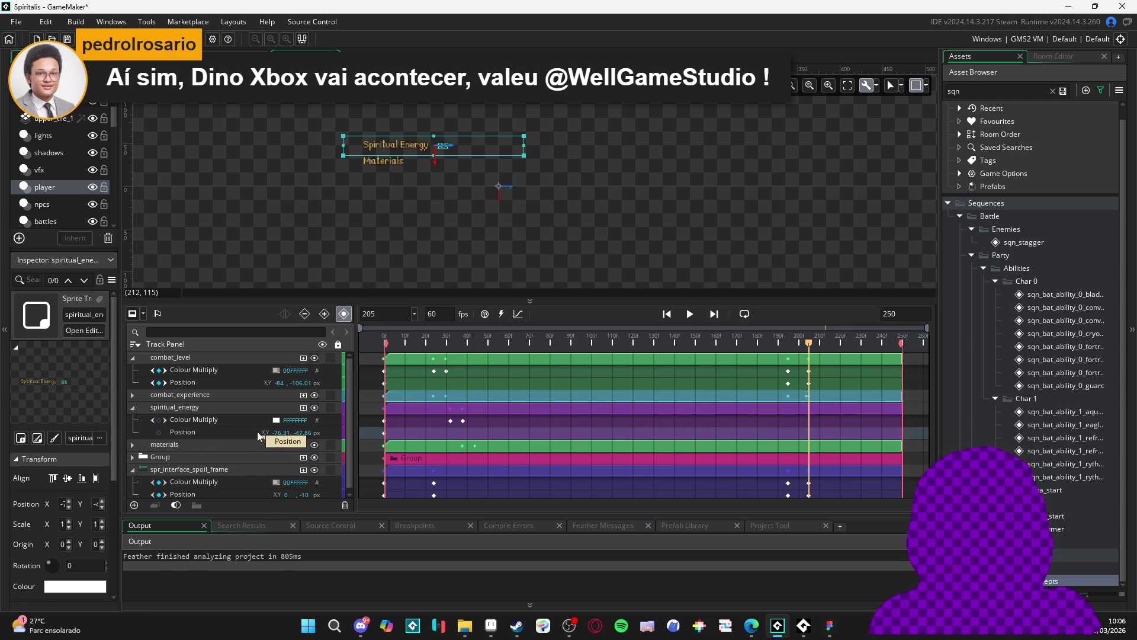
{"action": "key", "text": "BackSpace"}
{"action": "type", "text": "7"}
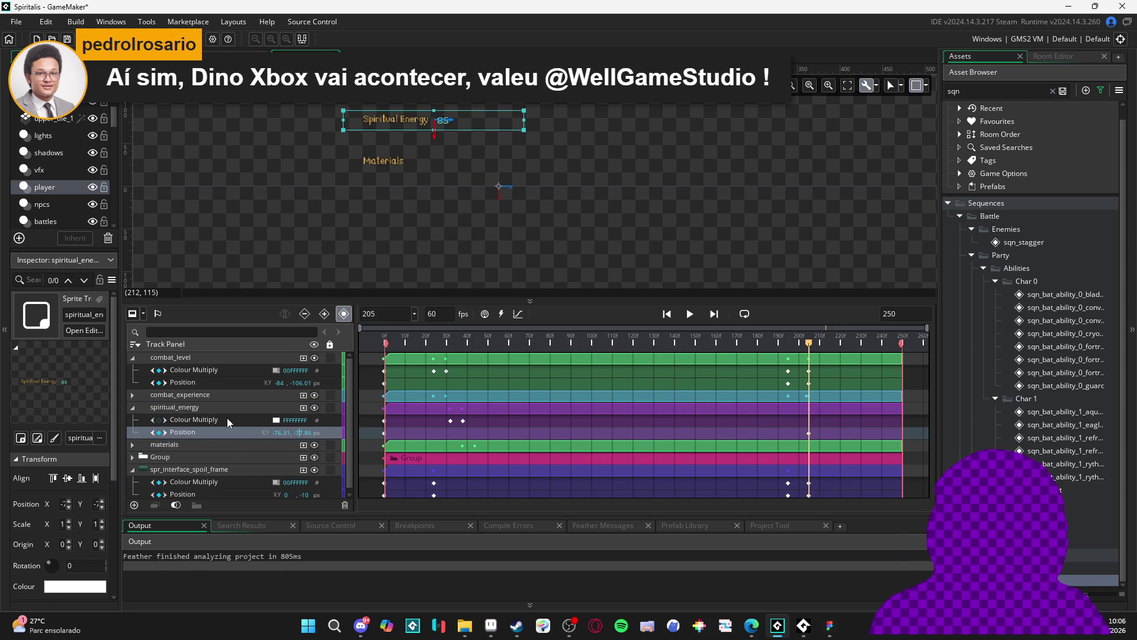
{"action": "left_click", "coordinate": [206, 407]}
{"action": "key", "text": "ctrl+v"}
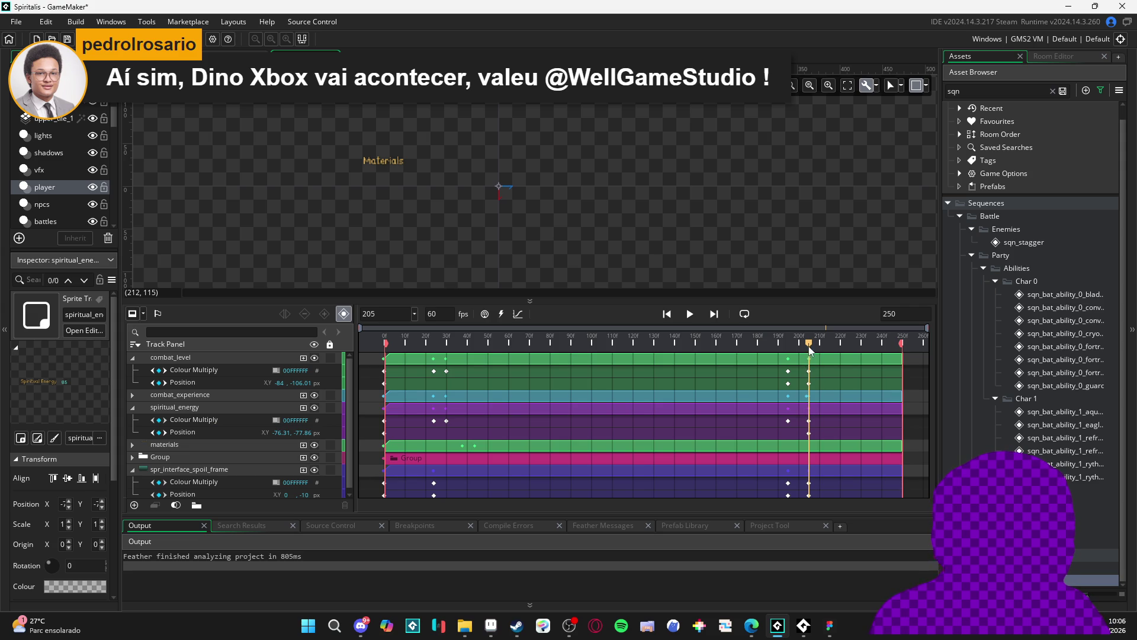
Undo both trial edits and preview frames 202 to 209.
{"action": "key", "text": "ctrl+z"}
{"action": "key", "text": "ctrl+z"}
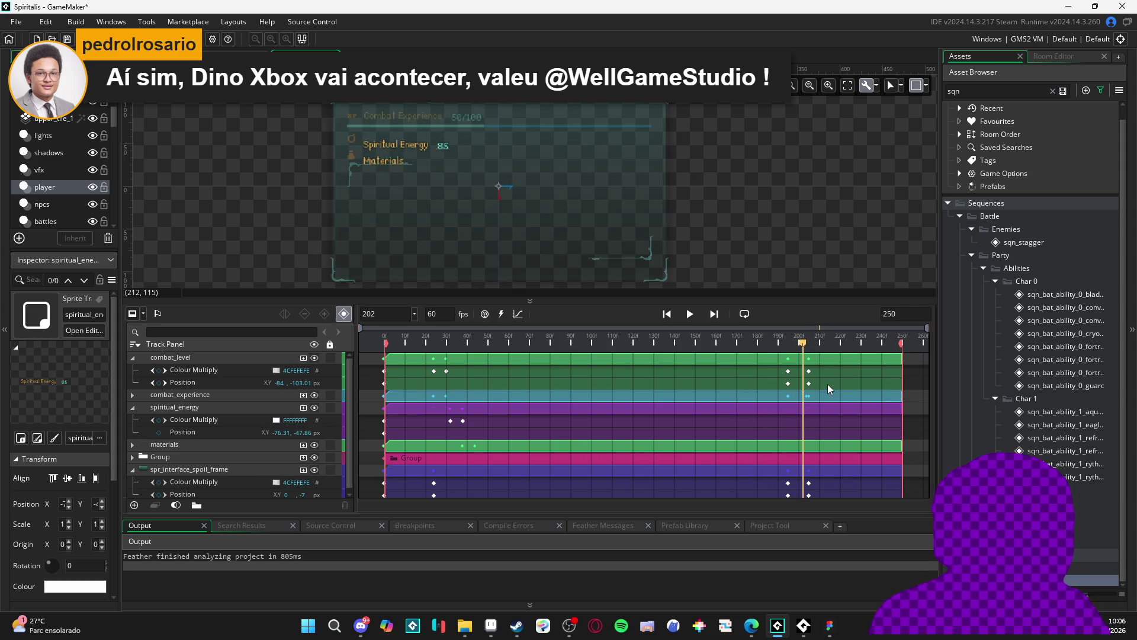
{"action": "key", "text": "ctrl+z"}
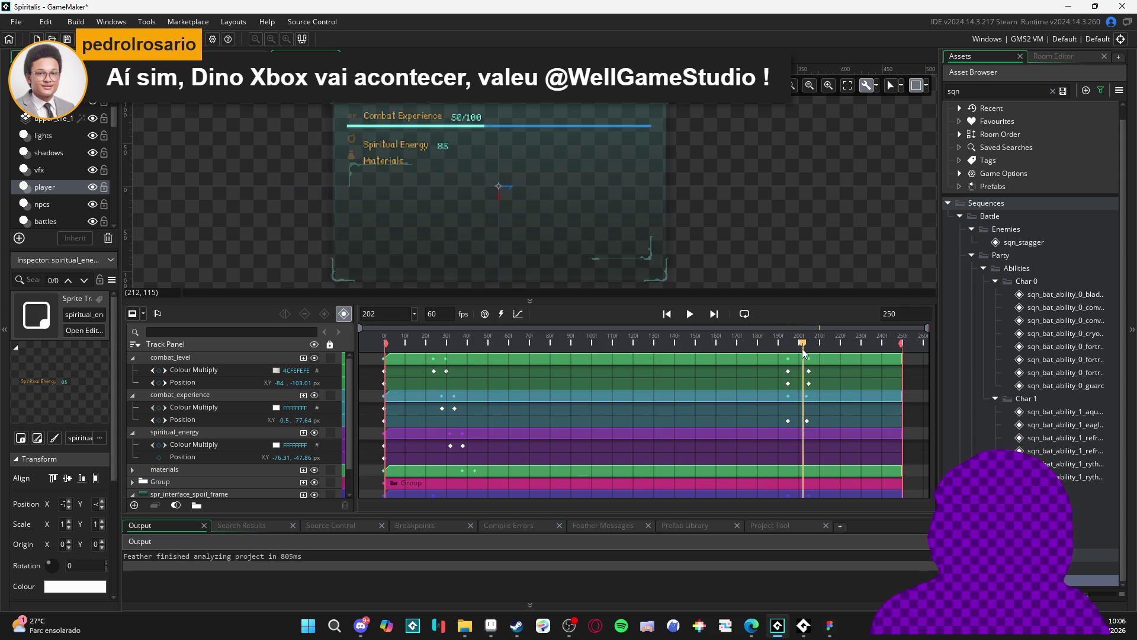
{"action": "mouse_move", "coordinate": [747, 342]}
{"action": "left_mouse_down"}
{"action": "mouse_move", "coordinate": [817, 343]}
{"action": "mouse_move", "coordinate": [720, 348]}
{"action": "mouse_move", "coordinate": [813, 345]}
{"action": "mouse_move", "coordinate": [790, 352]}
{"action": "left_mouse_up"}
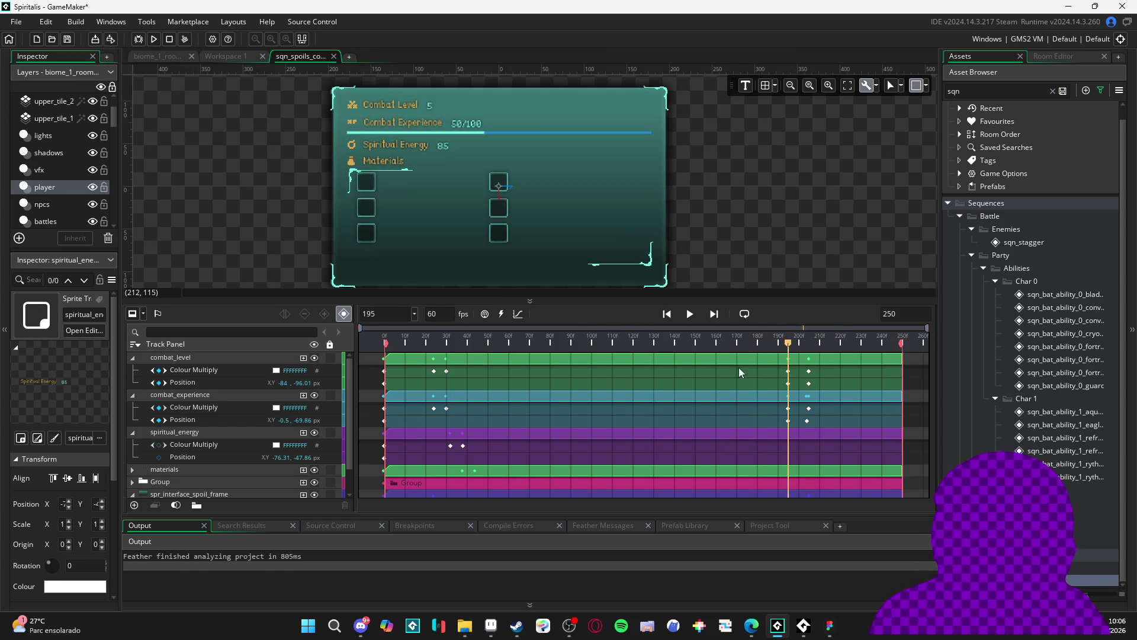
Key spiritual_energy's position at frame 195 with Position Y -57.86.
{"action": "left_click", "coordinate": [208, 433]}
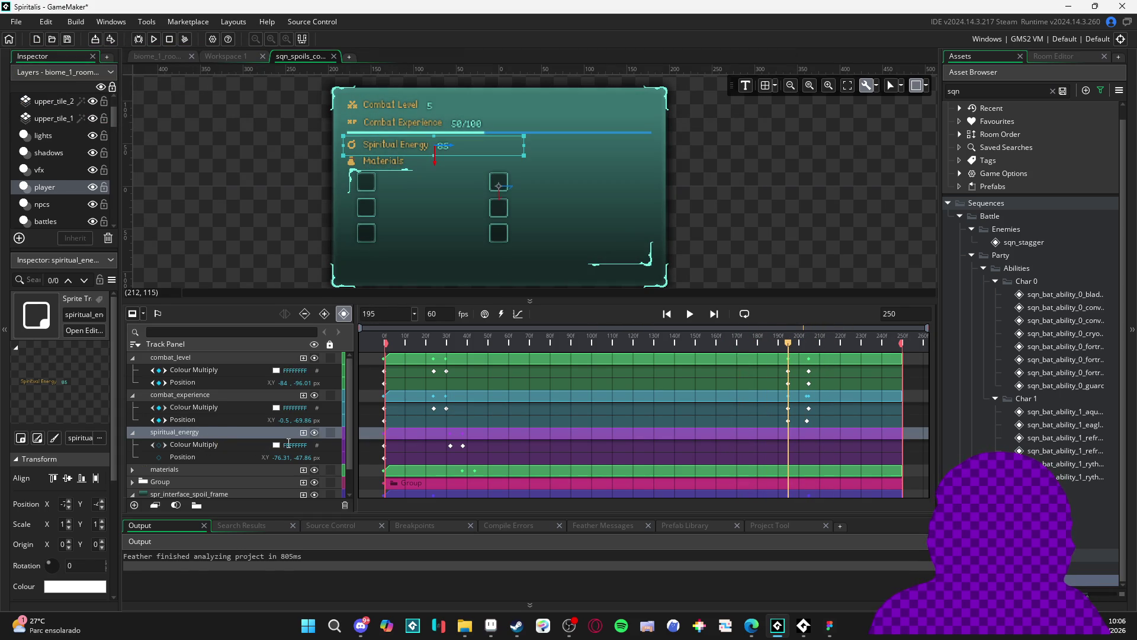
{"action": "left_click", "coordinate": [159, 456]}
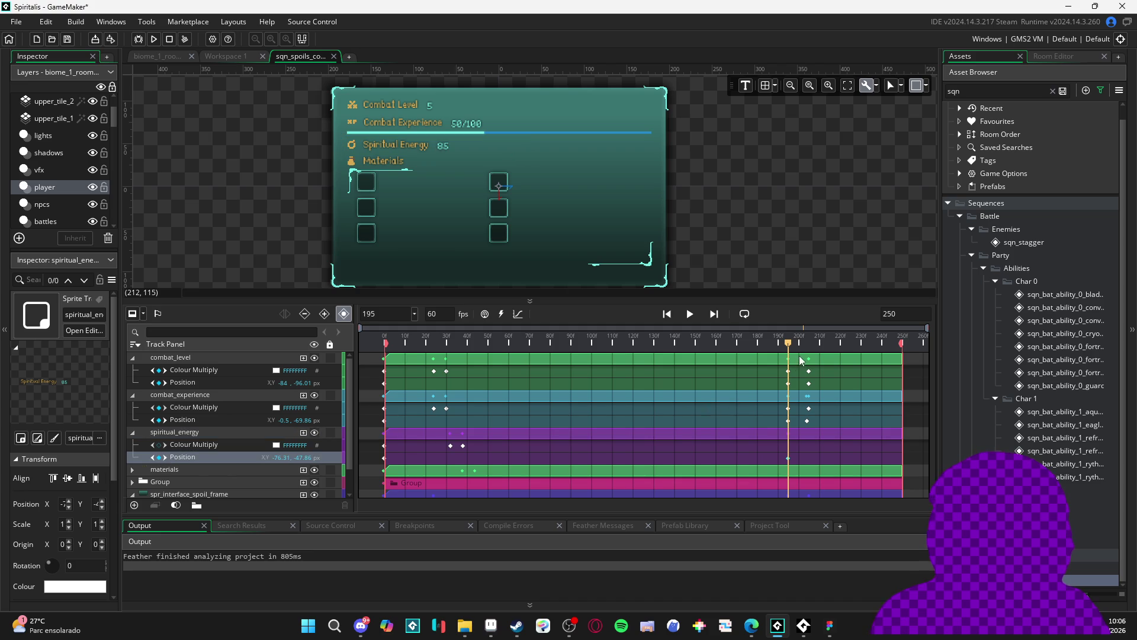
{"action": "left_click_drag", "start_coordinate": [790, 351], "coordinate": [810, 350]}
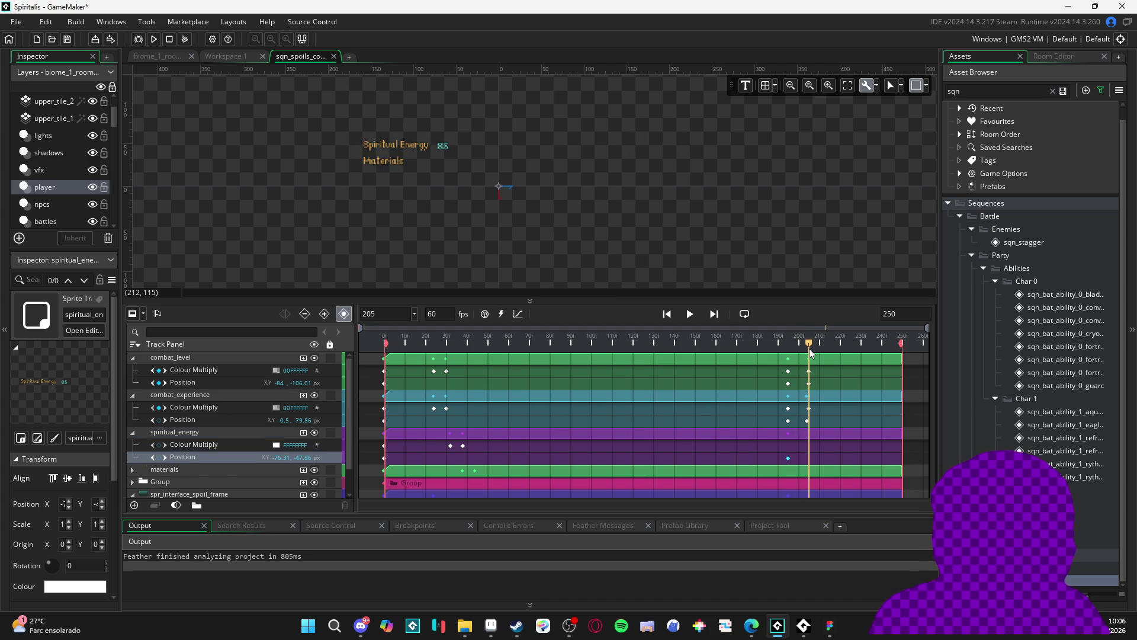
{"action": "left_click", "coordinate": [165, 456]}
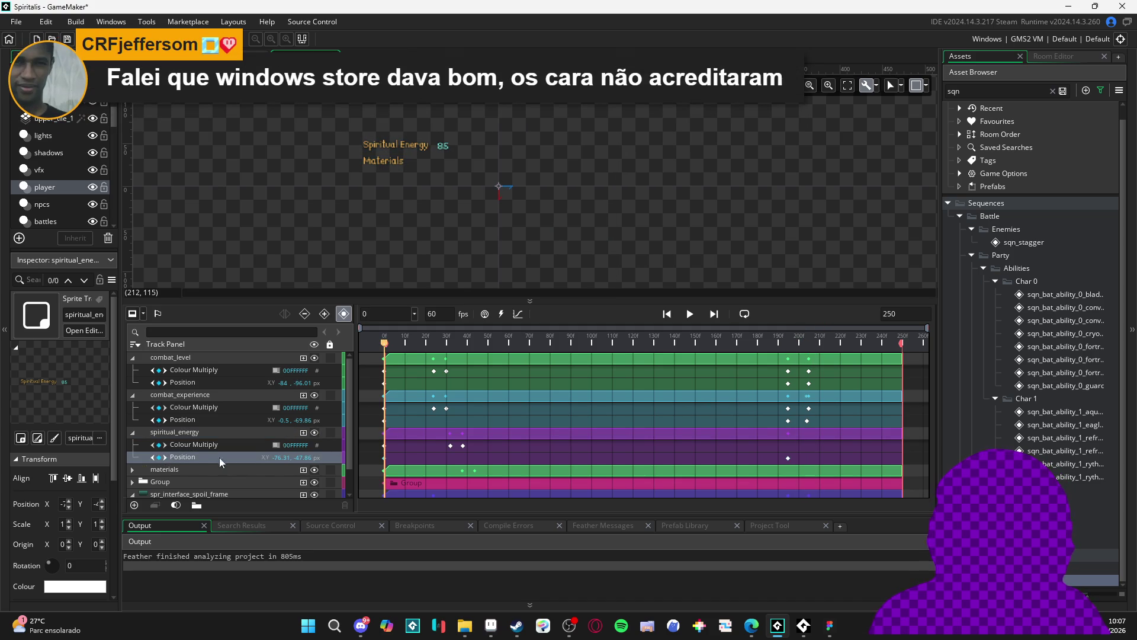
{"action": "key", "text": "BackSpace"}
{"action": "type", "text": "5"}
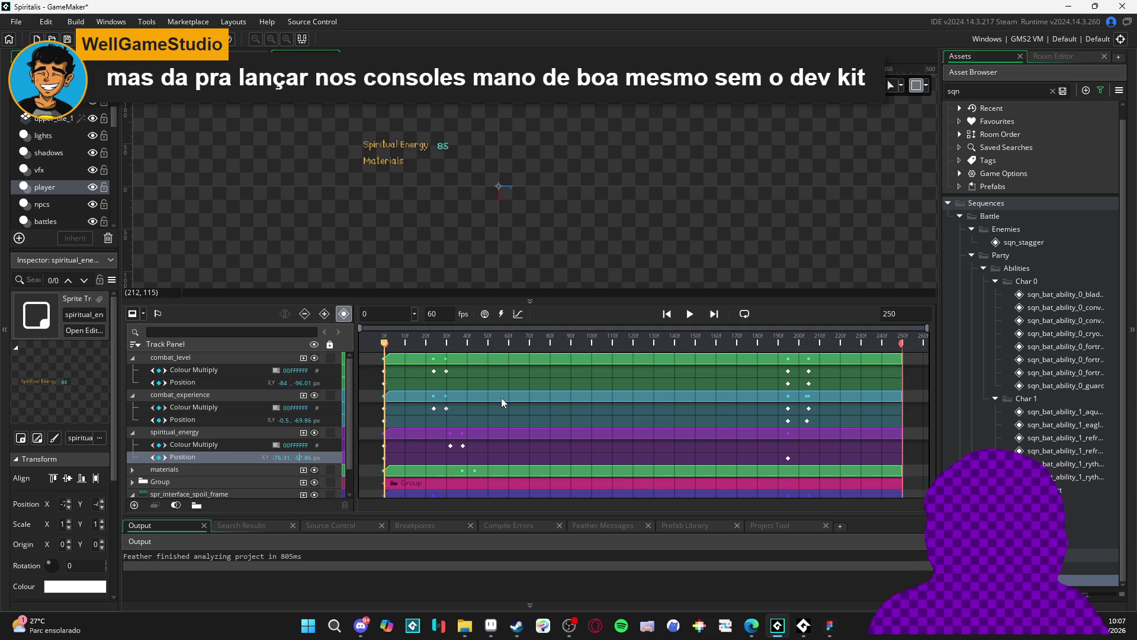
{"action": "left_click_drag", "start_coordinate": [574, 341], "coordinate": [809, 361]}
Add a frame-205 position keyframe raising Spiritual Energy about 15 px.
{"action": "left_click", "coordinate": [807, 421]}
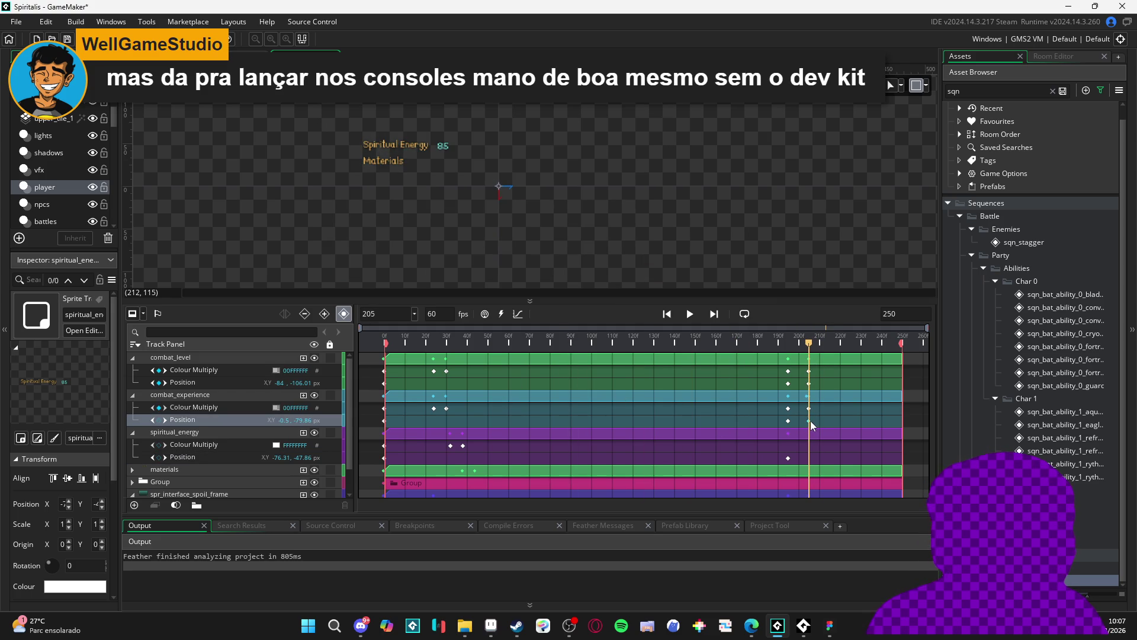
{"action": "left_click", "coordinate": [788, 459]}
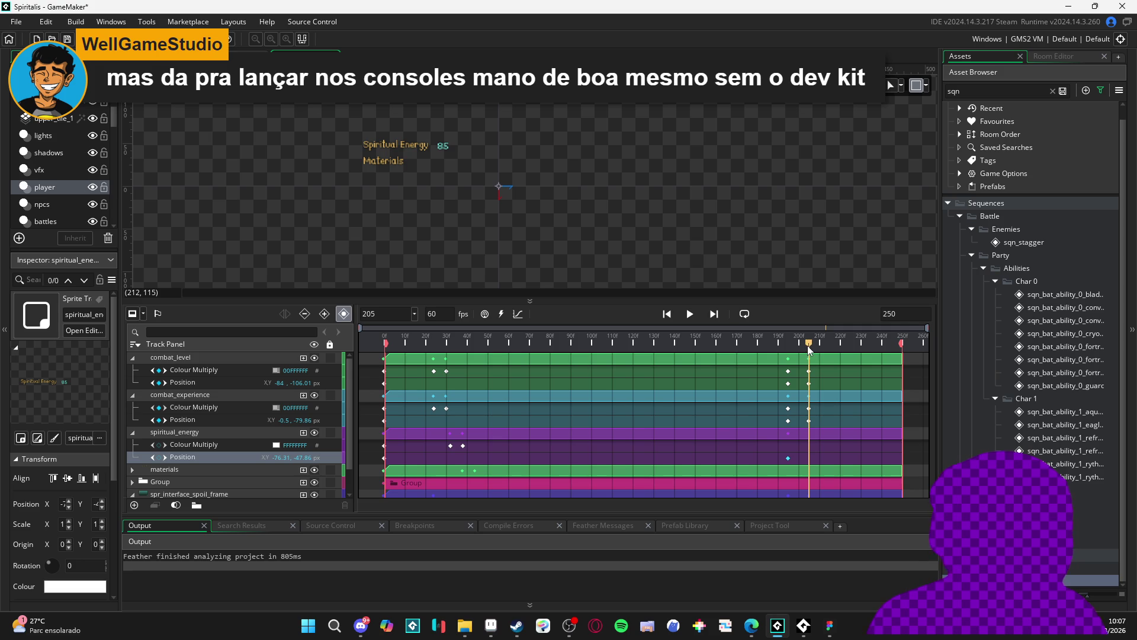
{"action": "left_click", "coordinate": [159, 457]}
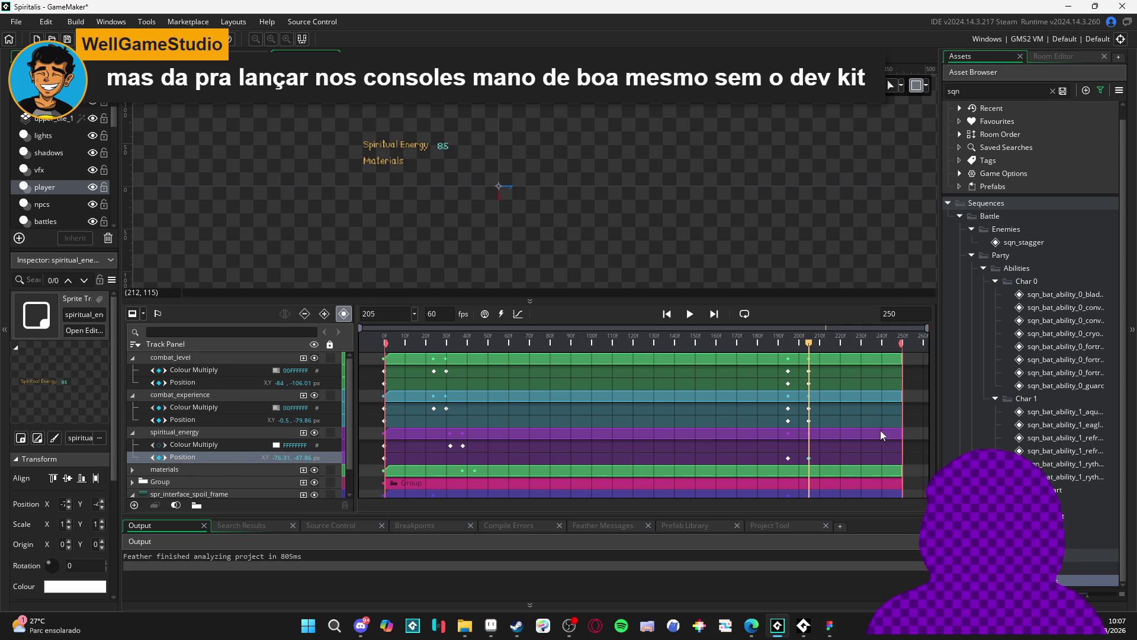
{"action": "left_click_drag", "start_coordinate": [301, 459], "coordinate": [308, 459]}
{"action": "mouse_move", "coordinate": [809, 342]}
{"action": "left_mouse_down"}
{"action": "mouse_move", "coordinate": [782, 343]}
{"action": "mouse_move", "coordinate": [809, 343]}
{"action": "left_mouse_up"}
Compare with combat_experience's fade keyframe and preview the exit between frames 198 and 210.
{"action": "left_click", "coordinate": [207, 413]}
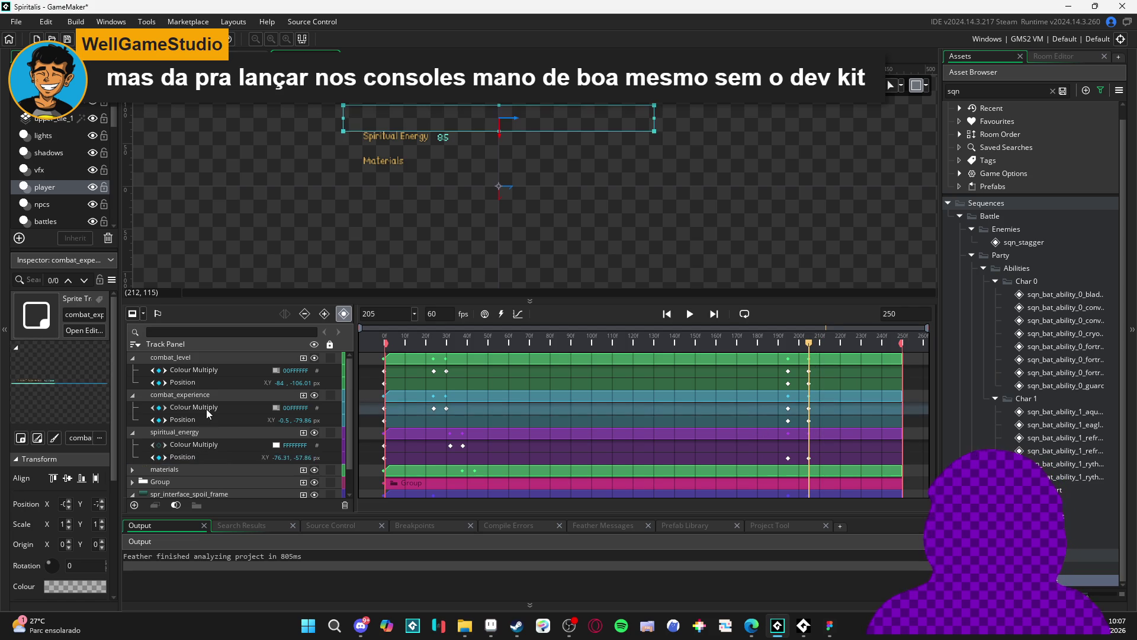
{"action": "left_click", "coordinate": [214, 435]}
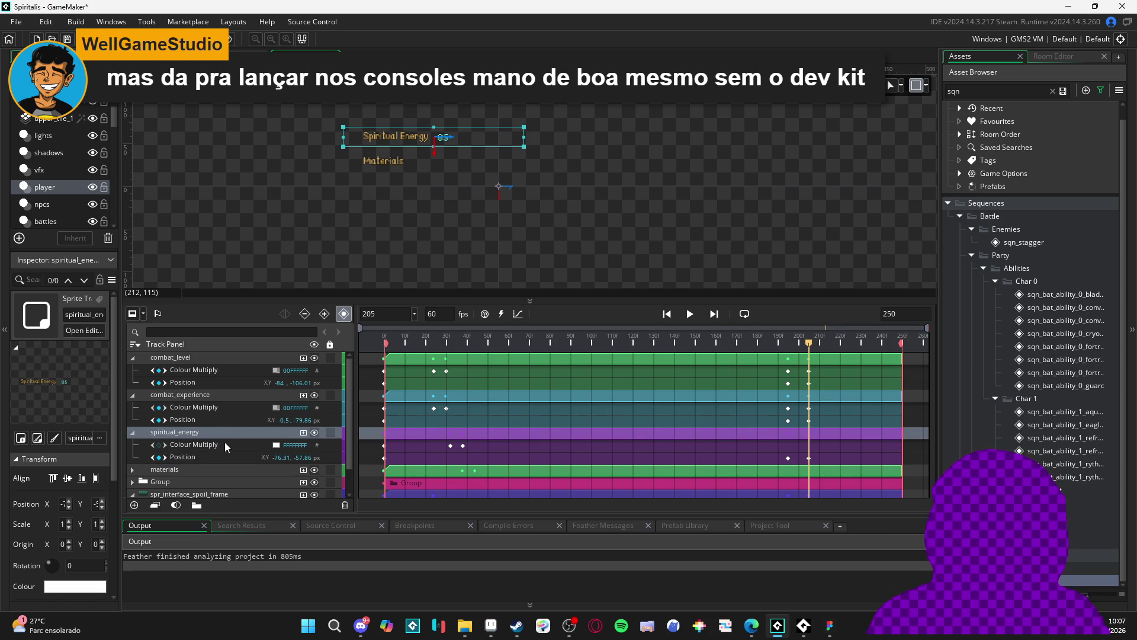
{"action": "left_click", "coordinate": [788, 408]}
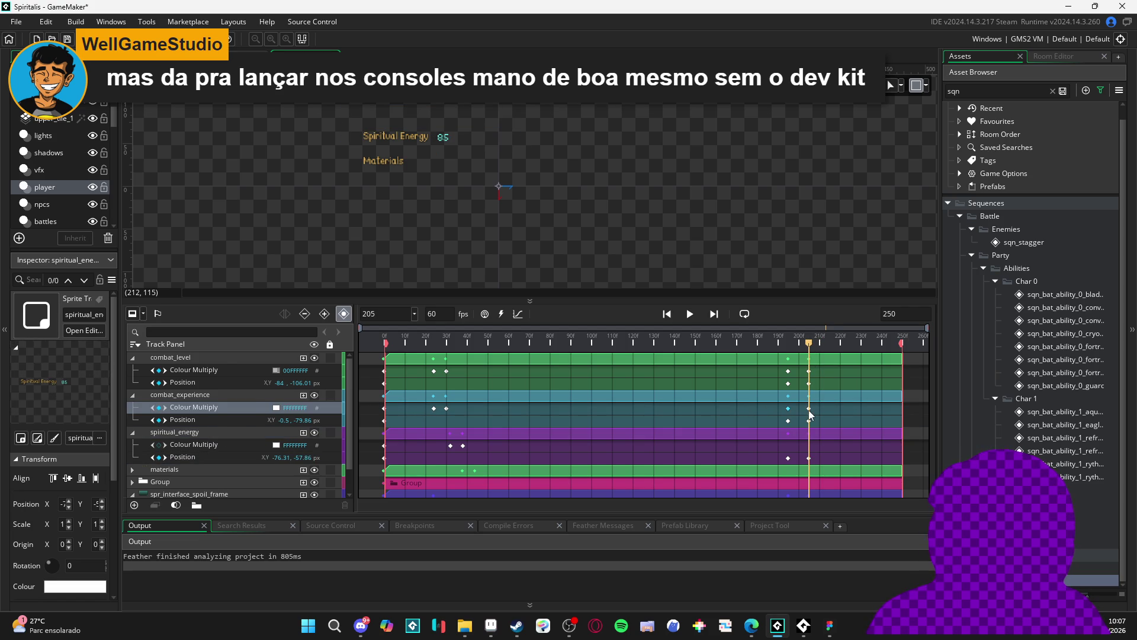
{"action": "left_click_drag", "start_coordinate": [811, 345], "coordinate": [789, 352]}
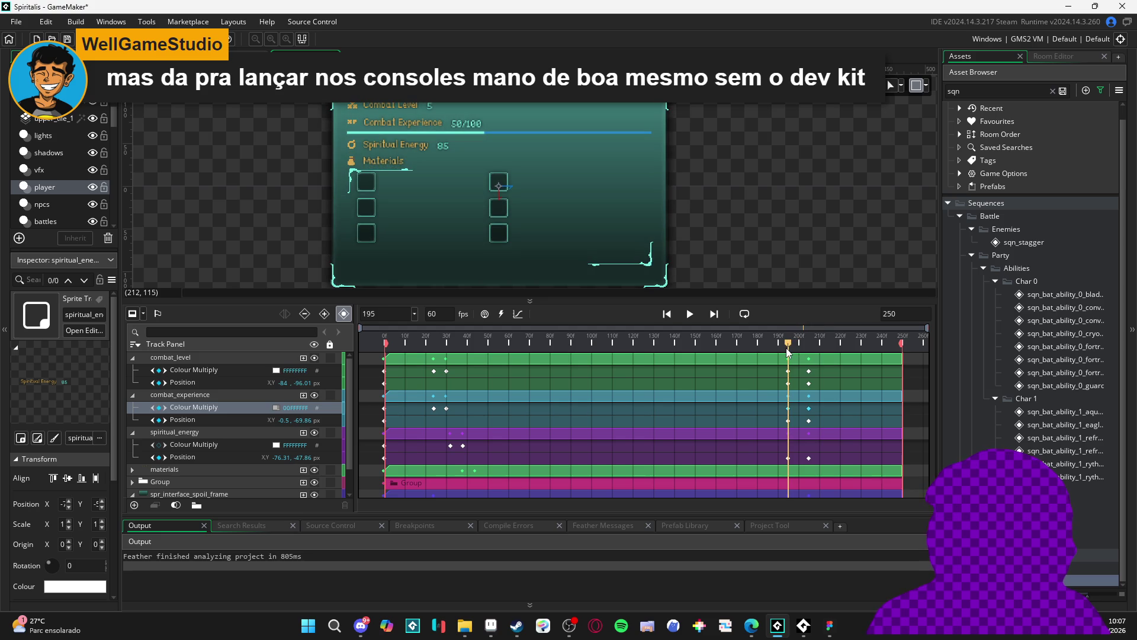
{"action": "left_click", "coordinate": [240, 432]}
{"action": "left_click_drag", "start_coordinate": [789, 346], "coordinate": [822, 357]}
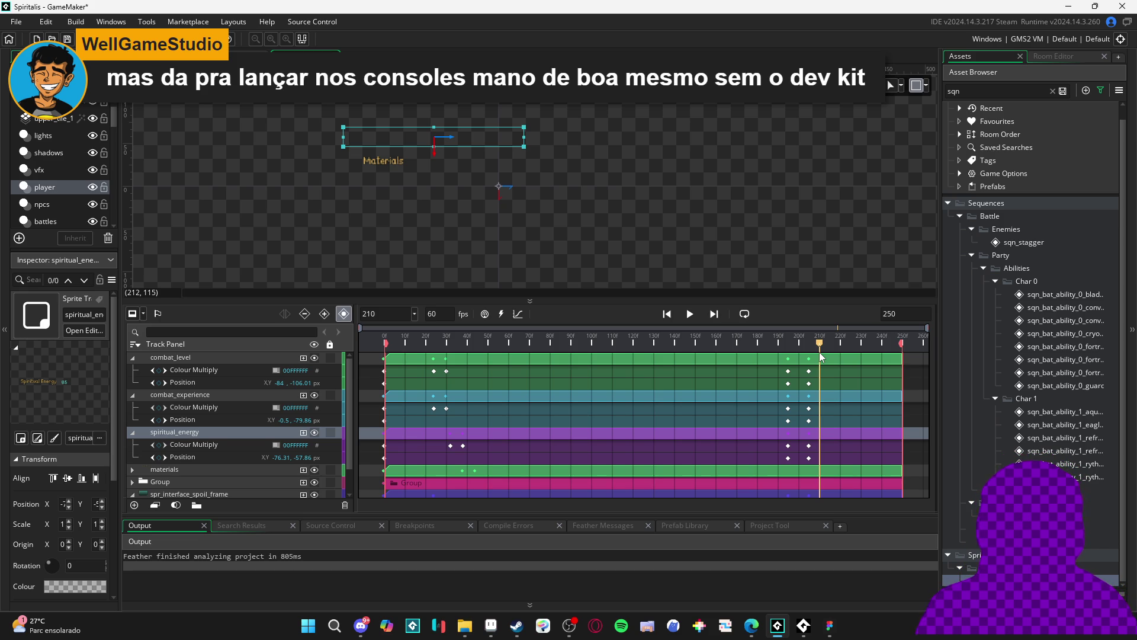
{"action": "mouse_move", "coordinate": [820, 356]}
{"action": "left_mouse_down"}
{"action": "mouse_move", "coordinate": [788, 361]}
{"action": "mouse_move", "coordinate": [787, 348]}
{"action": "mouse_move", "coordinate": [829, 349]}
{"action": "mouse_move", "coordinate": [775, 357]}
{"action": "left_mouse_up"}
{"action": "left_click", "coordinate": [745, 248]}
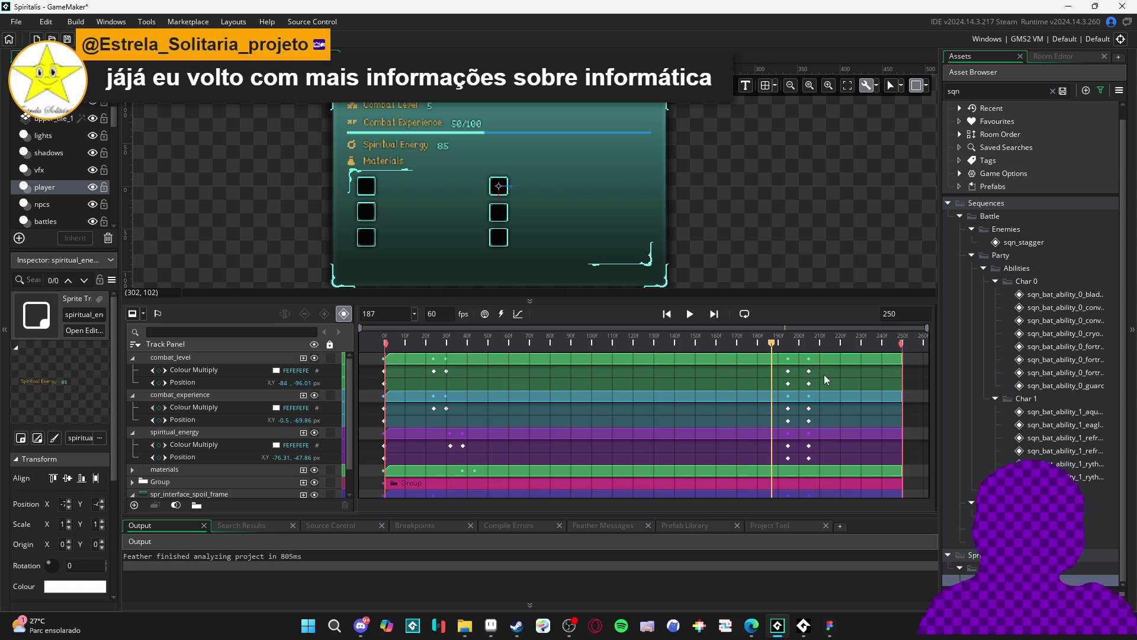
Scrub to frame 198 and expand the materials track to list Colour Multiply and Position.
{"action": "mouse_move", "coordinate": [776, 346]}
{"action": "left_mouse_down"}
{"action": "mouse_move", "coordinate": [829, 349]}
{"action": "mouse_move", "coordinate": [795, 357]}
{"action": "left_mouse_up"}
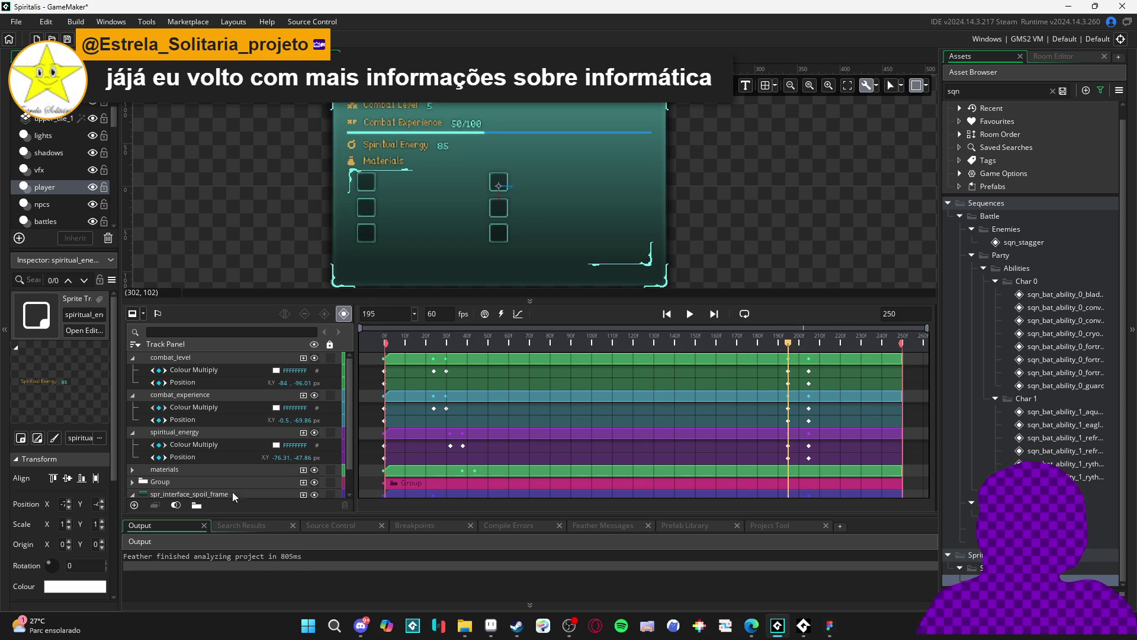
{"action": "left_click", "coordinate": [186, 469]}
{"action": "left_click", "coordinate": [132, 469]}
{"action": "scroll", "coordinate": [262, 441], "scroll_direction": "down", "scroll_amount": 2}
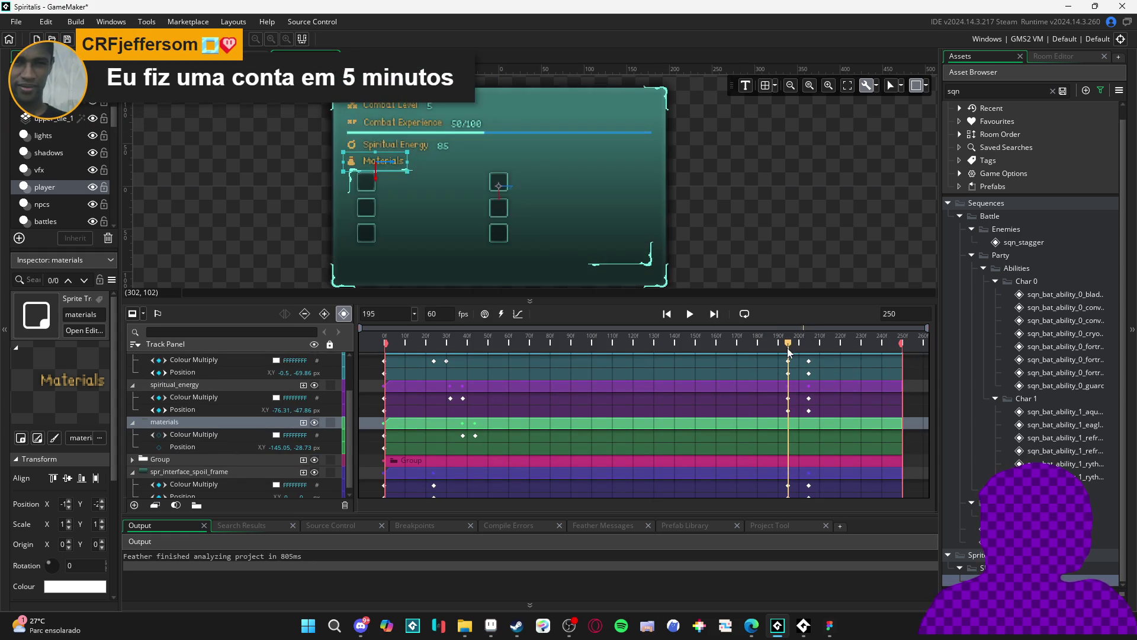
{"action": "left_click_drag", "start_coordinate": [789, 352], "coordinate": [789, 355]}
{"action": "left_click", "coordinate": [789, 410]}
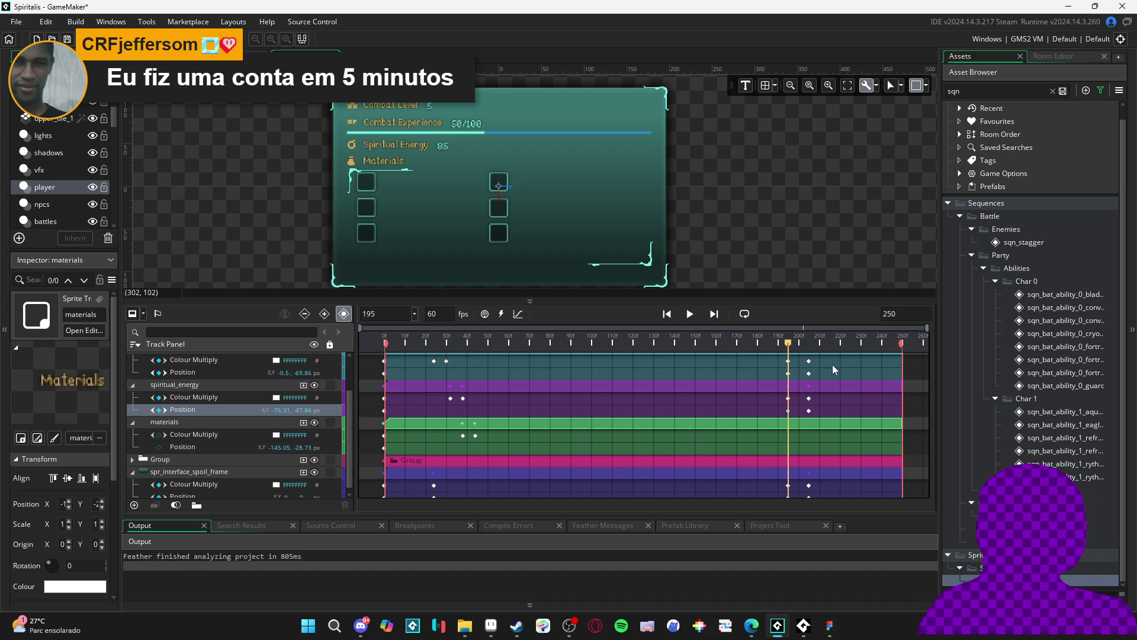
{"action": "mouse_move", "coordinate": [788, 342]}
{"action": "left_mouse_down"}
{"action": "mouse_move", "coordinate": [811, 343]}
{"action": "mouse_move", "coordinate": [774, 342]}
{"action": "mouse_move", "coordinate": [824, 342]}
{"action": "mouse_move", "coordinate": [766, 341]}
{"action": "mouse_move", "coordinate": [808, 342]}
{"action": "mouse_move", "coordinate": [767, 312]}
{"action": "mouse_move", "coordinate": [801, 319]}
{"action": "mouse_move", "coordinate": [787, 317]}
{"action": "left_mouse_up"}
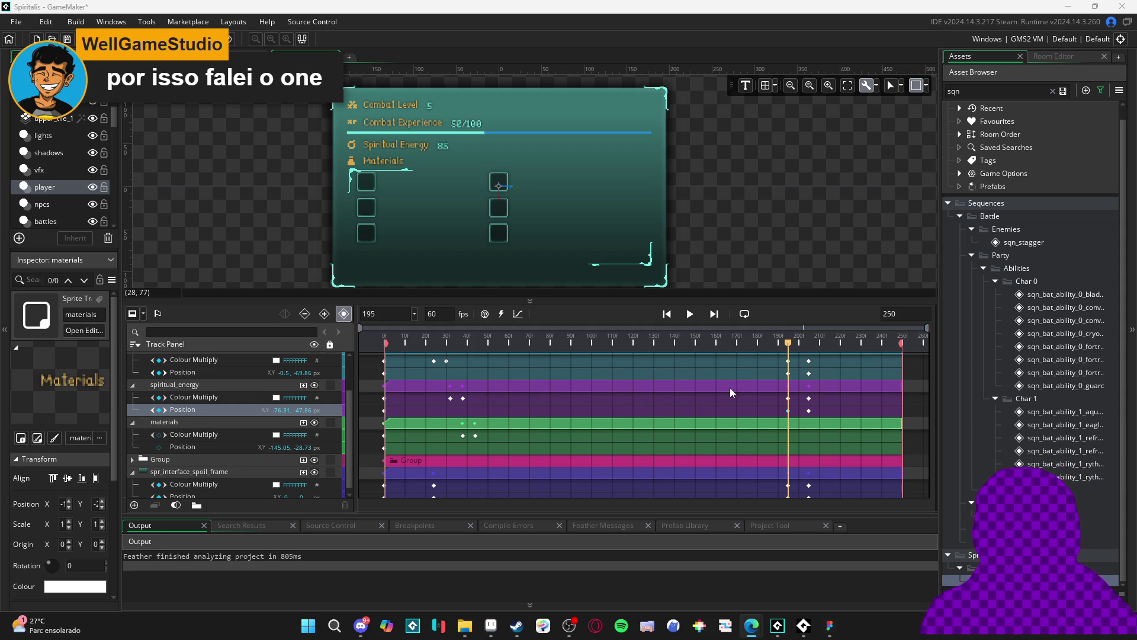
{"action": "mouse_move", "coordinate": [791, 343]}
{"action": "left_mouse_down"}
{"action": "mouse_move", "coordinate": [814, 346]}
{"action": "mouse_move", "coordinate": [781, 347]}
{"action": "mouse_move", "coordinate": [812, 349]}
{"action": "mouse_move", "coordinate": [788, 349]}
{"action": "left_mouse_up"}
{"action": "left_click", "coordinate": [380, 164]}
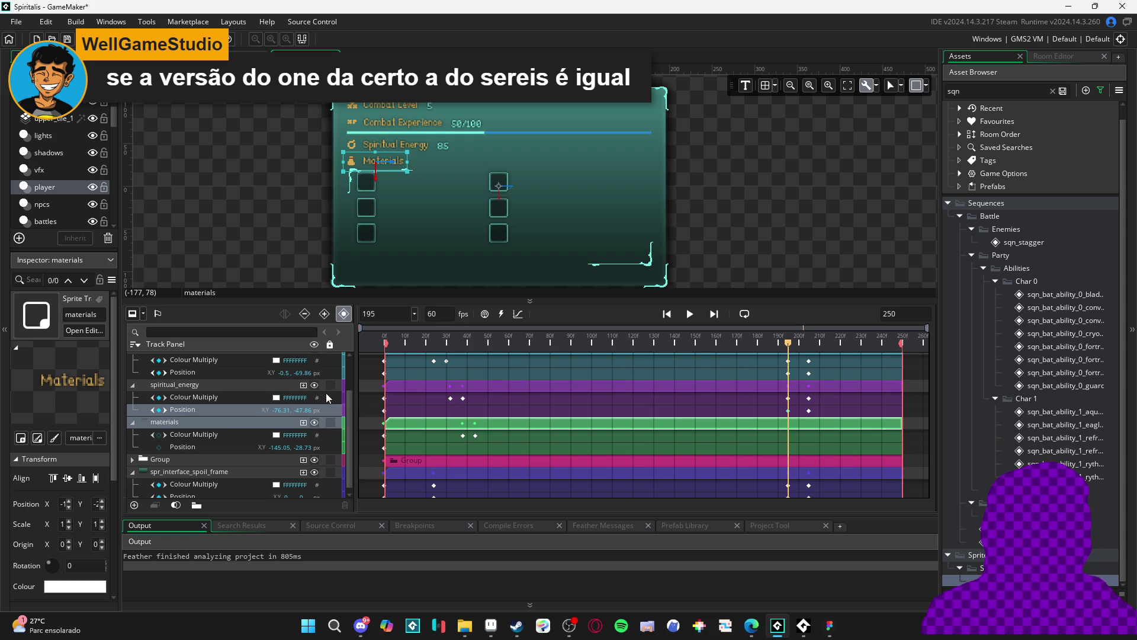
{"action": "left_click", "coordinate": [315, 422]}
{"action": "left_click", "coordinate": [315, 421]}
{"action": "left_click", "coordinate": [314, 422]}
{"action": "left_click", "coordinate": [314, 422]}
{"action": "left_click", "coordinate": [212, 423]}
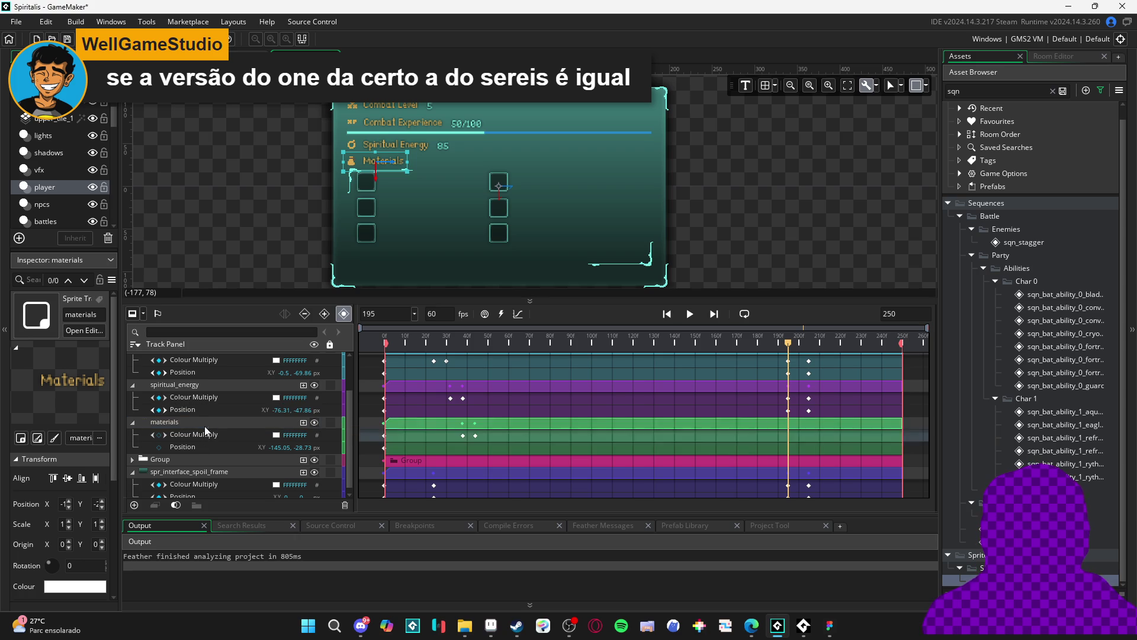
{"action": "left_click", "coordinate": [315, 422]}
{"action": "left_click", "coordinate": [315, 422]}
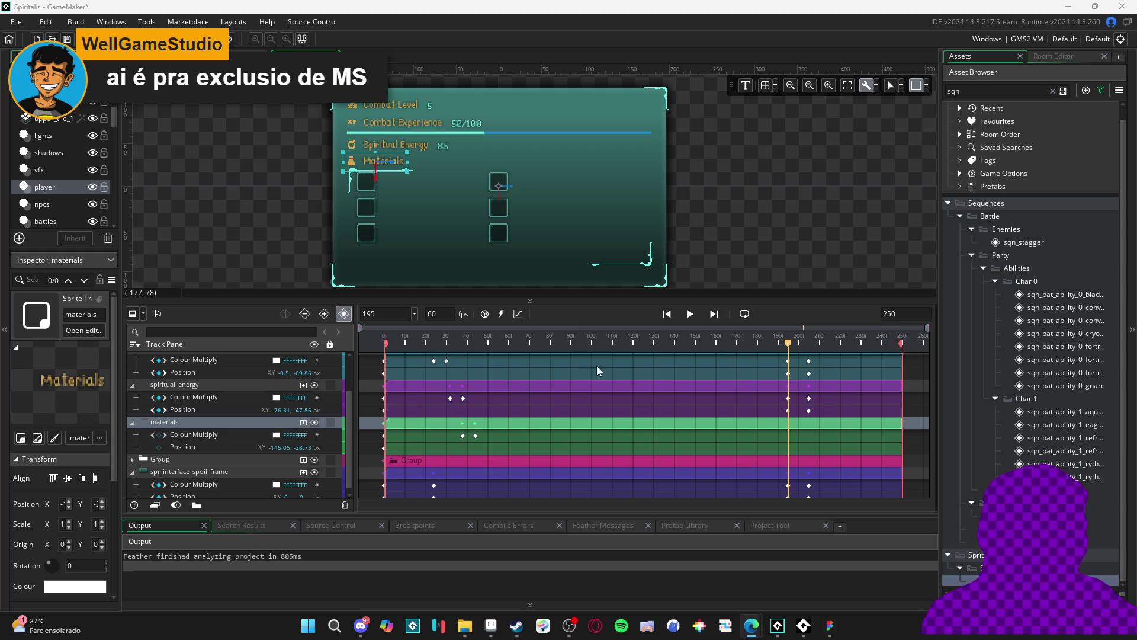
{"action": "mouse_move", "coordinate": [794, 347]}
{"action": "left_mouse_down"}
{"action": "mouse_move", "coordinate": [812, 346]}
{"action": "mouse_move", "coordinate": [789, 359]}
{"action": "left_mouse_up"}
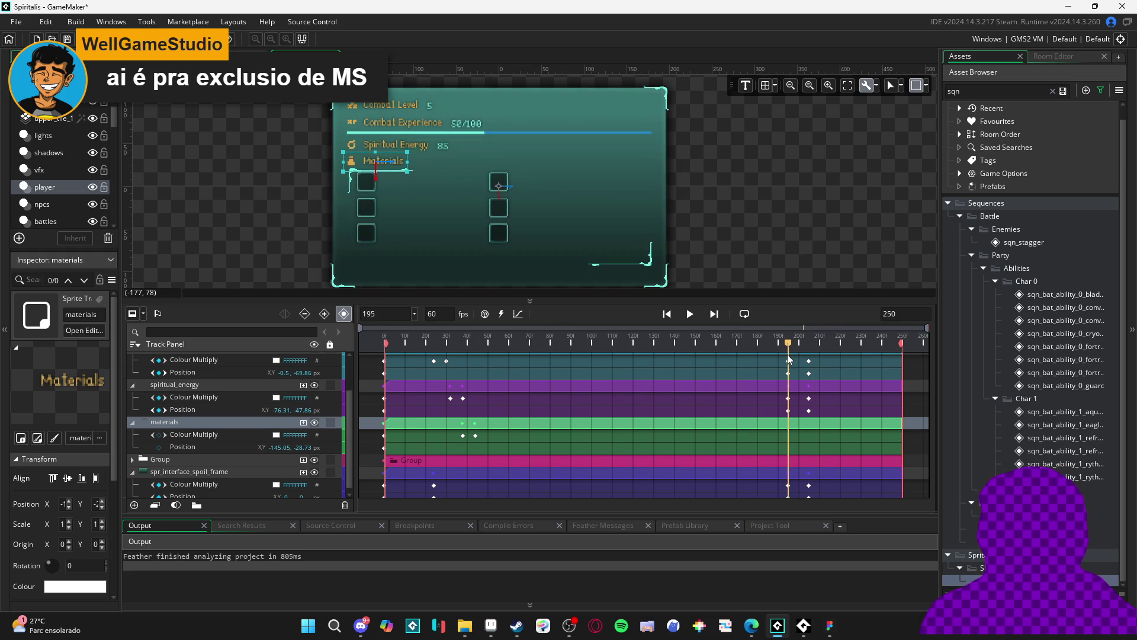
Reselect the Materials label, select its Position track and scrub from frame 195 to 205.
{"action": "left_click", "coordinate": [770, 196]}
{"action": "left_click", "coordinate": [397, 165]}
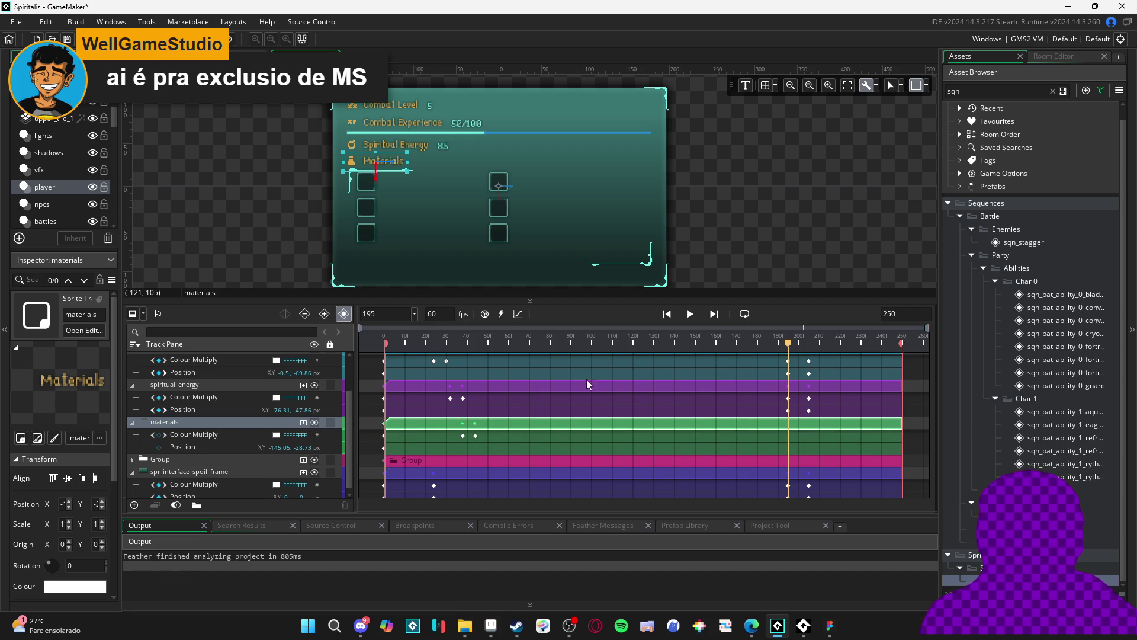
{"action": "mouse_move", "coordinate": [789, 345]}
{"action": "left_mouse_down"}
{"action": "mouse_move", "coordinate": [805, 348]}
{"action": "mouse_move", "coordinate": [758, 361]}
{"action": "mouse_move", "coordinate": [788, 363]}
{"action": "left_mouse_up"}
{"action": "left_click", "coordinate": [169, 447]}
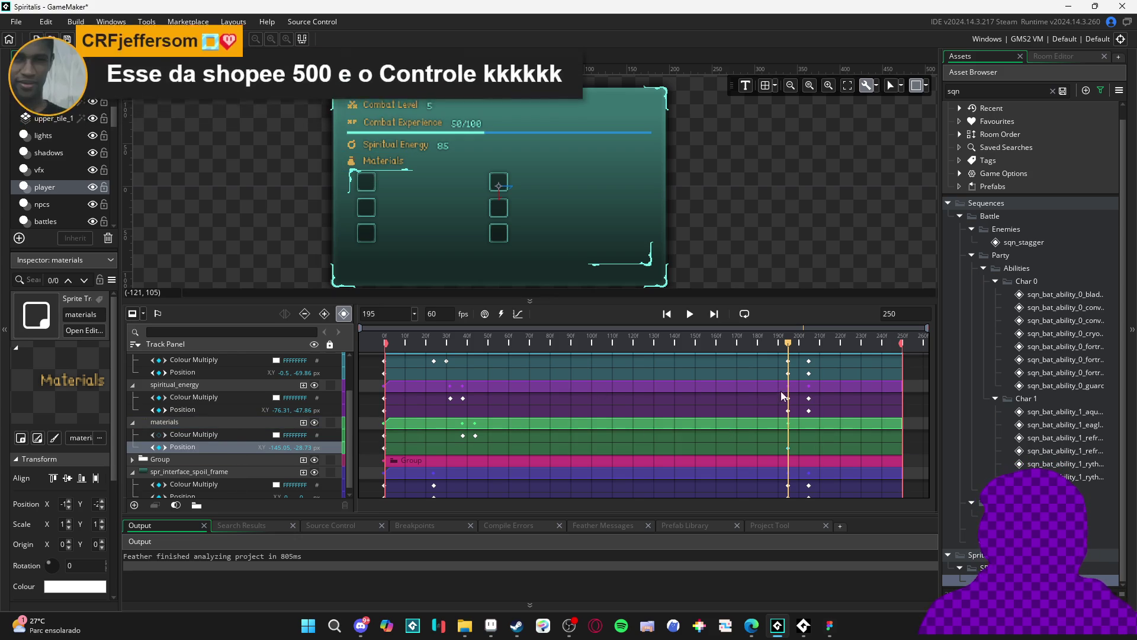
{"action": "left_click_drag", "start_coordinate": [789, 346], "coordinate": [810, 345]}
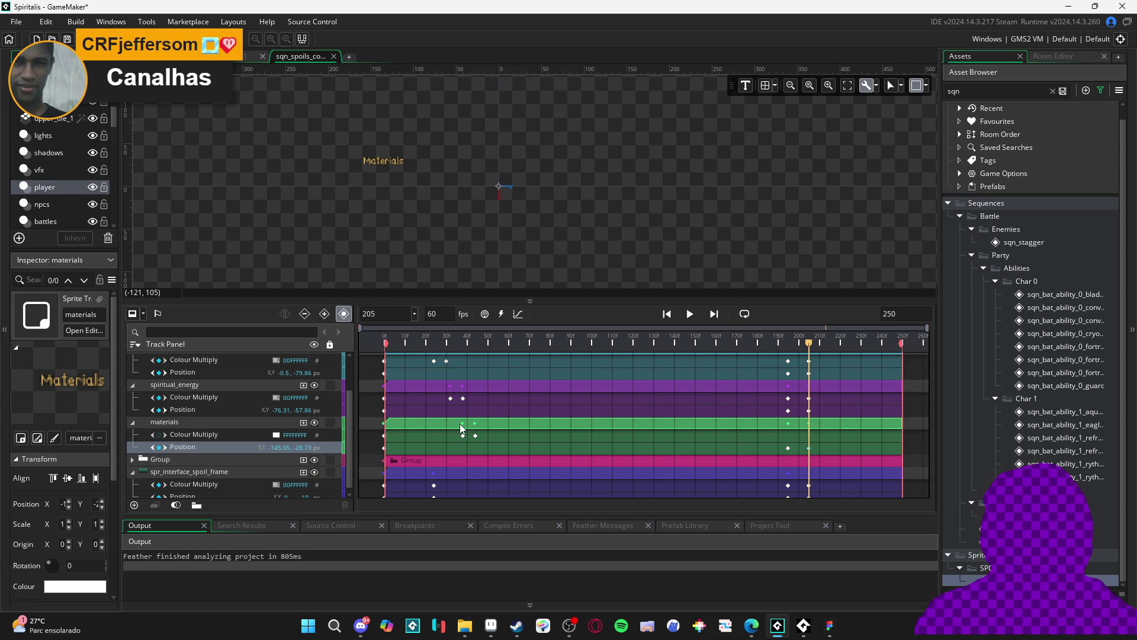
Set the Materials Position Y at frame 205 to -38.73, then scrub back to frame 195.
{"action": "key", "text": "BackSpace"}
{"action": "type", "text": "3"}
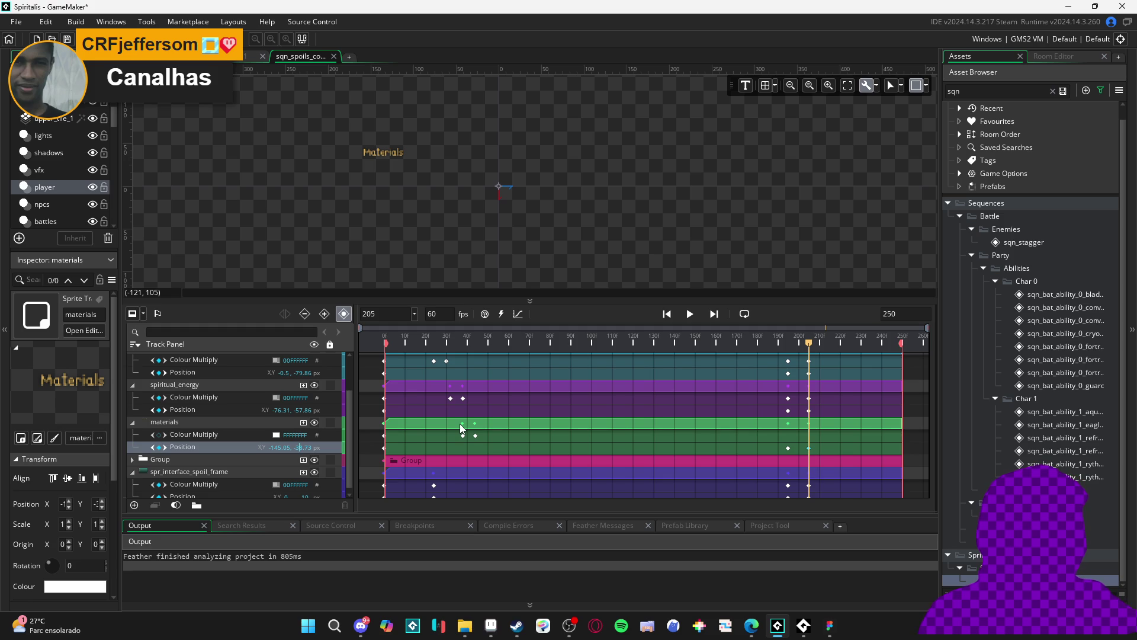
{"action": "mouse_move", "coordinate": [799, 347]}
{"action": "left_mouse_down"}
{"action": "mouse_move", "coordinate": [783, 343]}
{"action": "mouse_move", "coordinate": [809, 341]}
{"action": "left_mouse_up"}
{"action": "left_click", "coordinate": [788, 398]}
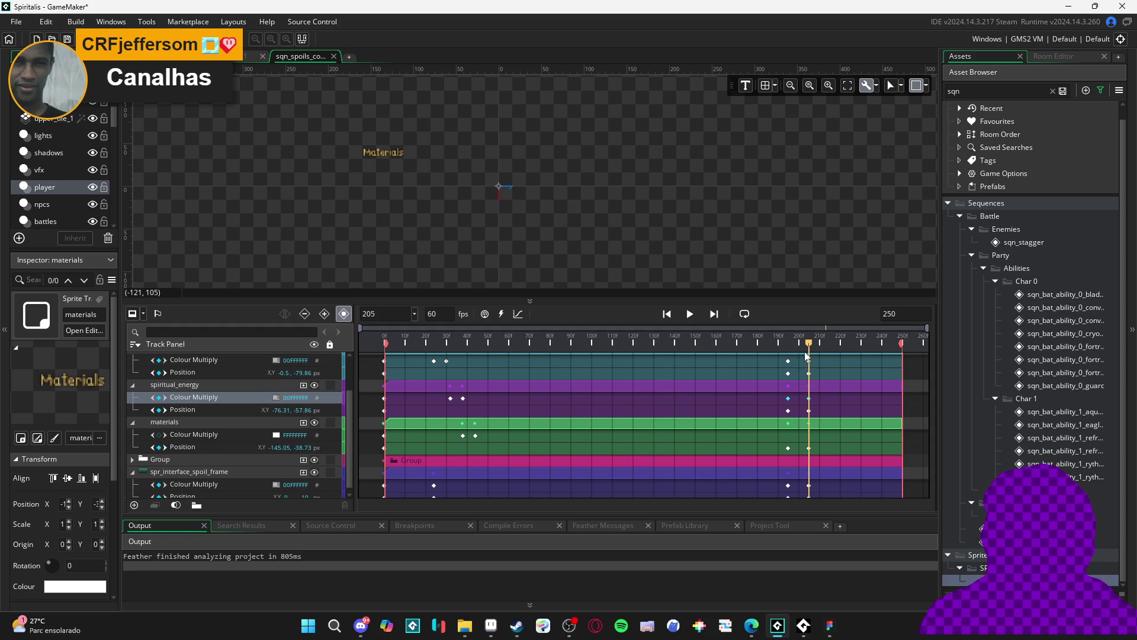
{"action": "left_click_drag", "start_coordinate": [811, 345], "coordinate": [790, 346]}
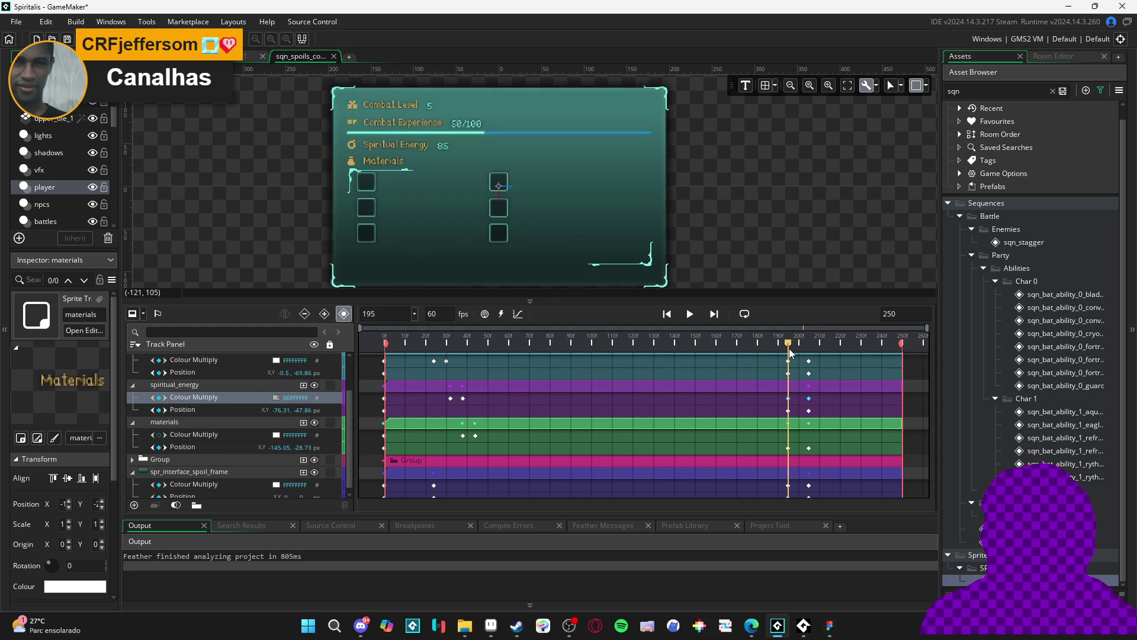
Rewind to frame 0 and replay the sequence several times, including from about frame 190.
{"action": "left_click", "coordinate": [224, 422]}
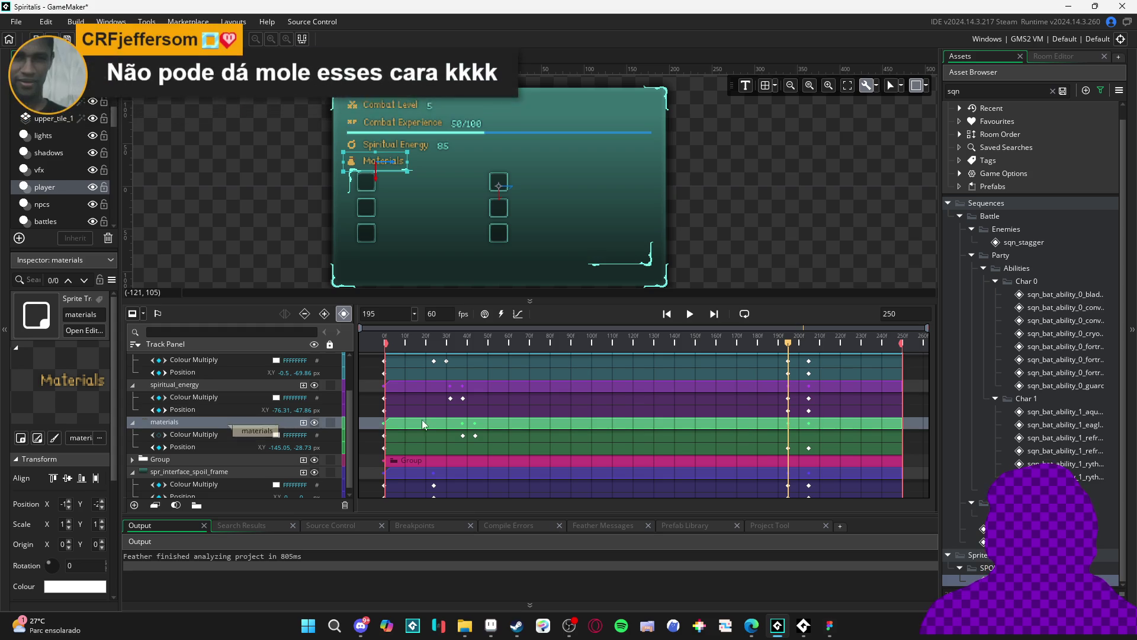
{"action": "mouse_move", "coordinate": [787, 351]}
{"action": "left_mouse_down"}
{"action": "mouse_move", "coordinate": [808, 345]}
{"action": "mouse_move", "coordinate": [379, 338]}
{"action": "left_mouse_up"}
{"action": "key", "text": "space"}
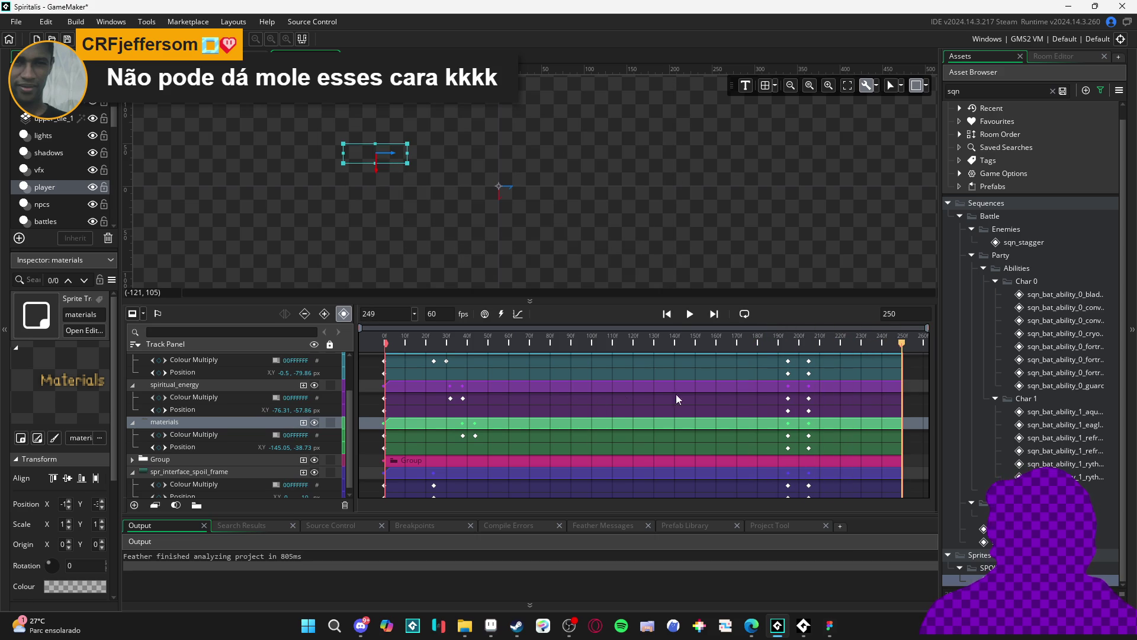
{"action": "left_click", "coordinate": [775, 347]}
{"action": "key", "text": "space"}
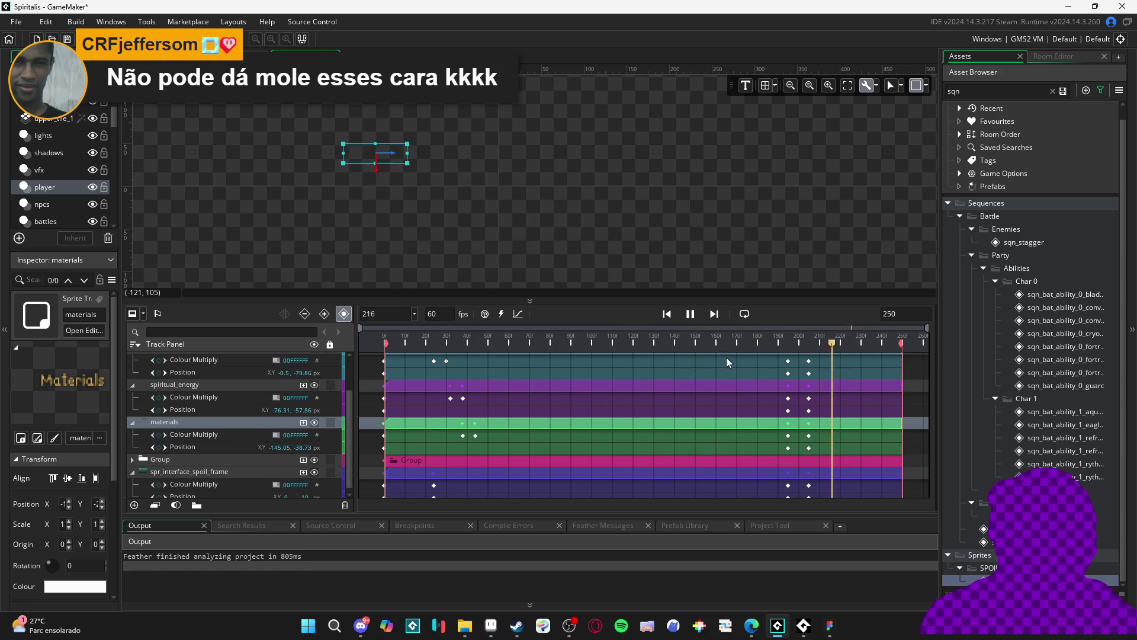
{"action": "key", "text": "space"}
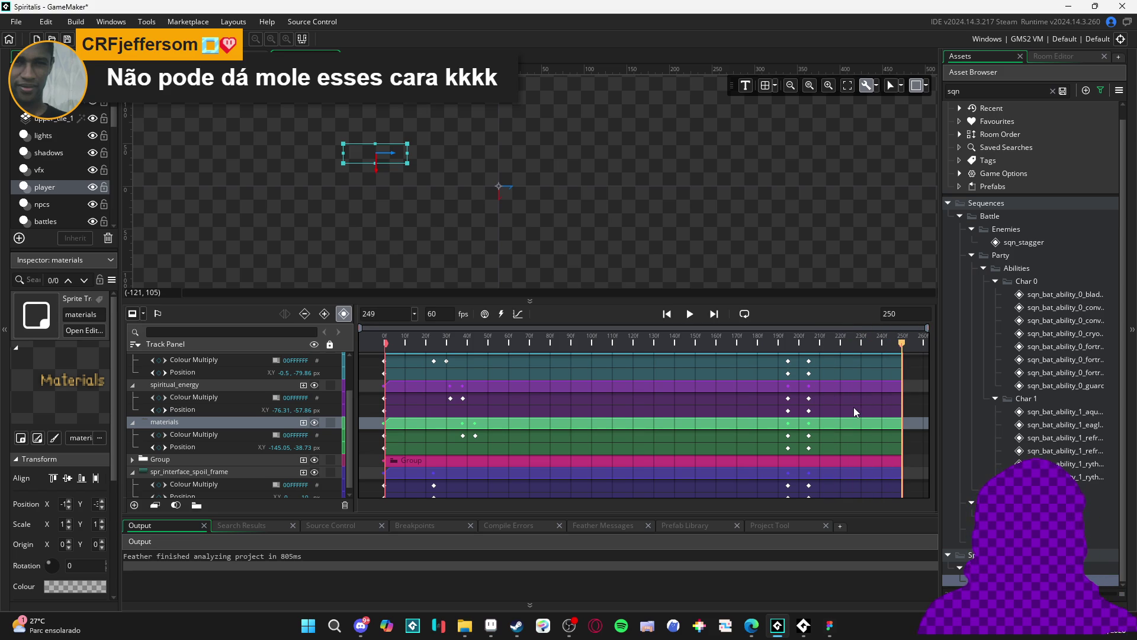
{"action": "scroll", "coordinate": [652, 447], "scroll_direction": "up", "scroll_amount": 2}
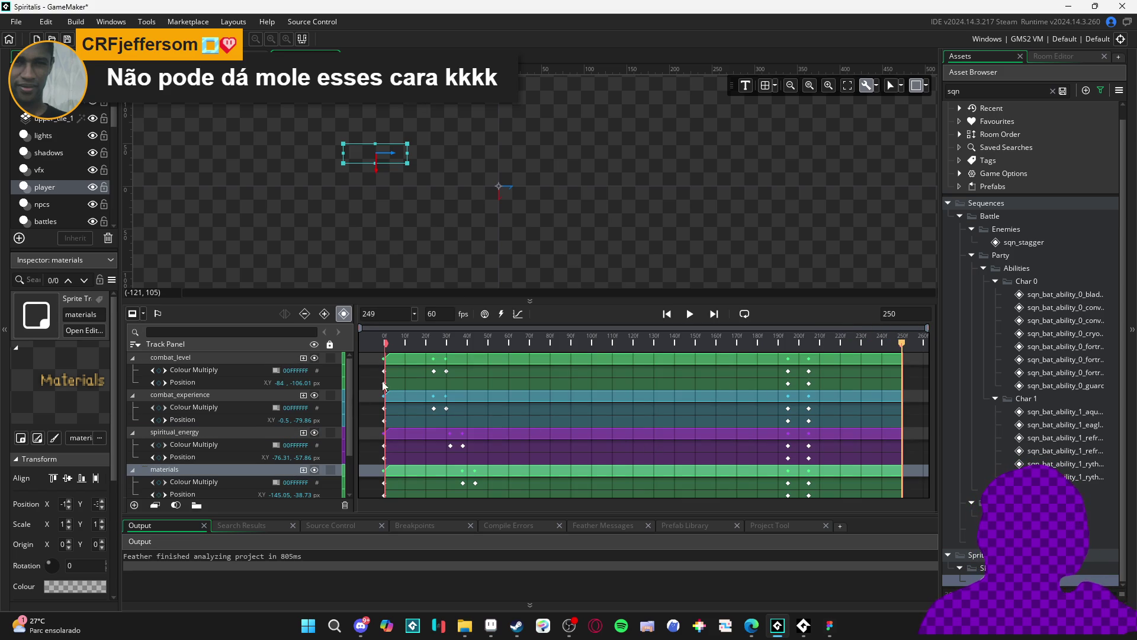
{"action": "left_click", "coordinate": [690, 314]}
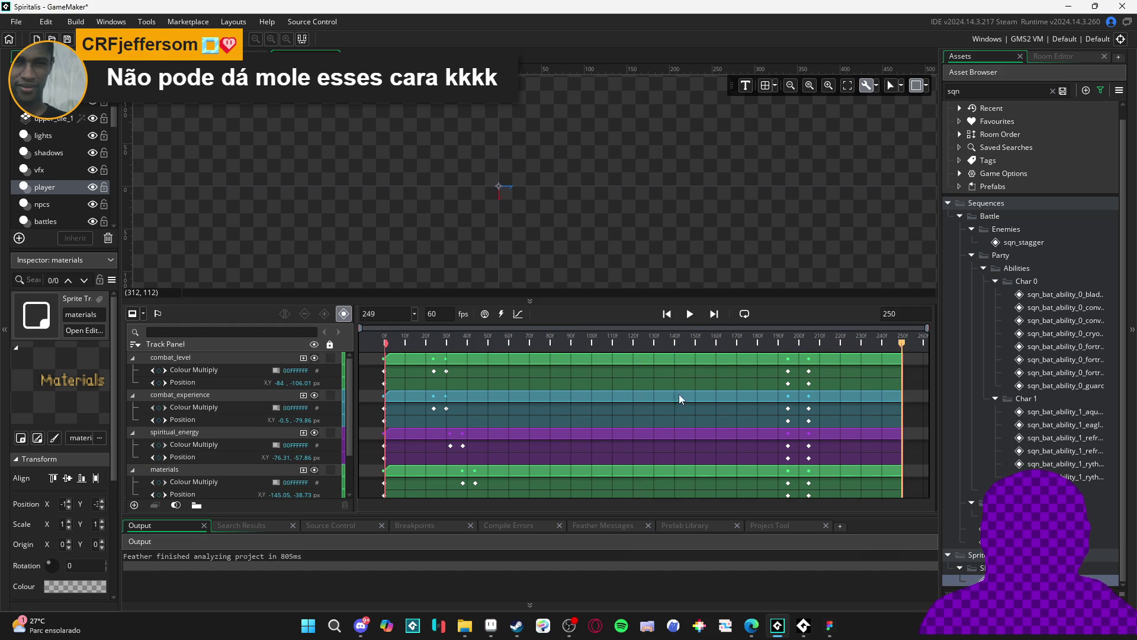
{"action": "left_click", "coordinate": [691, 314]}
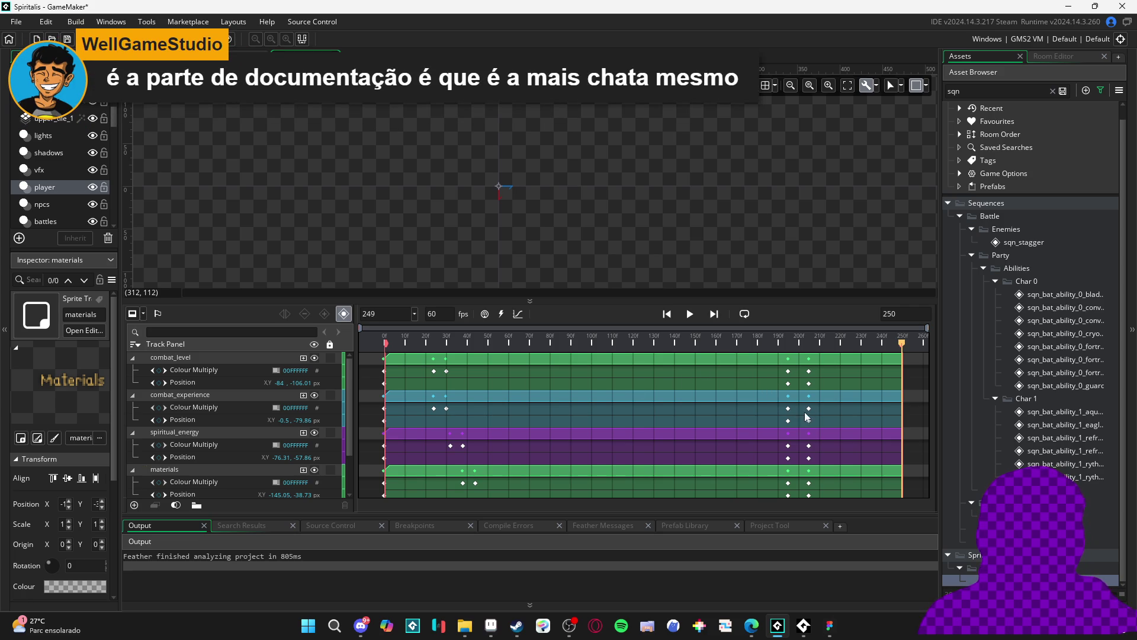
Select the frame-205 exit keyframes on combat_level, combat_experience, spiritual_energy, materials and the spoil frame.
{"action": "left_click", "coordinate": [810, 372]}
{"action": "left_click", "coordinate": [809, 383], "text": "ctrl"}
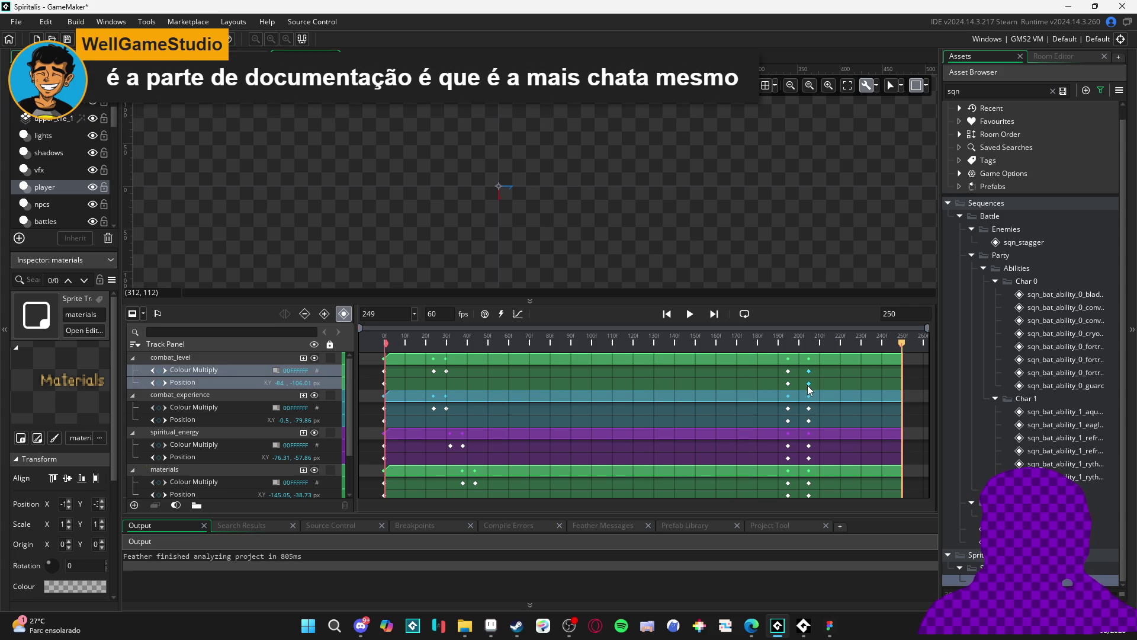
{"action": "left_click", "coordinate": [809, 409], "text": "ctrl"}
{"action": "left_click", "coordinate": [809, 420], "text": "ctrl"}
{"action": "left_click", "coordinate": [809, 445], "text": "ctrl"}
{"action": "left_click", "coordinate": [809, 458], "text": "ctrl"}
{"action": "scroll", "coordinate": [812, 460], "scroll_direction": "down", "scroll_amount": 1}
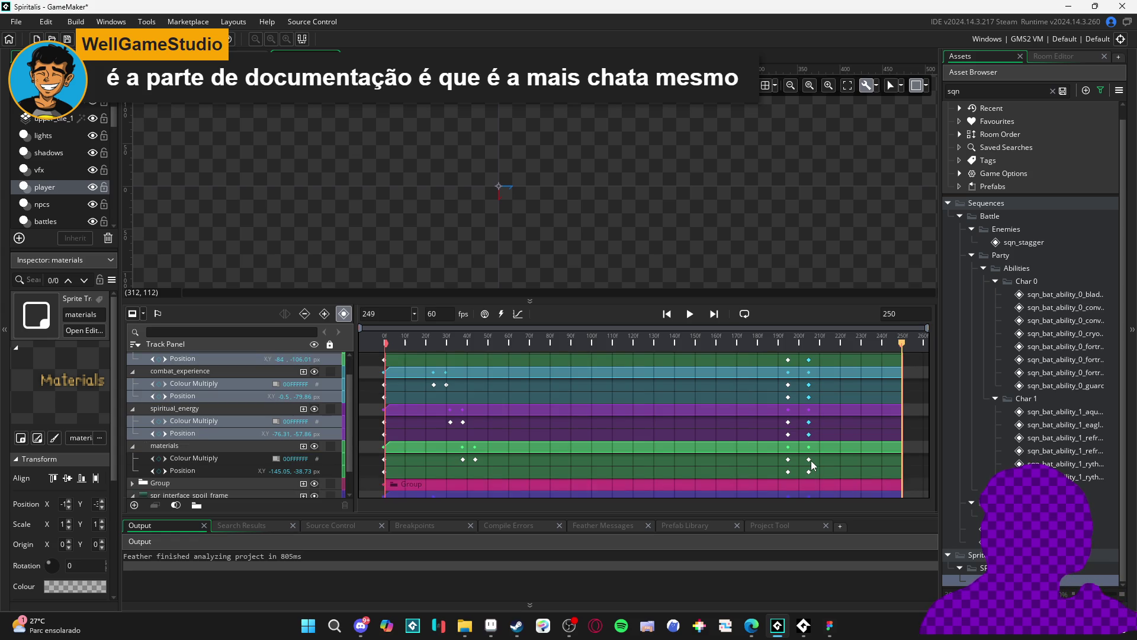
{"action": "left_click", "coordinate": [810, 459], "text": "ctrl"}
{"action": "left_click", "coordinate": [808, 471], "text": "ctrl"}
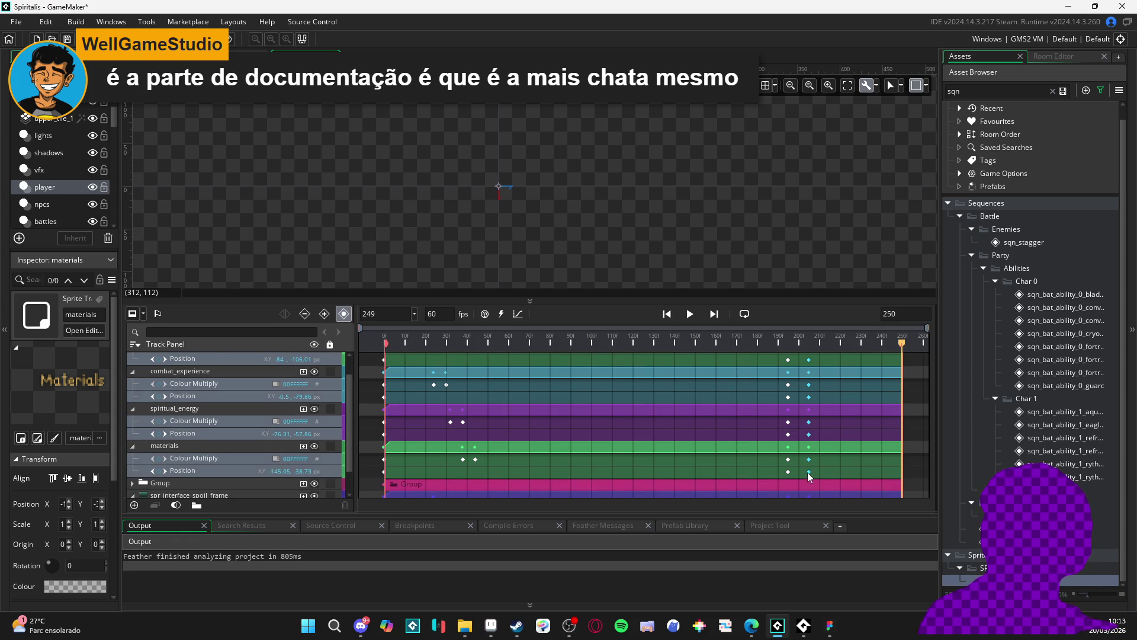
{"action": "scroll", "coordinate": [809, 472], "scroll_direction": "down", "scroll_amount": 1}
{"action": "left_click", "coordinate": [808, 480], "text": "ctrl"}
{"action": "left_click", "coordinate": [809, 491], "text": "ctrl"}
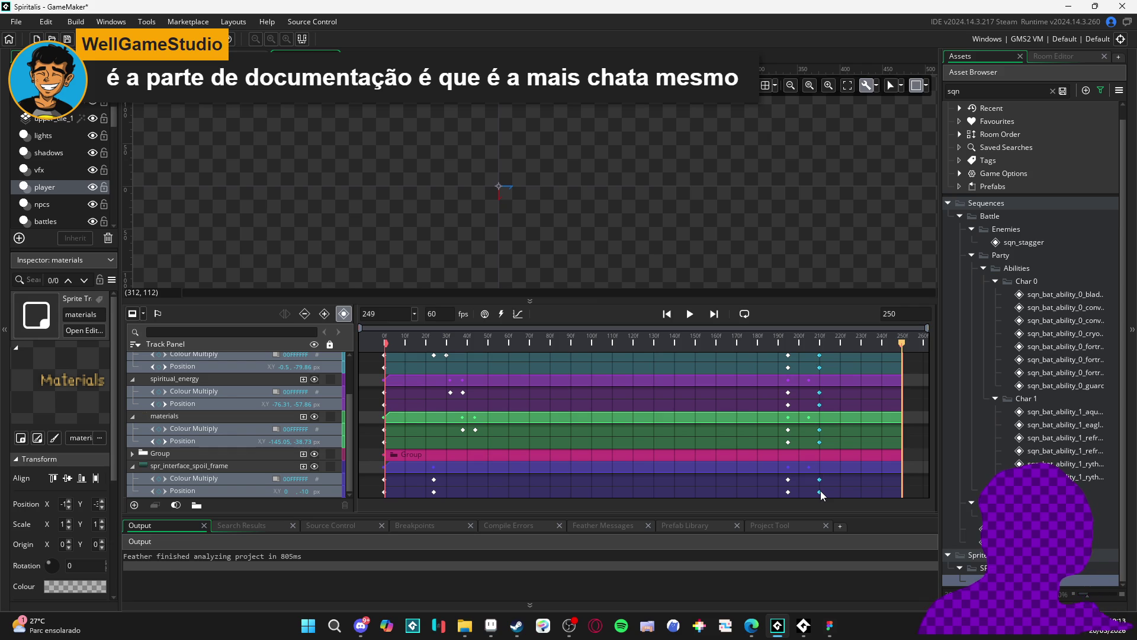
{"action": "scroll", "coordinate": [820, 490], "scroll_direction": "up", "scroll_amount": 2}
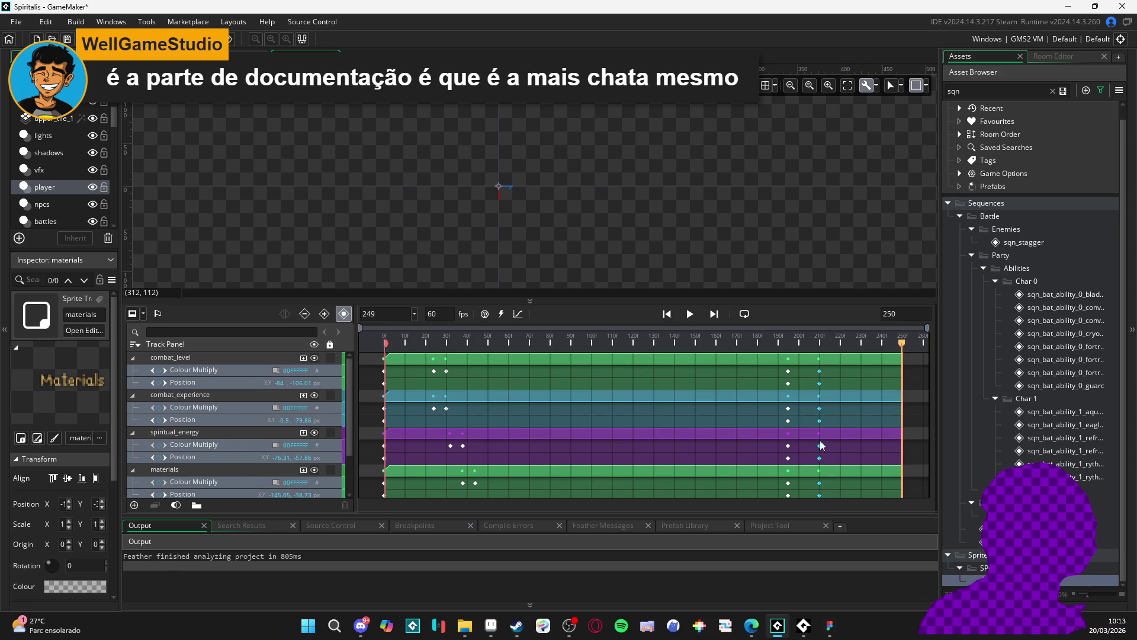
Shift the selected keyframes to about frame 210 and play from around frame 165.
{"action": "mouse_move", "coordinate": [544, 343]}
{"action": "left_mouse_down"}
{"action": "mouse_move", "coordinate": [497, 343]}
{"action": "mouse_move", "coordinate": [882, 345]}
{"action": "left_mouse_up"}
{"action": "mouse_move", "coordinate": [795, 347]}
{"action": "left_mouse_down"}
{"action": "mouse_move", "coordinate": [727, 348]}
{"action": "mouse_move", "coordinate": [752, 361]}
{"action": "mouse_move", "coordinate": [772, 350]}
{"action": "left_mouse_up"}
{"action": "key", "text": "space"}
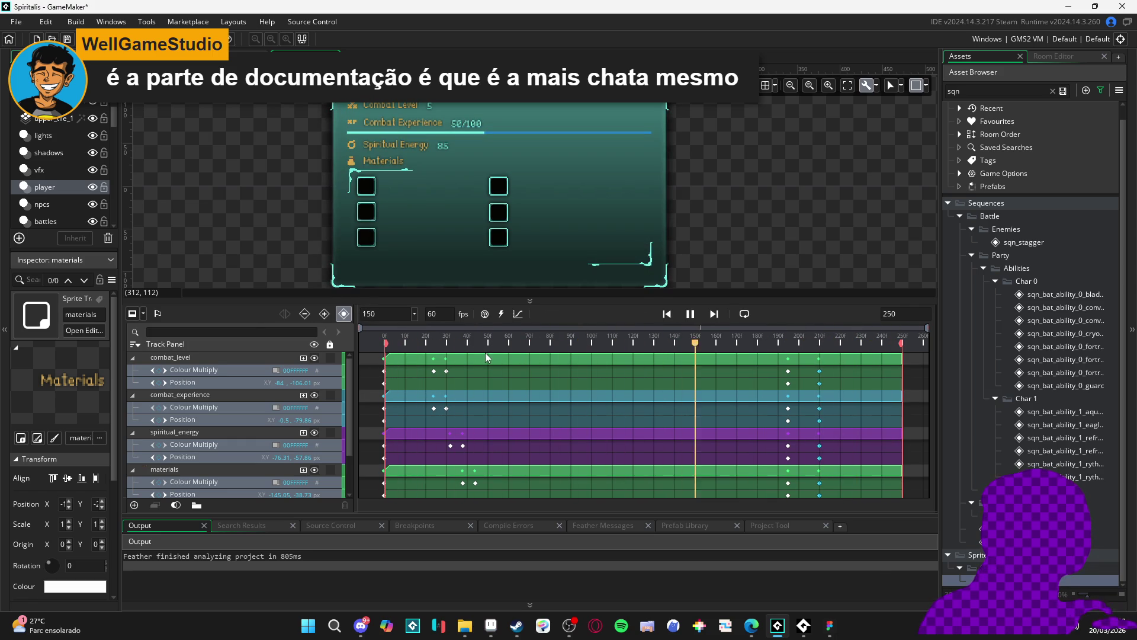
Pause at frame 85 and lower the timeline divider twice to enlarge the canvas.
{"action": "left_click", "coordinate": [696, 319]}
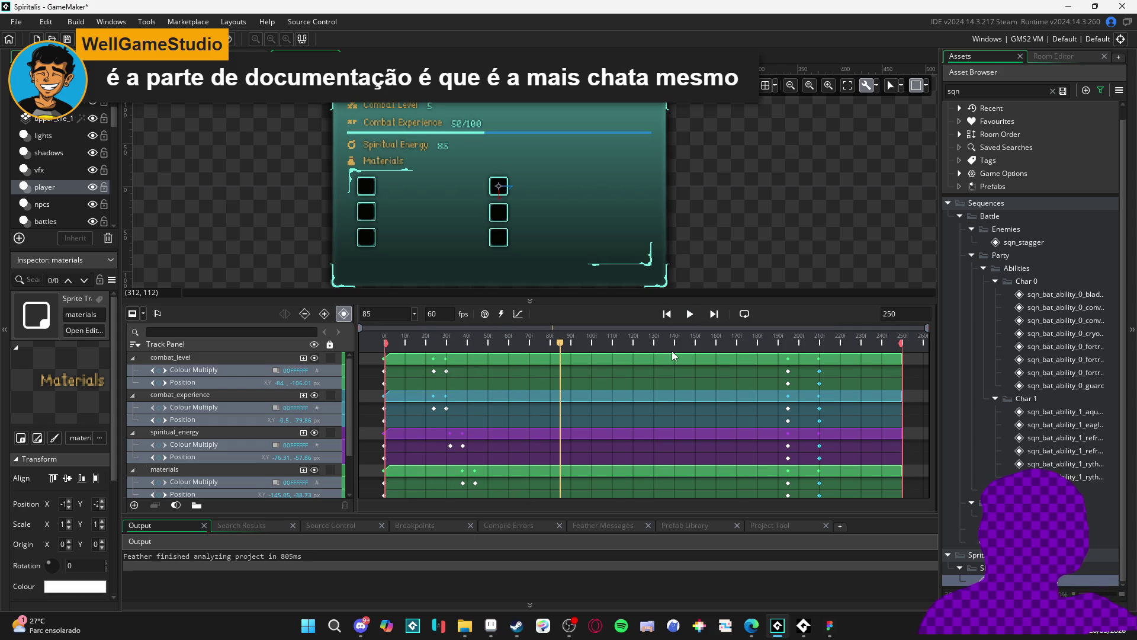
{"action": "left_click_drag", "start_coordinate": [657, 302], "coordinate": [657, 355]}
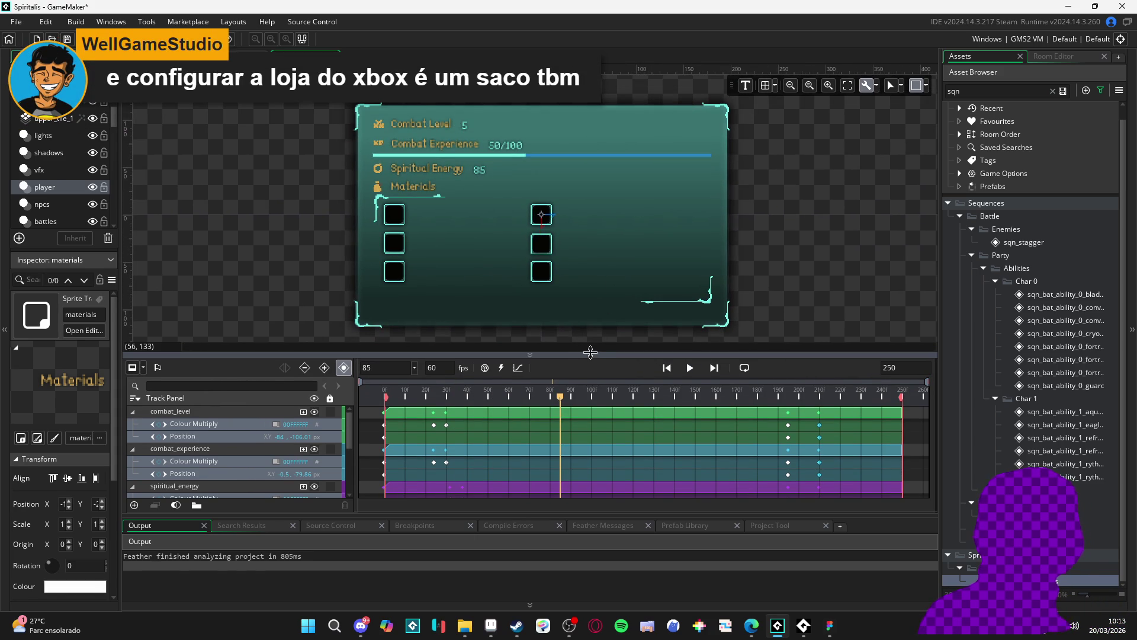
{"action": "left_click_drag", "start_coordinate": [603, 354], "coordinate": [613, 396]}
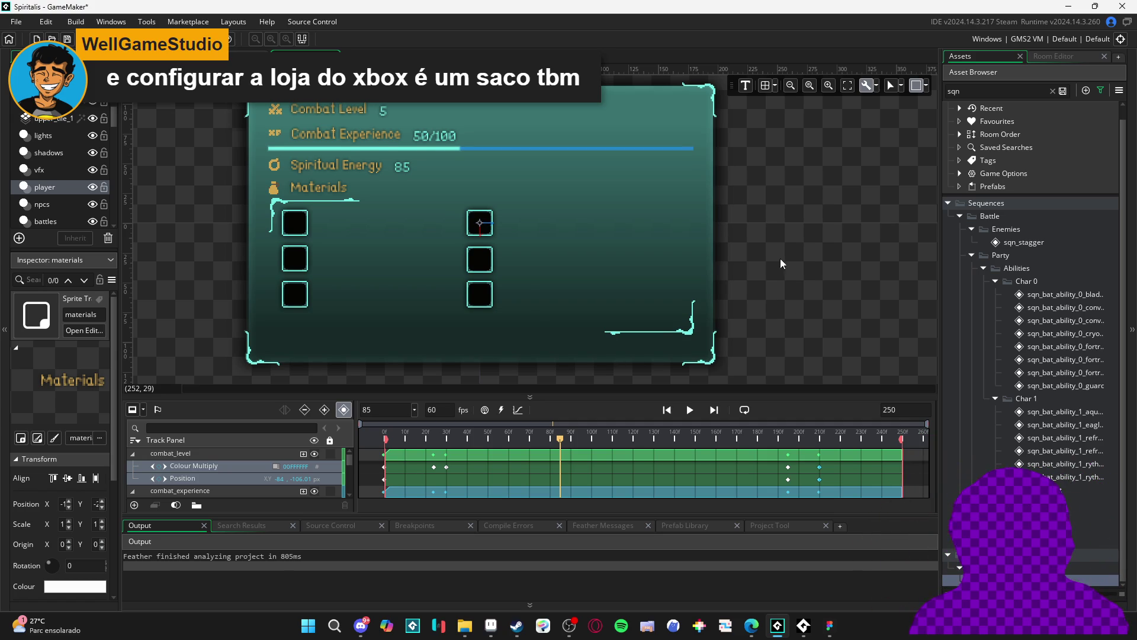
Zoom the canvas to frame the spoils panel and play the sequence from the start.
{"action": "scroll", "coordinate": [767, 266], "scroll_direction": "down", "scroll_amount": 2}
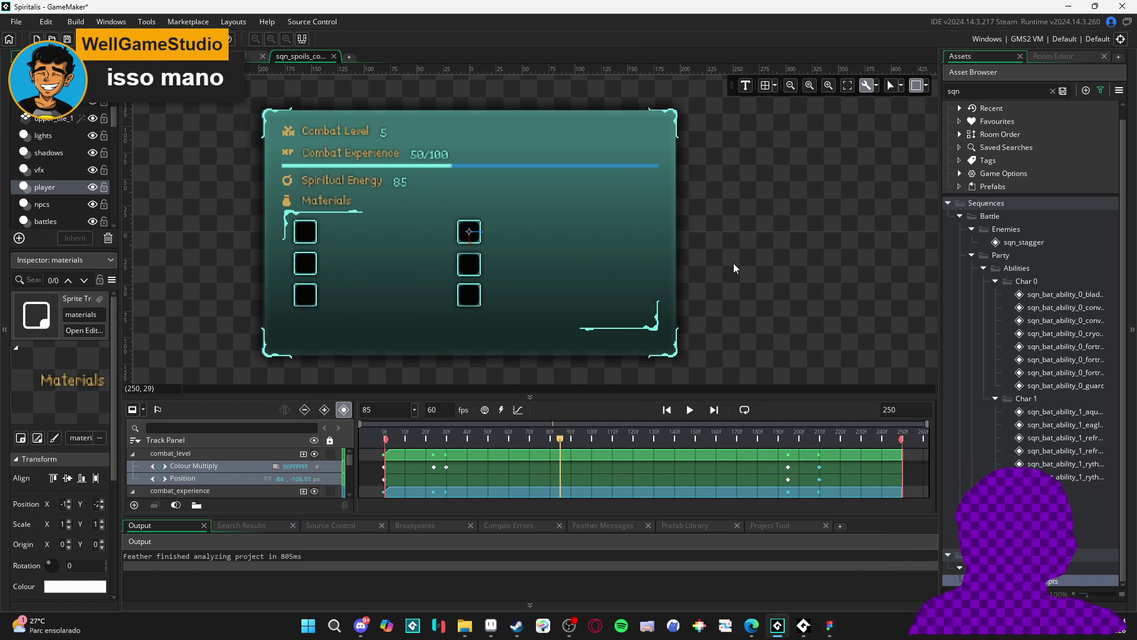
{"action": "scroll", "coordinate": [733, 260], "scroll_direction": "up", "scroll_amount": 1}
{"action": "scroll", "coordinate": [748, 258], "scroll_direction": "down", "scroll_amount": 1}
{"action": "scroll", "coordinate": [756, 261], "scroll_direction": "up", "scroll_amount": 1}
{"action": "scroll", "coordinate": [782, 267], "scroll_direction": "down", "scroll_amount": 1}
{"action": "scroll", "coordinate": [782, 267], "scroll_direction": "up", "scroll_amount": 1}
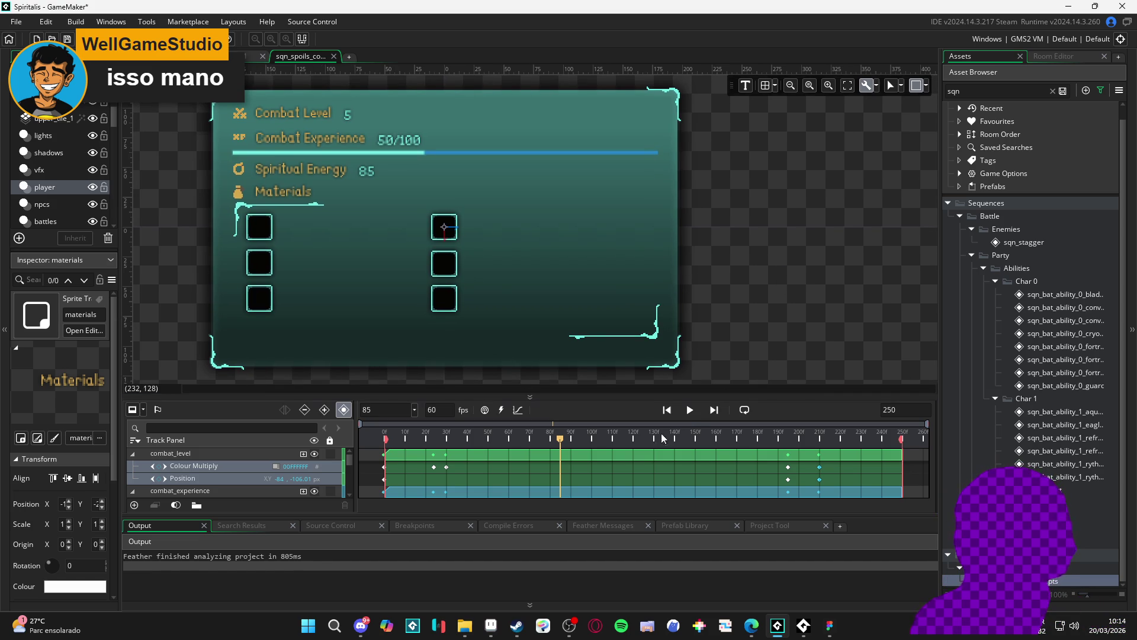
{"action": "key", "text": "space"}
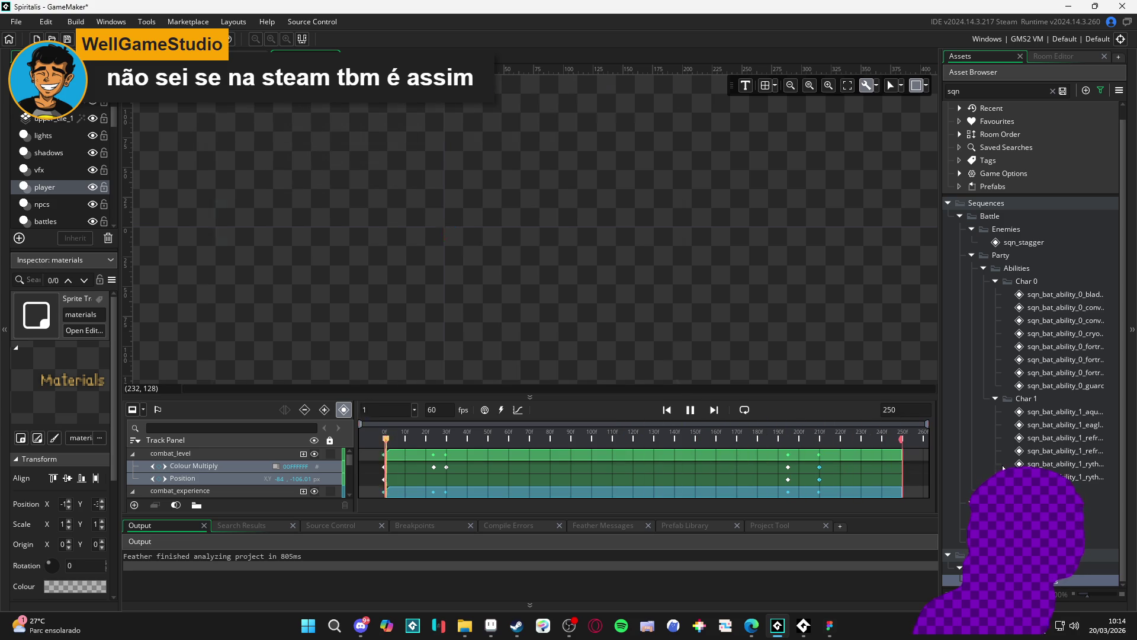
Play the spoils sequence, pause it at frame 62, and rewind the playhead to frame 0.
{"action": "left_click", "coordinate": [699, 411]}
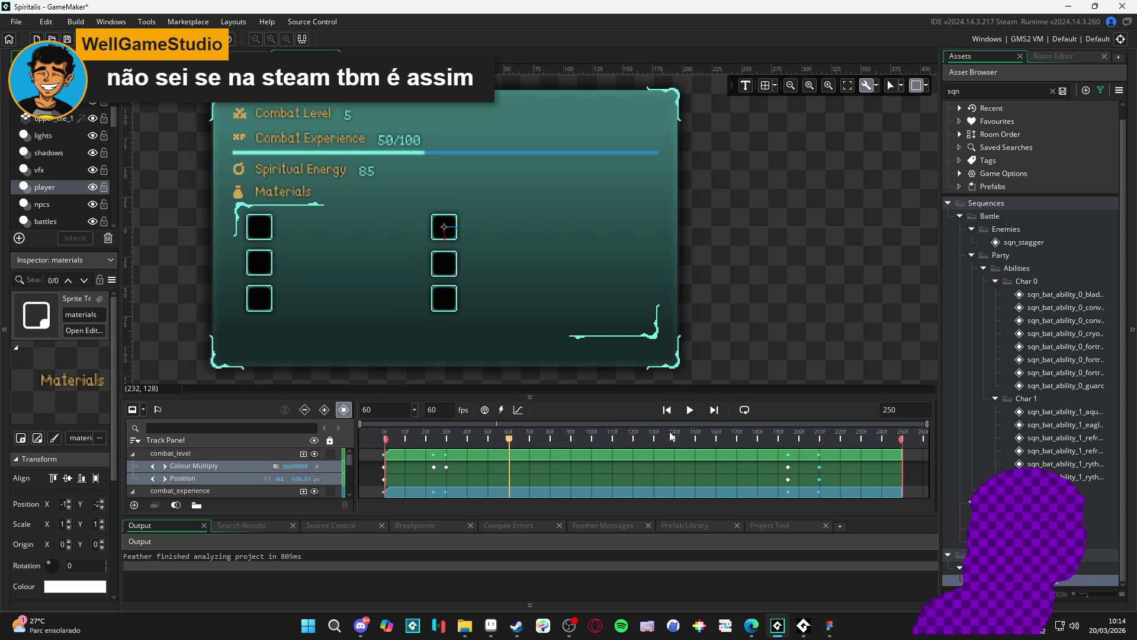
{"action": "key", "text": "space"}
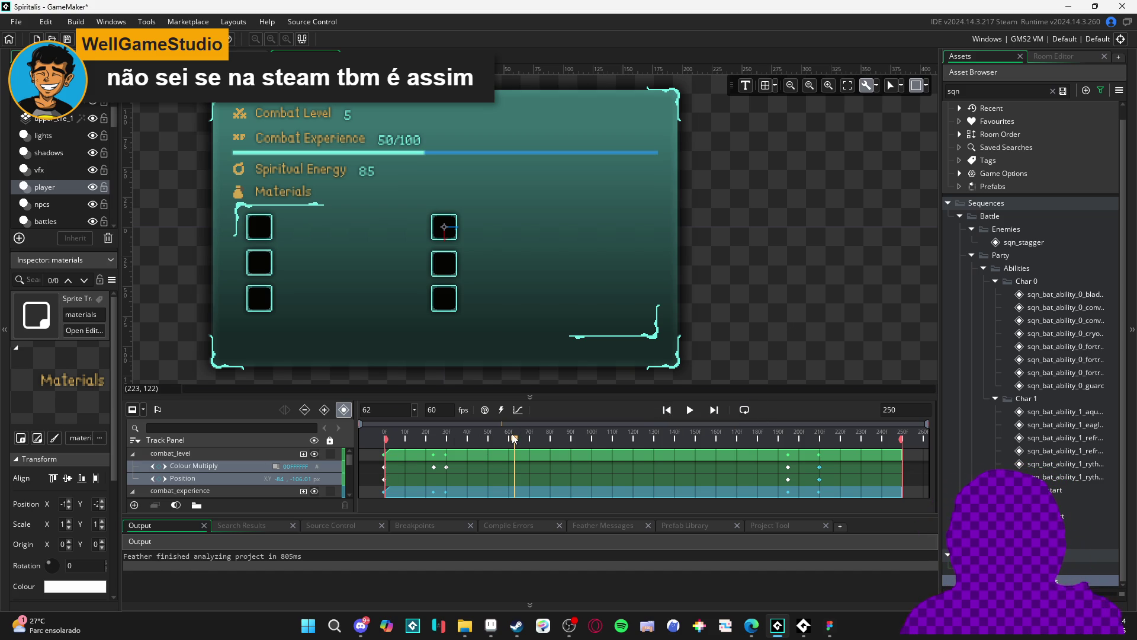
{"action": "left_click_drag", "start_coordinate": [466, 440], "coordinate": [385, 439]}
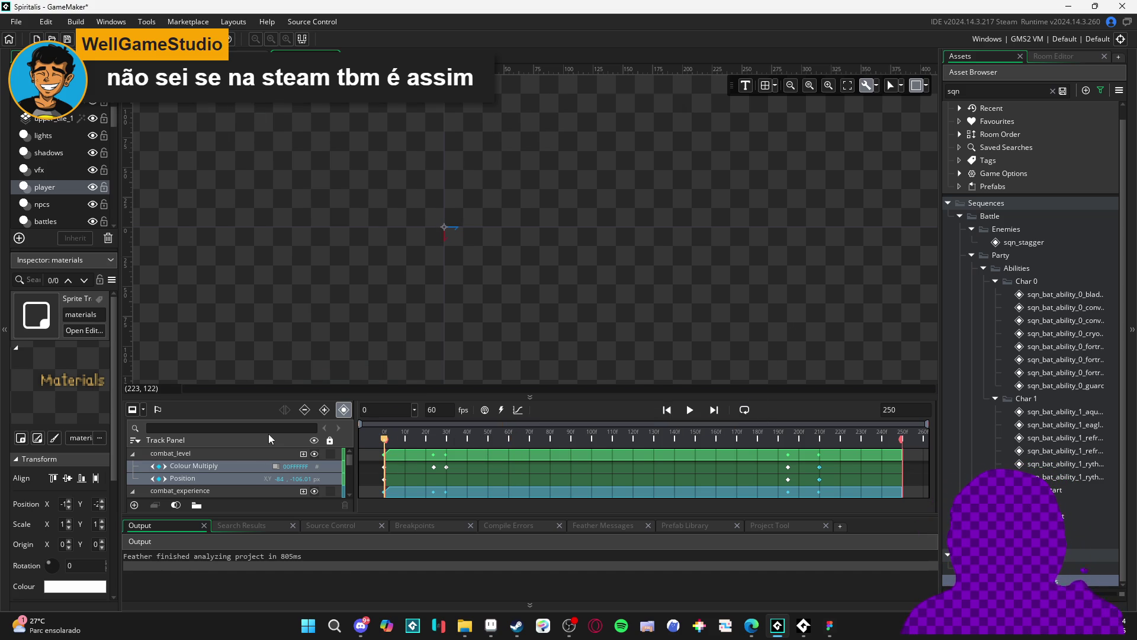
{"action": "left_click", "coordinate": [568, 626]}
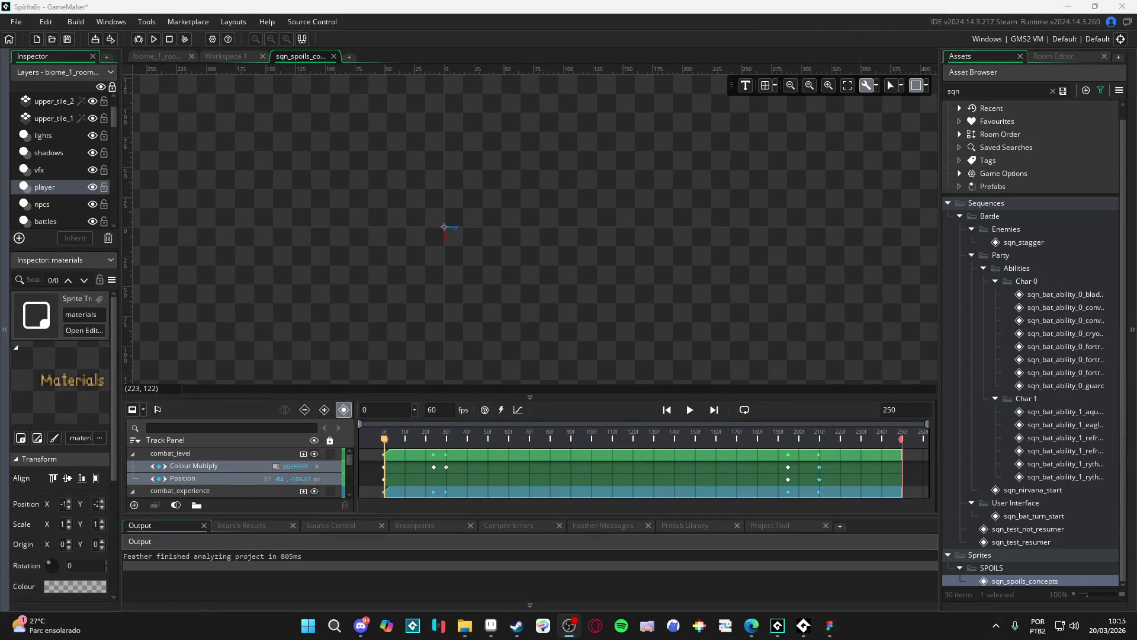
Turn on looping and play the spoils sequence, pausing near frame 240.
{"action": "left_click", "coordinate": [719, 410]}
{"action": "left_click", "coordinate": [691, 410]}
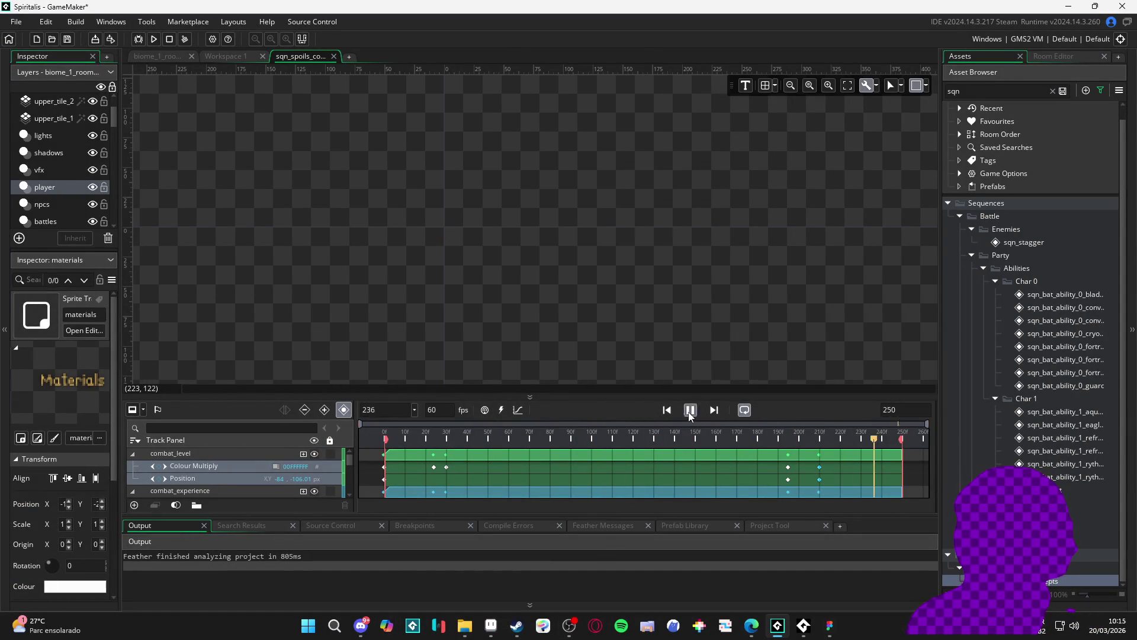
{"action": "key", "text": "space"}
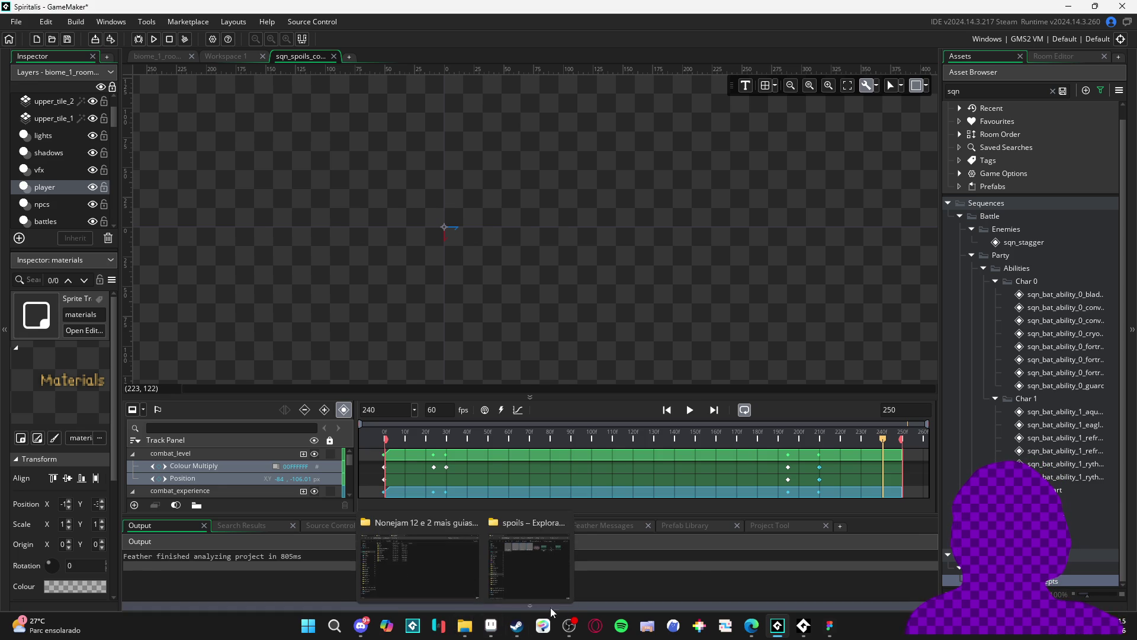
Switch between taskbar windows, ending with File Explorer in front.
{"action": "left_click", "coordinate": [362, 626]}
{"action": "left_click", "coordinate": [362, 626]}
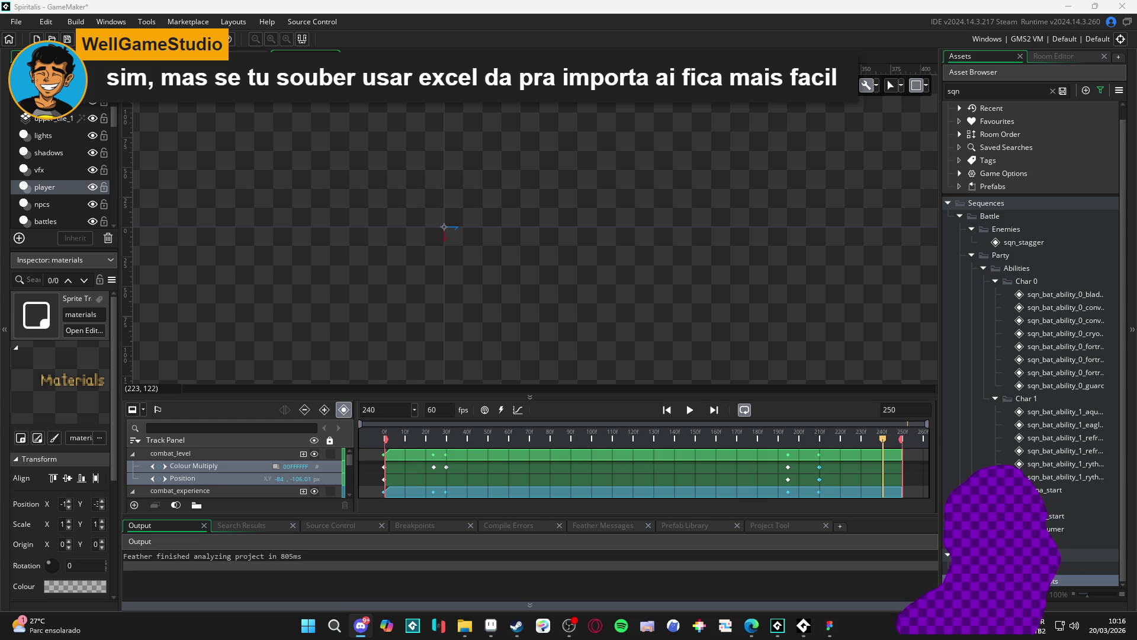
{"action": "mouse_move", "coordinate": [465, 626]}
{"action": "left_click", "coordinate": [386, 589]}
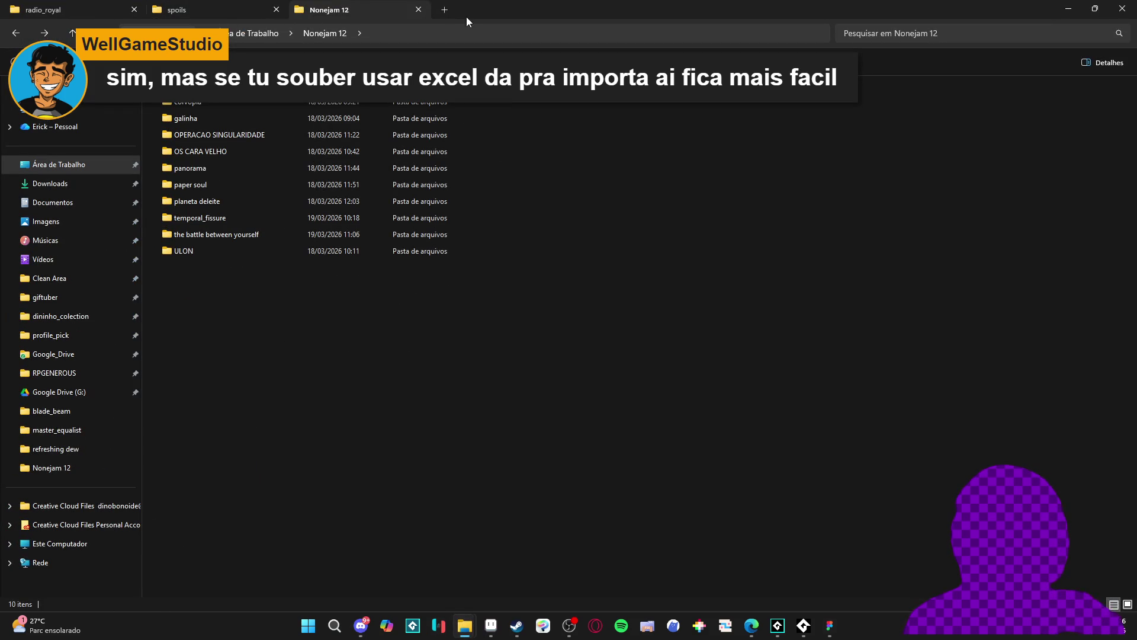
{"action": "left_click", "coordinate": [445, 9]}
{"action": "left_click", "coordinate": [82, 257]}
{"action": "scroll", "coordinate": [889, 349], "scroll_direction": "down", "scroll_amount": 15}
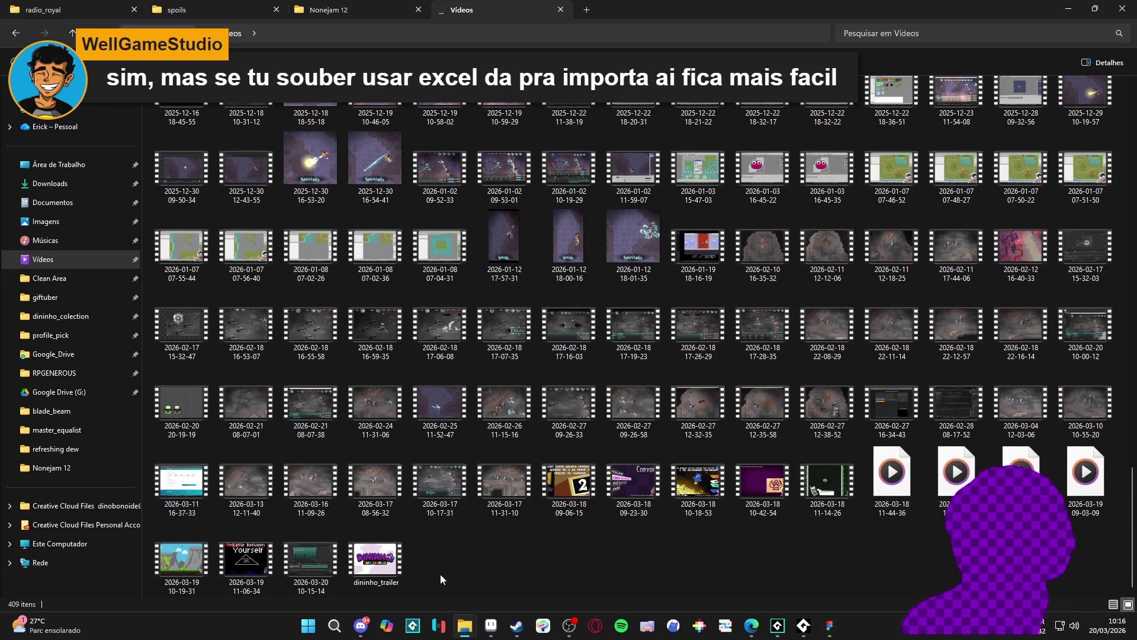
{"action": "left_click", "coordinate": [325, 570]}
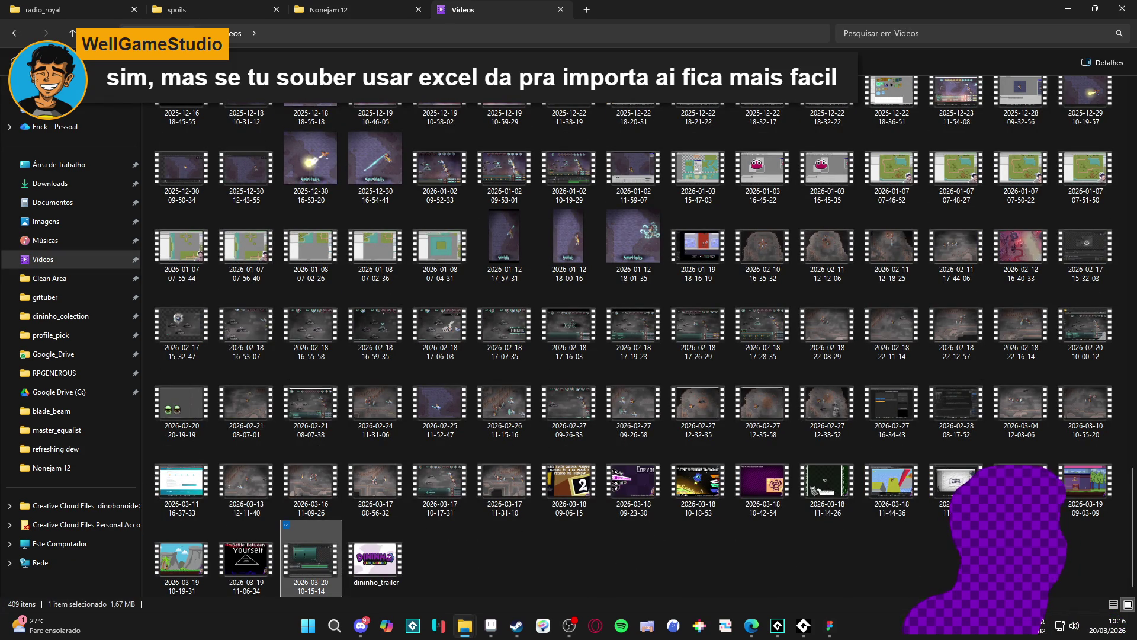
{"action": "left_click", "coordinate": [361, 626]}
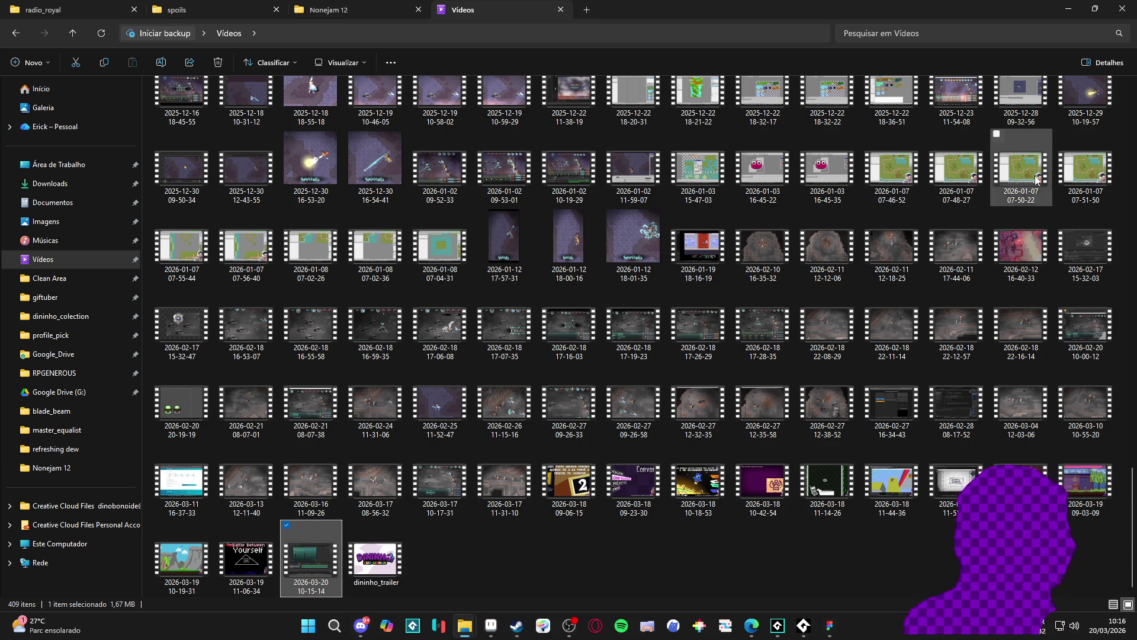
{"action": "left_click", "coordinate": [1069, 7]}
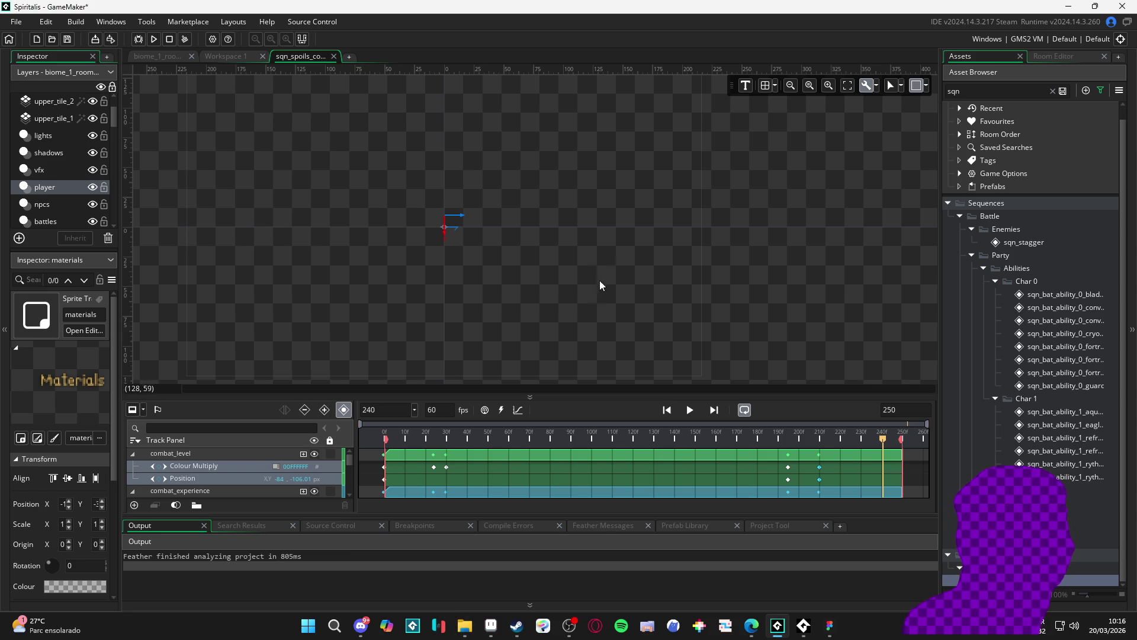